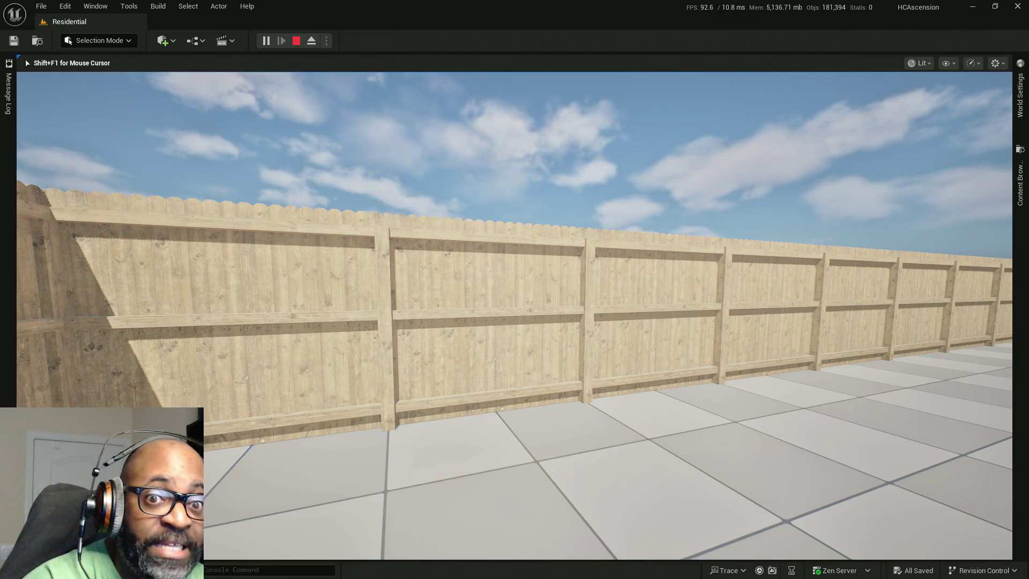
Walk along the fence in Play-In-Editor, stop playing, and swing the editor view along the fence
{"action": "mouse_move", "coordinate": [514, 289]}
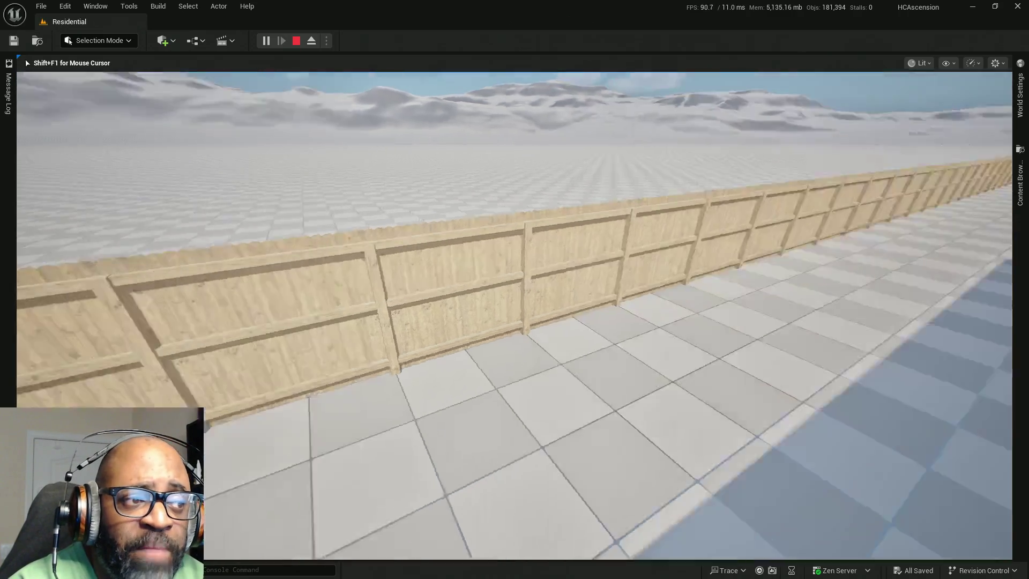
{"action": "key", "text": "a"}
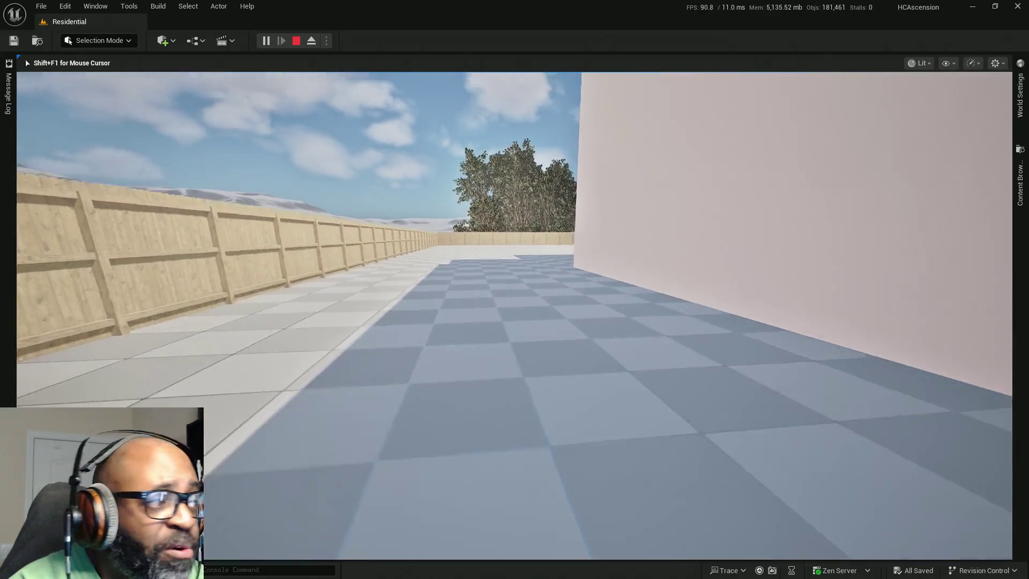
{"action": "key", "text": "Escape"}
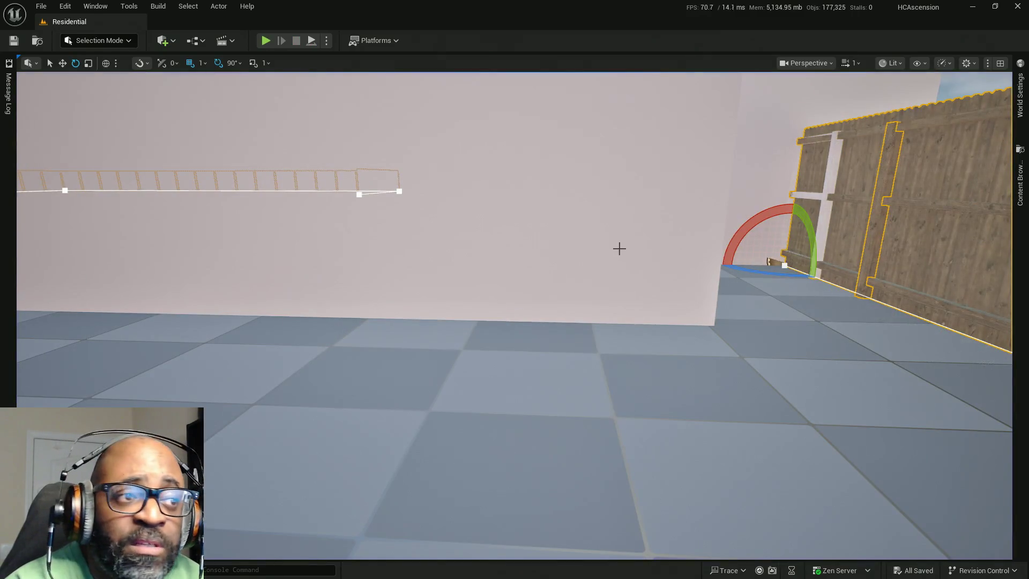
{"action": "mouse_move", "coordinate": [619, 248]}
{"action": "right_mouse_down"}
{"action": "mouse_move", "coordinate": [407, 252]}
{"action": "mouse_move", "coordinate": [436, 245]}
{"action": "right_mouse_up"}
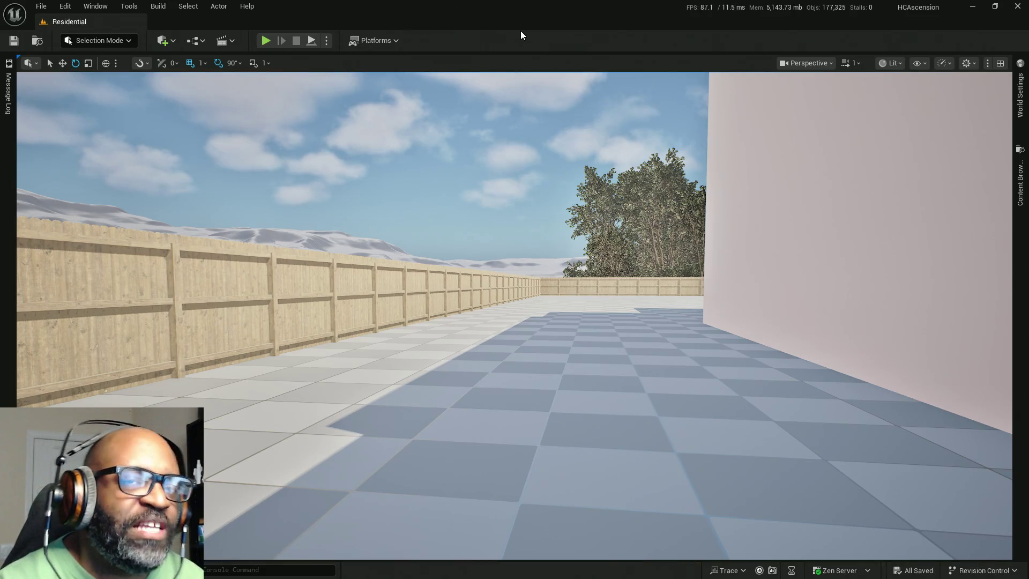
{"action": "left_click", "coordinate": [972, 9]}
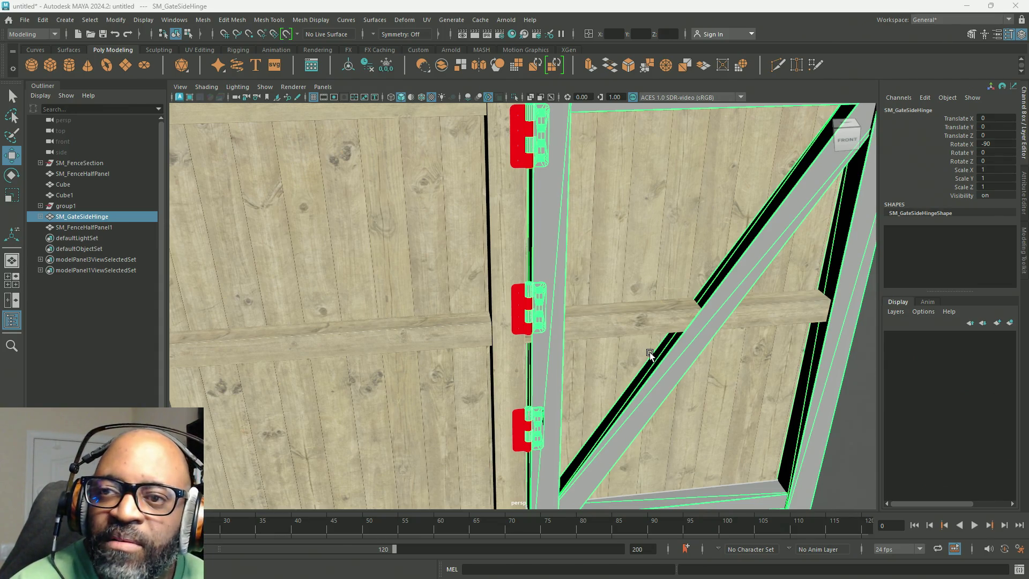
Dolly out in Maya to frame the whole fence and gate from a more frontal angle
{"action": "mouse_move", "coordinate": [715, 441]}
{"action": "right_mouse_down", "text": "alt"}
{"action": "mouse_move", "coordinate": [687, 390]}
{"action": "mouse_move", "coordinate": [606, 401]}
{"action": "right_mouse_up", "text": "alt"}
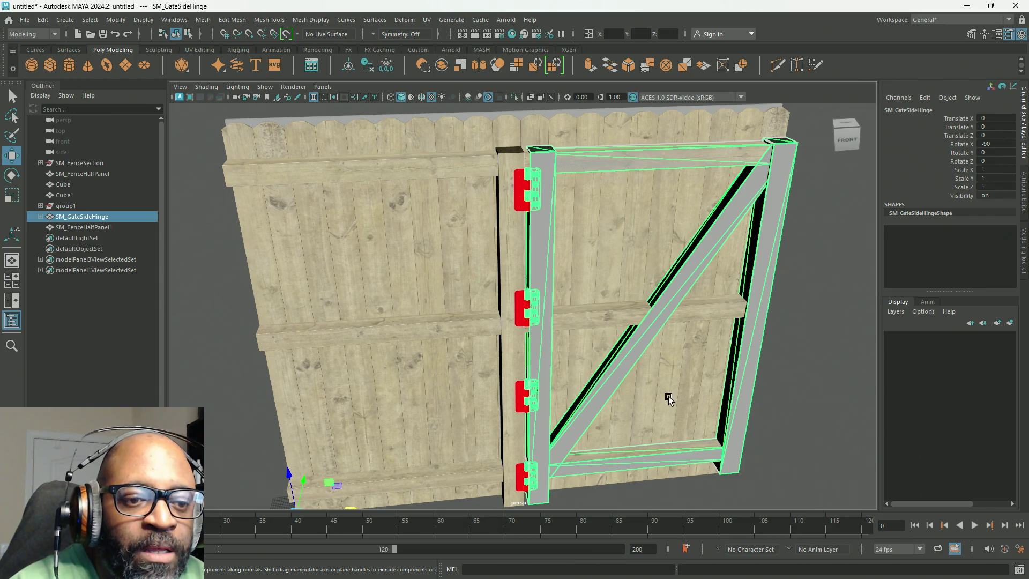
{"action": "left_click_drag", "start_coordinate": [688, 438], "coordinate": [664, 359], "text": "alt"}
Tumble the view from above down onto the post top and gate hinges
{"action": "mouse_move", "coordinate": [665, 359]}
{"action": "right_mouse_down", "text": "alt"}
{"action": "mouse_move", "coordinate": [612, 286]}
{"action": "mouse_move", "coordinate": [640, 374]}
{"action": "right_mouse_up", "text": "alt"}
{"action": "mouse_move", "coordinate": [640, 374]}
{"action": "left_mouse_down", "text": "alt"}
{"action": "mouse_move", "coordinate": [636, 349]}
{"action": "mouse_move", "coordinate": [657, 391]}
{"action": "left_mouse_up", "text": "alt"}
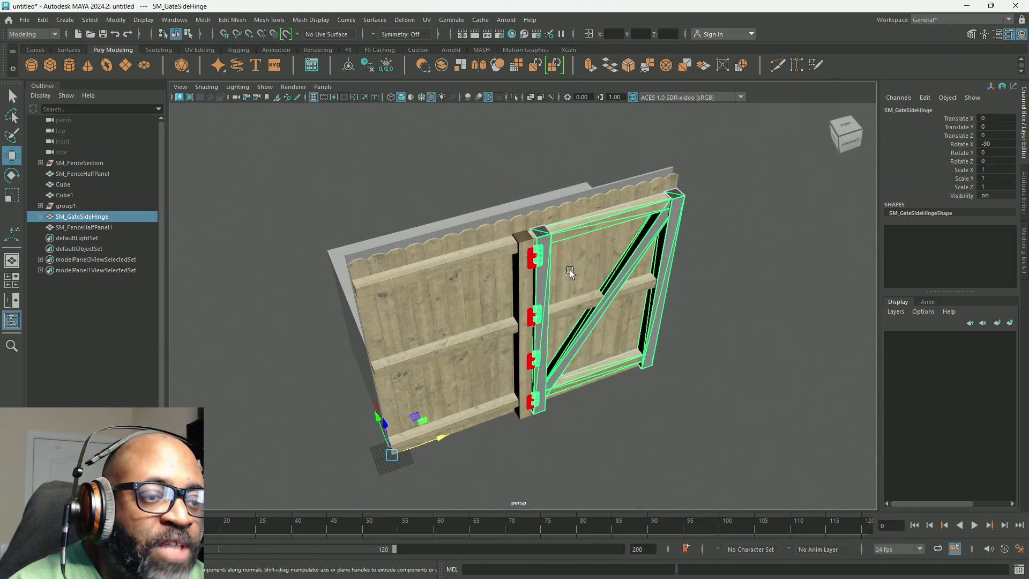
{"action": "mouse_move", "coordinate": [545, 320]}
{"action": "left_mouse_down", "text": "alt"}
{"action": "mouse_move", "coordinate": [524, 269]}
{"action": "mouse_move", "coordinate": [524, 220]}
{"action": "mouse_move", "coordinate": [524, 317]}
{"action": "mouse_move", "coordinate": [514, 304]}
{"action": "left_mouse_up", "text": "alt"}
{"action": "mouse_move", "coordinate": [579, 229]}
{"action": "left_mouse_down", "text": "alt"}
{"action": "mouse_move", "coordinate": [592, 287]}
{"action": "mouse_move", "coordinate": [585, 235]}
{"action": "mouse_move", "coordinate": [579, 255]}
{"action": "mouse_move", "coordinate": [532, 252]}
{"action": "left_mouse_up", "text": "alt"}
{"action": "right_click_drag", "start_coordinate": [533, 252], "coordinate": [730, 434], "text": "alt"}
{"action": "mouse_move", "coordinate": [729, 434]}
{"action": "left_mouse_down", "text": "alt"}
{"action": "mouse_move", "coordinate": [586, 271]}
{"action": "mouse_move", "coordinate": [590, 230]}
{"action": "mouse_move", "coordinate": [592, 258]}
{"action": "mouse_move", "coordinate": [493, 284]}
{"action": "left_mouse_up", "text": "alt"}
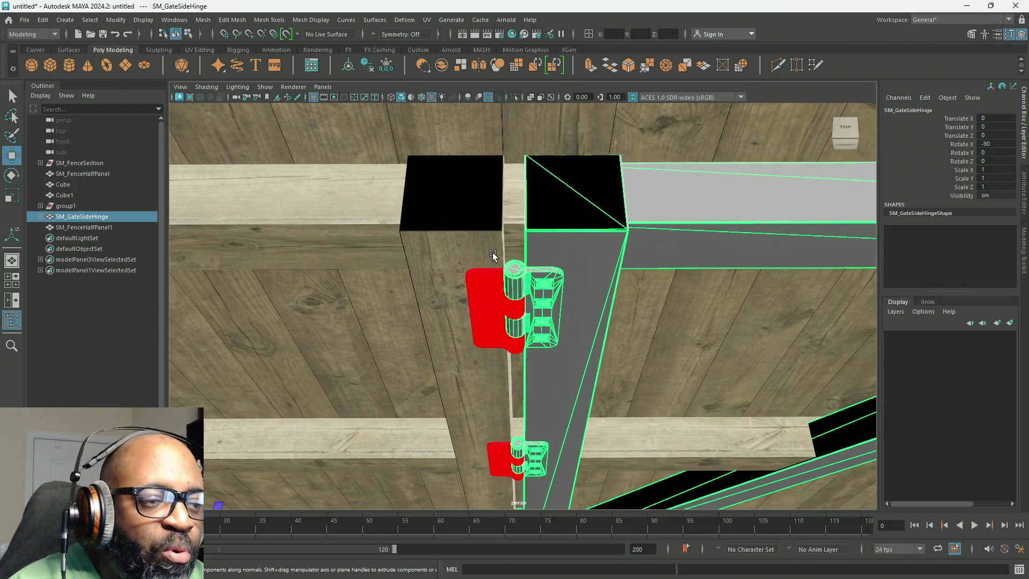
{"action": "scroll", "coordinate": [493, 252], "scroll_direction": "down", "scroll_amount": 4}
Select SM_FenceHalfPanel plus SM_GateSideHinge and isolate just those two meshes
{"action": "left_click", "coordinate": [477, 222]}
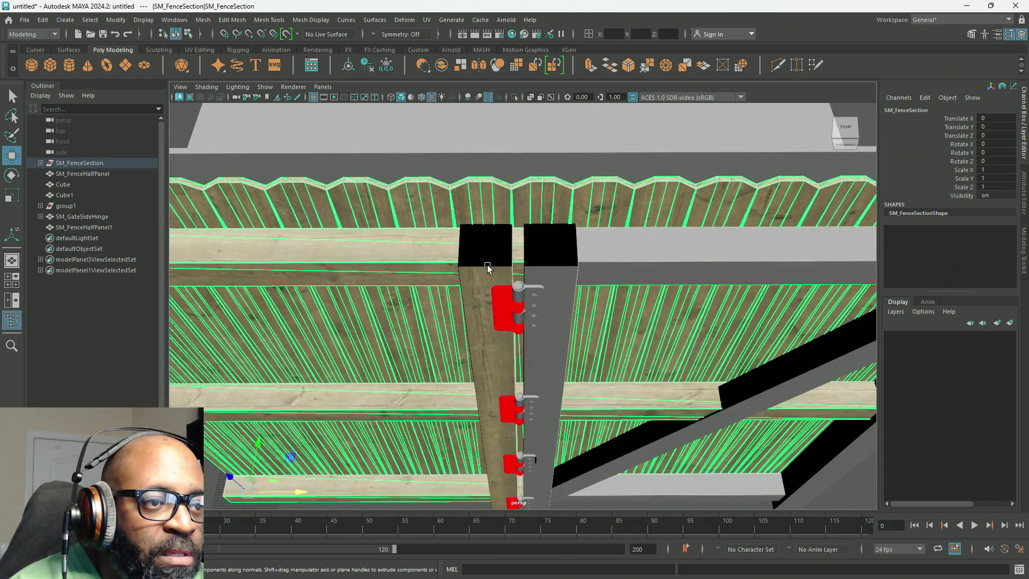
{"action": "left_click", "coordinate": [491, 275]}
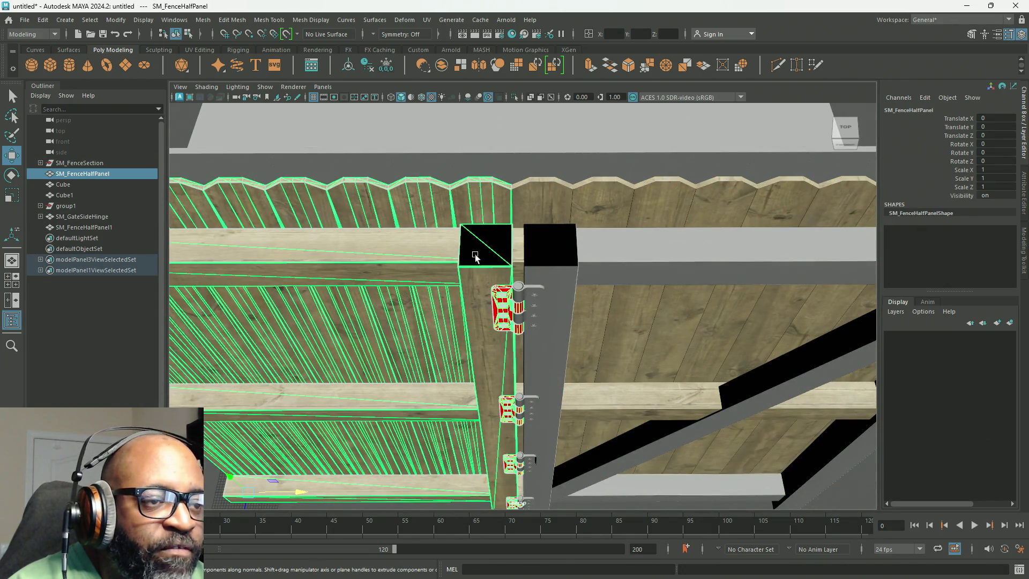
{"action": "left_click", "coordinate": [555, 273], "text": "shift"}
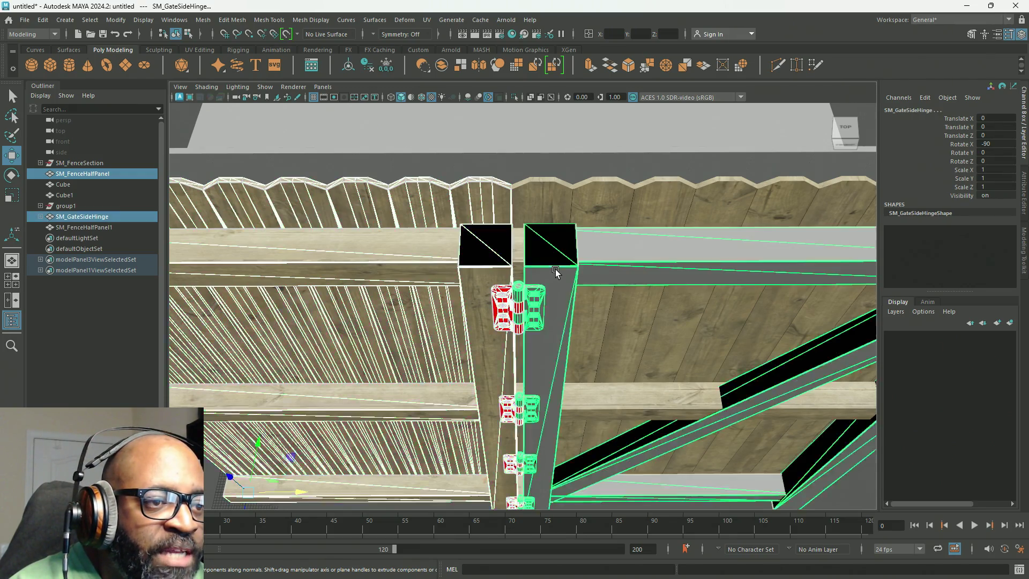
{"action": "scroll", "coordinate": [616, 329], "scroll_direction": "down", "scroll_amount": 5}
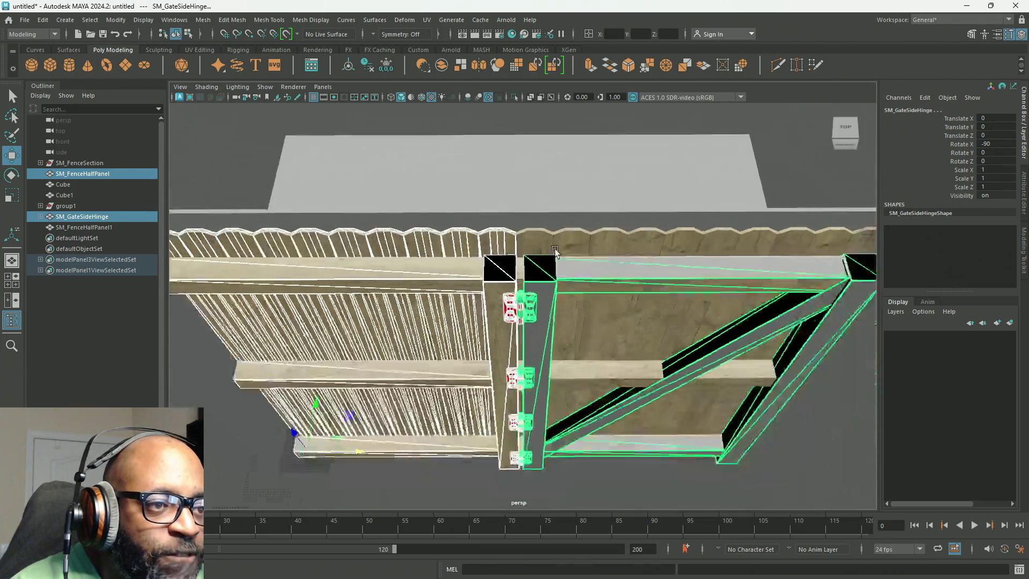
{"action": "left_click", "coordinate": [513, 97]}
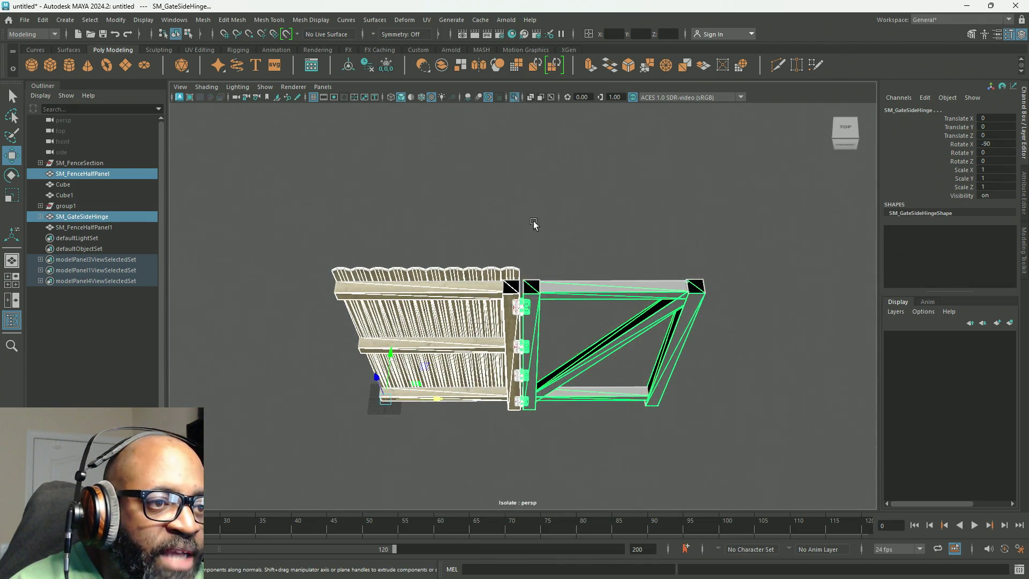
{"action": "scroll", "coordinate": [746, 360], "scroll_direction": "up", "scroll_amount": 6}
{"action": "scroll", "coordinate": [839, 385], "scroll_direction": "up", "scroll_amount": 2}
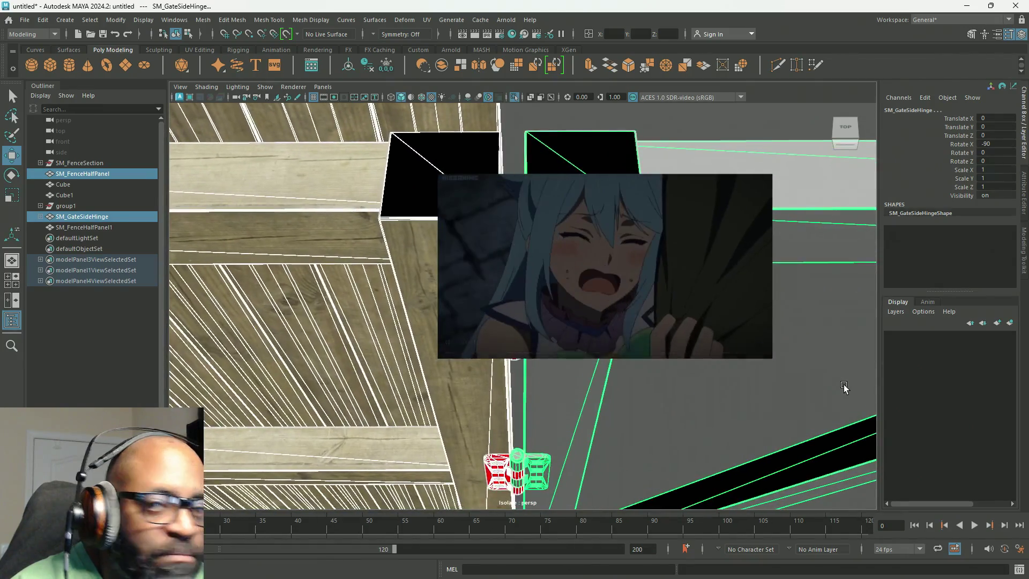
{"action": "scroll", "coordinate": [844, 390], "scroll_direction": "down", "scroll_amount": 2}
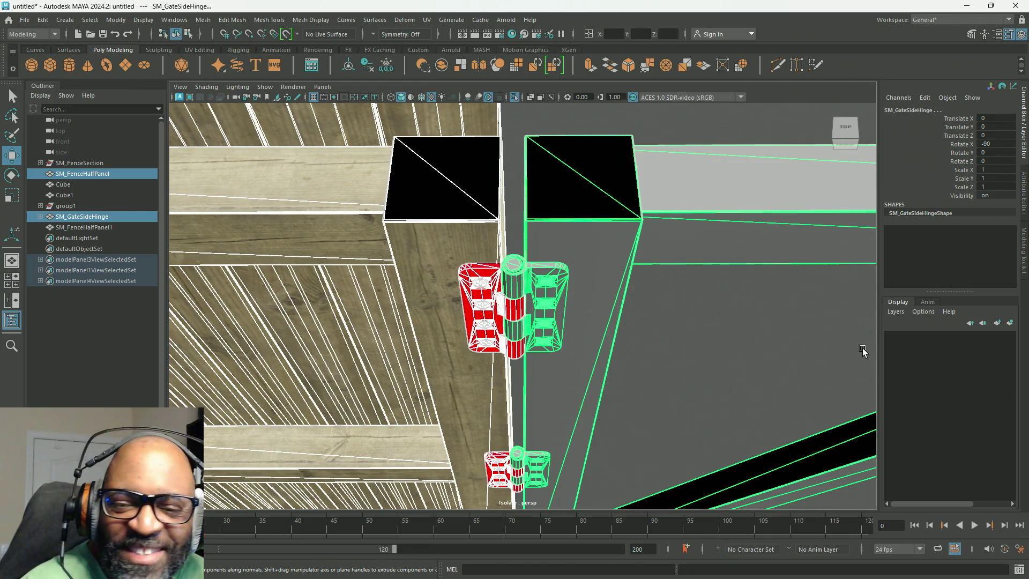
Switch the gate to face mode and marquee-select its frame and hinge faces
{"action": "mouse_move", "coordinate": [700, 349]}
{"action": "right_mouse_down", "text": "alt"}
{"action": "mouse_move", "coordinate": [509, 351]}
{"action": "mouse_move", "coordinate": [573, 351]}
{"action": "mouse_move", "coordinate": [591, 391]}
{"action": "mouse_move", "coordinate": [539, 290]}
{"action": "right_mouse_up", "text": "alt"}
{"action": "mouse_move", "coordinate": [539, 290]}
{"action": "left_mouse_down", "text": "alt"}
{"action": "mouse_move", "coordinate": [571, 311]}
{"action": "mouse_move", "coordinate": [609, 289]}
{"action": "mouse_move", "coordinate": [510, 371]}
{"action": "mouse_move", "coordinate": [447, 367]}
{"action": "mouse_move", "coordinate": [436, 344]}
{"action": "left_mouse_up", "text": "alt"}
{"action": "scroll", "coordinate": [436, 344], "scroll_direction": "down", "scroll_amount": 2}
{"action": "right_click_drag", "start_coordinate": [550, 153], "coordinate": [550, 175]}
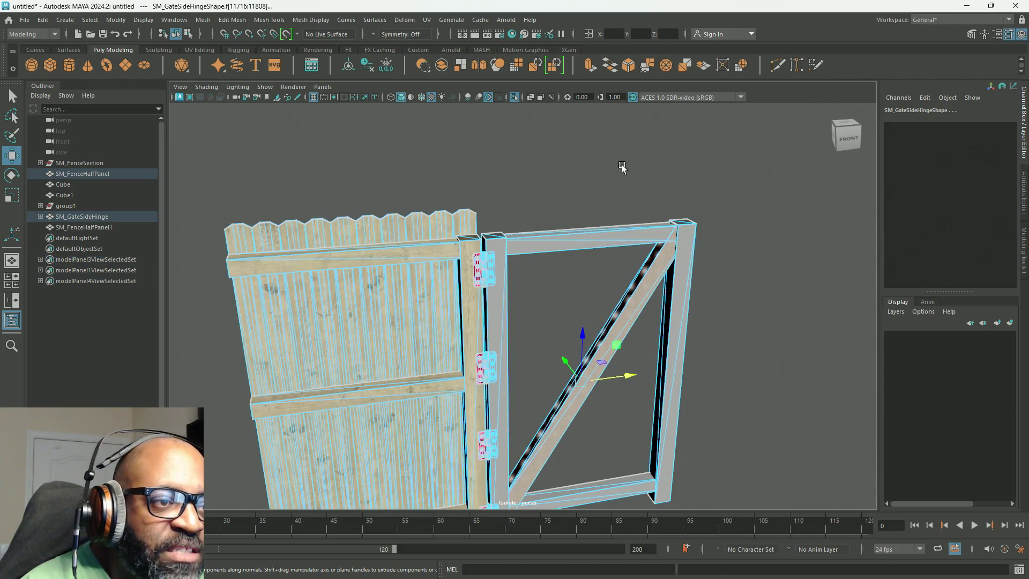
{"action": "mouse_move", "coordinate": [448, 168]}
{"action": "right_mouse_down", "text": "alt"}
{"action": "mouse_move", "coordinate": [648, 259]}
{"action": "mouse_move", "coordinate": [547, 179]}
{"action": "mouse_move", "coordinate": [482, 167]}
{"action": "mouse_move", "coordinate": [413, 132]}
{"action": "right_mouse_up", "text": "alt"}
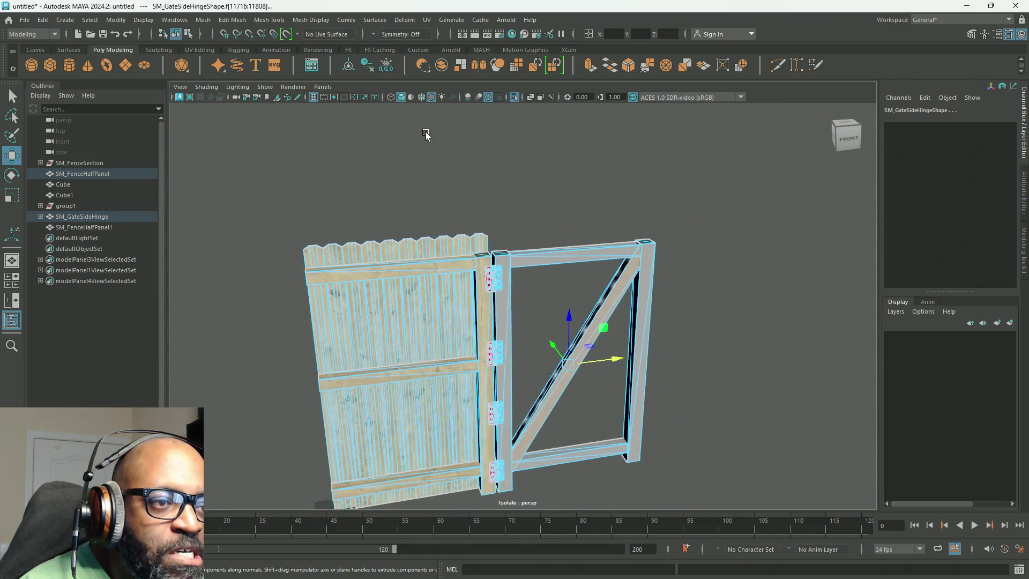
{"action": "mouse_move", "coordinate": [766, 169]}
{"action": "left_mouse_down", "text": "alt"}
{"action": "mouse_move", "coordinate": [744, 201]}
{"action": "mouse_move", "coordinate": [772, 176]}
{"action": "mouse_move", "coordinate": [761, 188]}
{"action": "left_mouse_up", "text": "alt"}
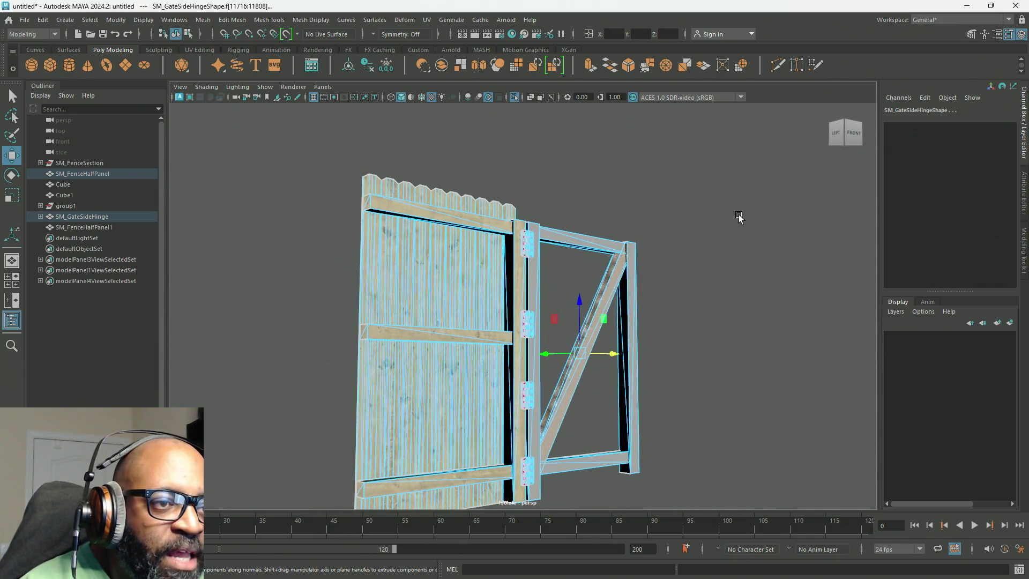
{"action": "mouse_move", "coordinate": [682, 178]}
{"action": "left_mouse_down", "text": "alt"}
{"action": "mouse_move", "coordinate": [671, 170]}
{"action": "mouse_move", "coordinate": [535, 484]}
{"action": "mouse_move", "coordinate": [508, 488]}
{"action": "left_mouse_up", "text": "alt"}
Orbit around the fence and gate to inspect the selected faces from above and front
{"action": "scroll", "coordinate": [586, 306], "scroll_direction": "up", "scroll_amount": 5}
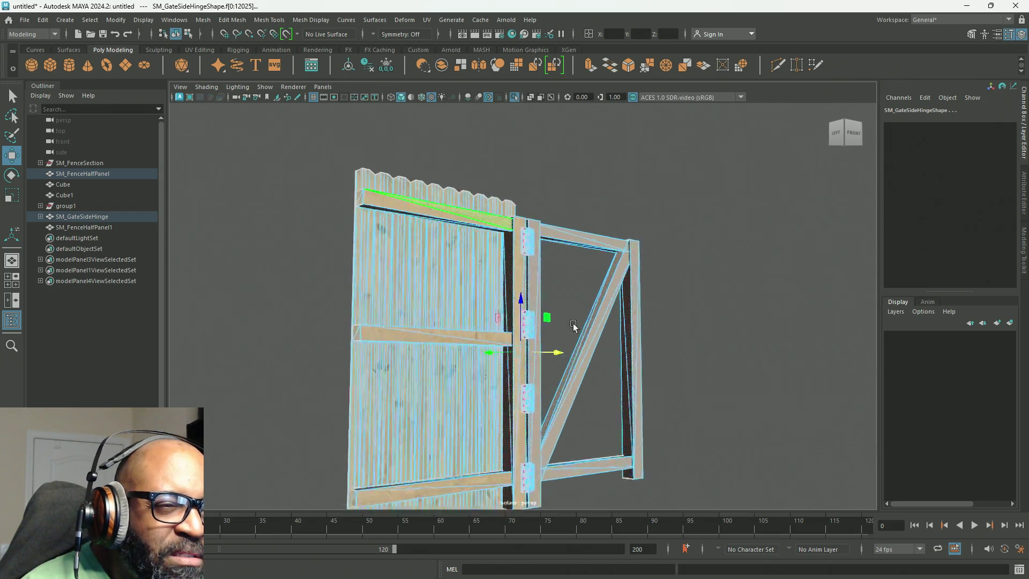
{"action": "scroll", "coordinate": [586, 305], "scroll_direction": "down", "scroll_amount": 5}
{"action": "left_click_drag", "start_coordinate": [585, 305], "coordinate": [482, 295], "text": "alt"}
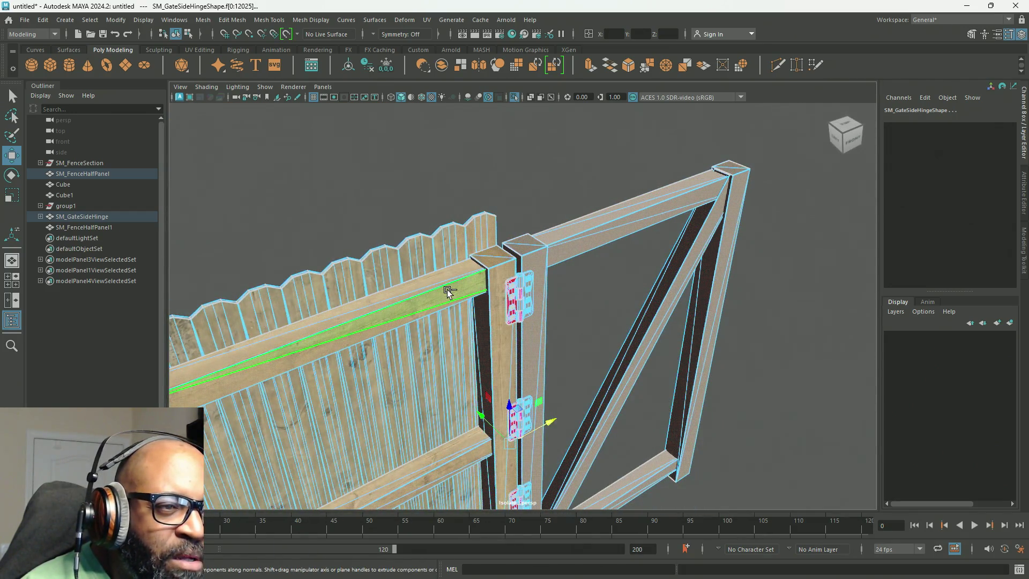
{"action": "left_click_drag", "start_coordinate": [472, 450], "coordinate": [449, 396], "text": "alt"}
{"action": "left_click_drag", "start_coordinate": [459, 285], "coordinate": [504, 443], "text": "alt"}
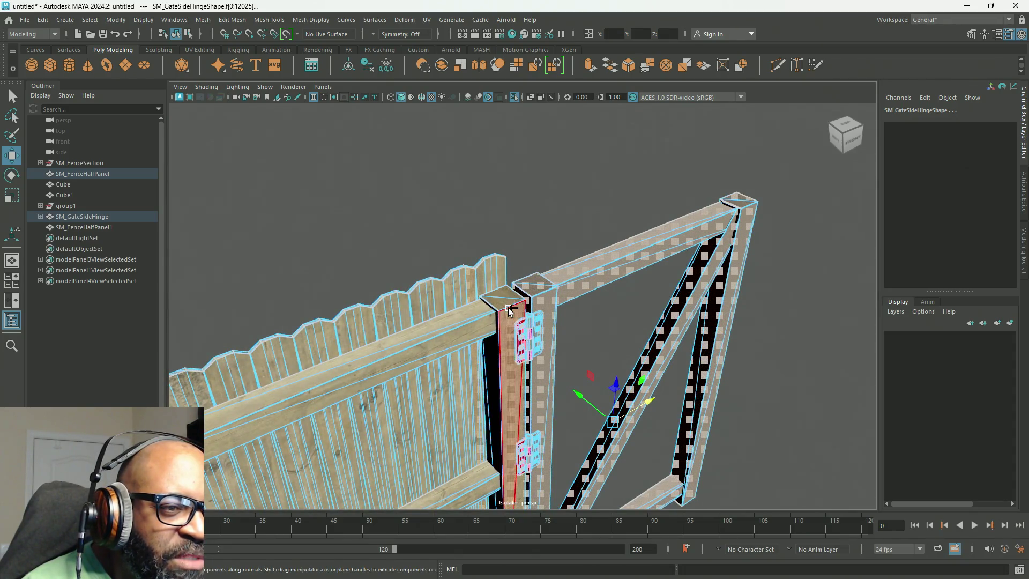
{"action": "scroll", "coordinate": [508, 308], "scroll_direction": "down", "scroll_amount": 5}
{"action": "left_click_drag", "start_coordinate": [508, 307], "coordinate": [552, 359], "text": "alt"}
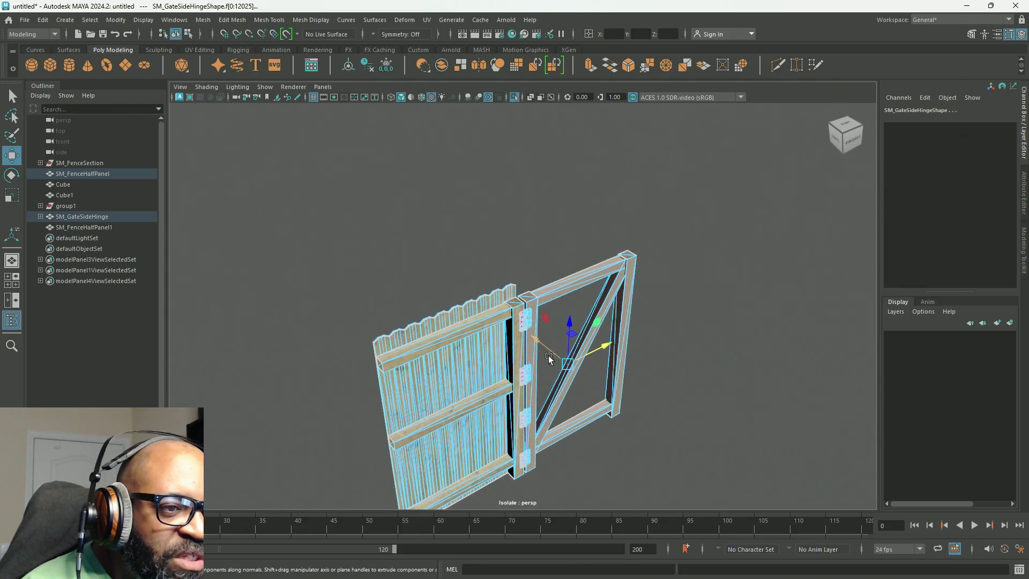
{"action": "left_click_drag", "start_coordinate": [555, 313], "coordinate": [607, 272], "text": "alt"}
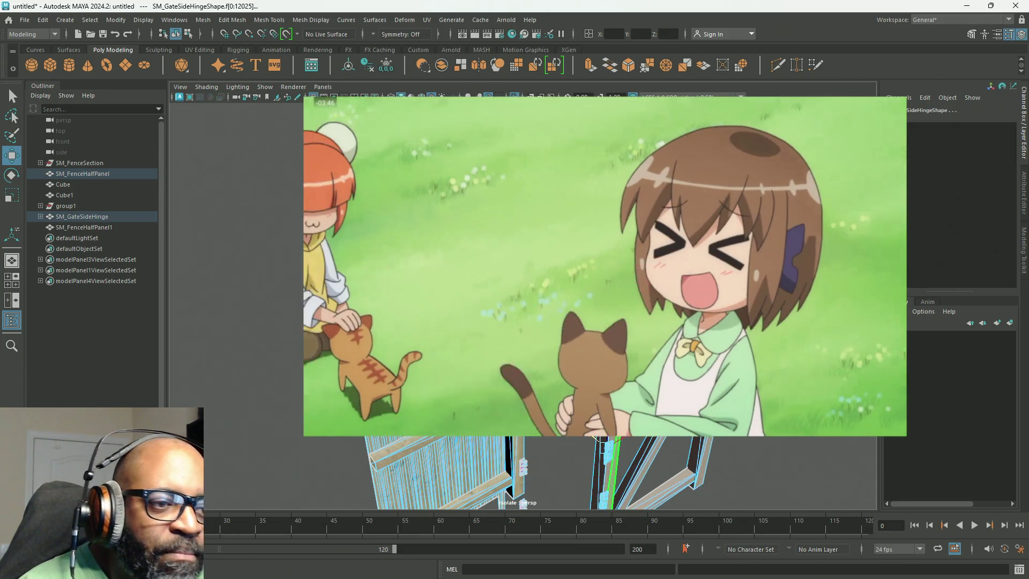
Undo both gate-piece moves and frame the hinge between the fence post and gate post
{"action": "key", "text": "ctrl+z"}
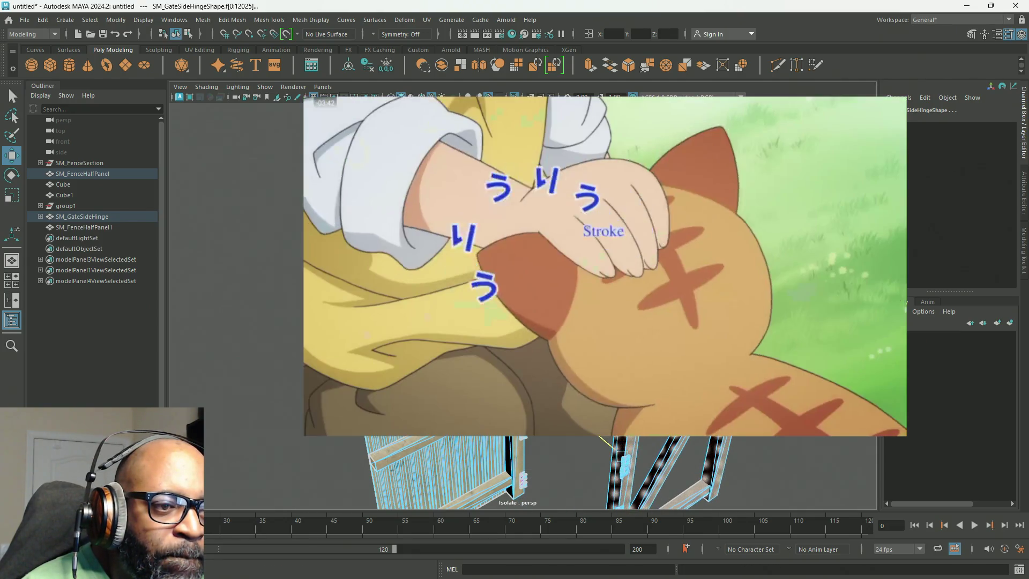
{"action": "key", "text": "f"}
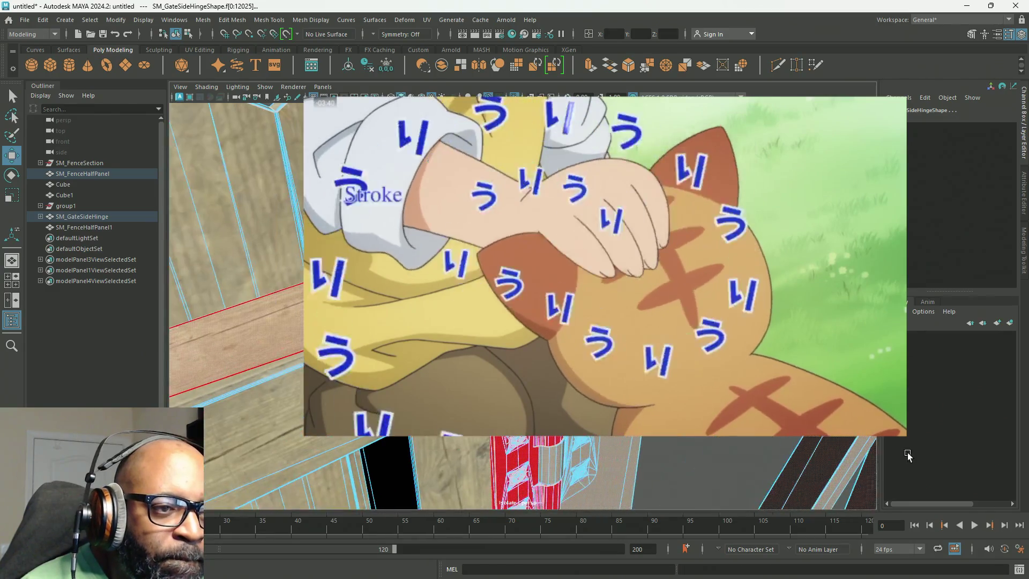
{"action": "scroll", "coordinate": [523, 300], "scroll_direction": "down", "scroll_amount": 5}
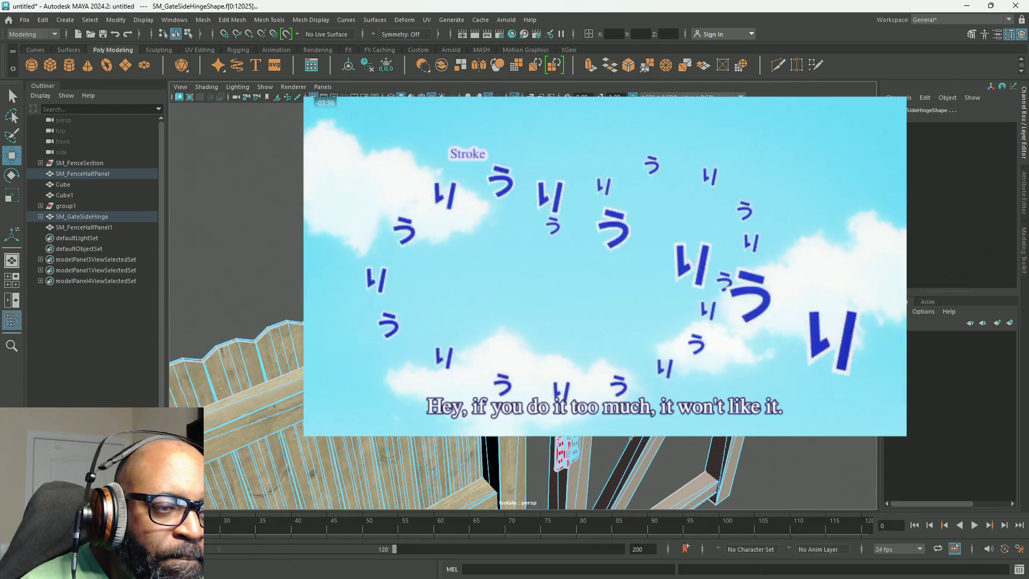
{"action": "key", "text": "ctrl+z"}
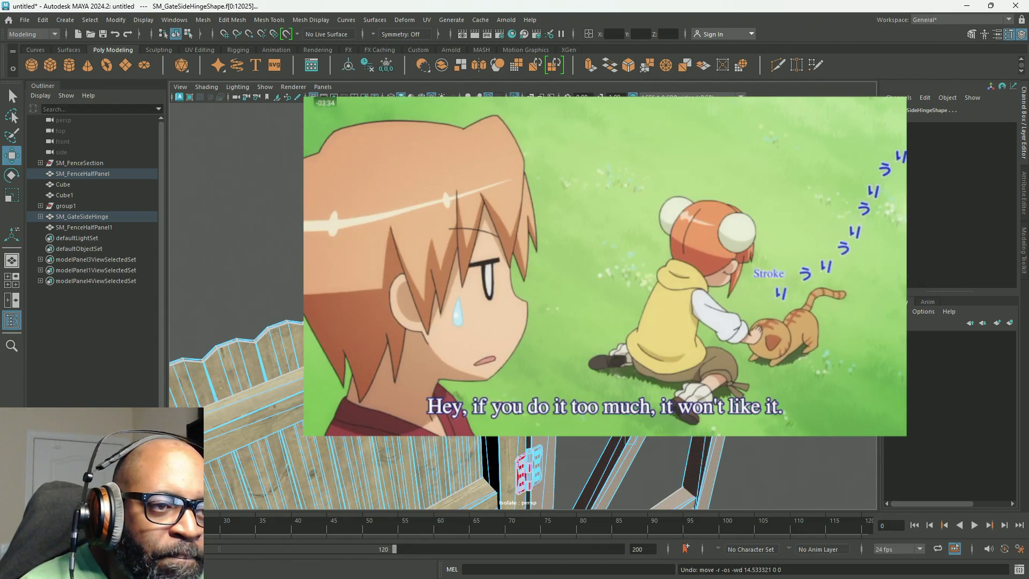
{"action": "left_click_drag", "start_coordinate": [523, 300], "coordinate": [547, 300], "text": "alt"}
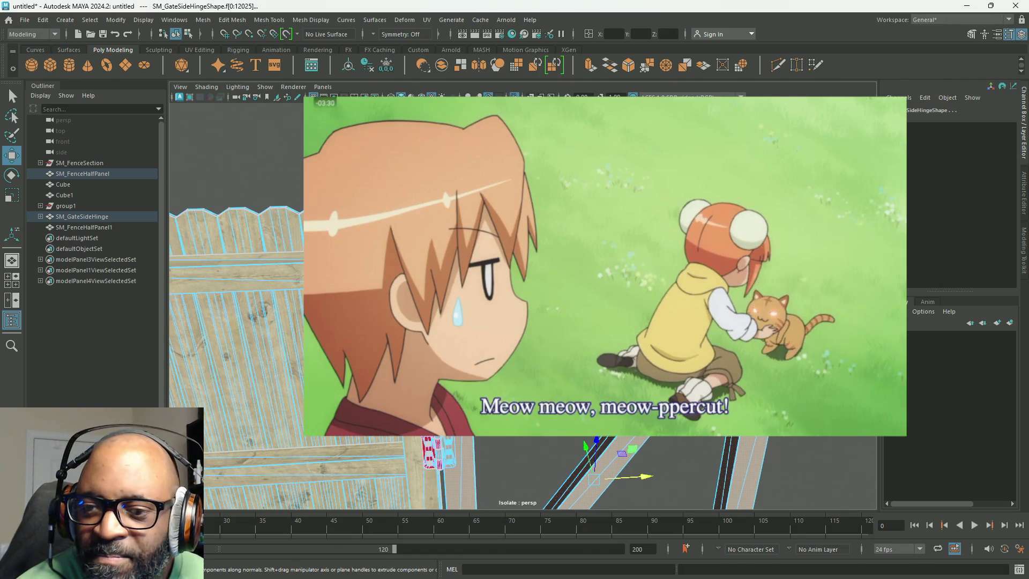
{"action": "left_click_drag", "start_coordinate": [546, 300], "coordinate": [560, 305], "text": "alt"}
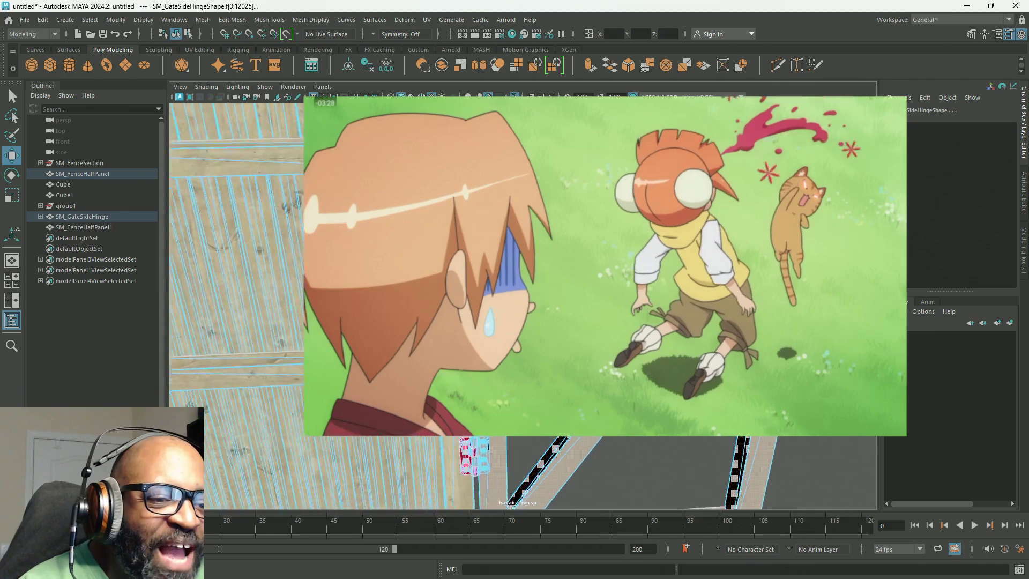
{"action": "left_click_drag", "start_coordinate": [574, 257], "coordinate": [611, 345], "text": "alt"}
{"action": "mouse_move", "coordinate": [558, 294]}
{"action": "right_mouse_down", "text": "alt"}
{"action": "mouse_move", "coordinate": [638, 348]}
{"action": "mouse_move", "coordinate": [585, 271]}
{"action": "right_mouse_up", "text": "alt"}
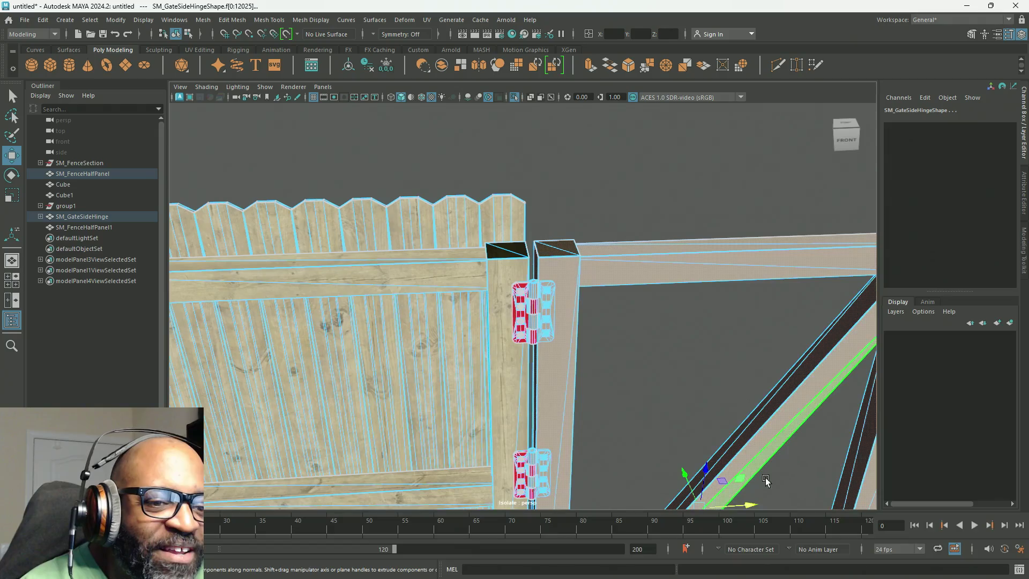
{"action": "left_click_drag", "start_coordinate": [756, 504], "coordinate": [747, 503]}
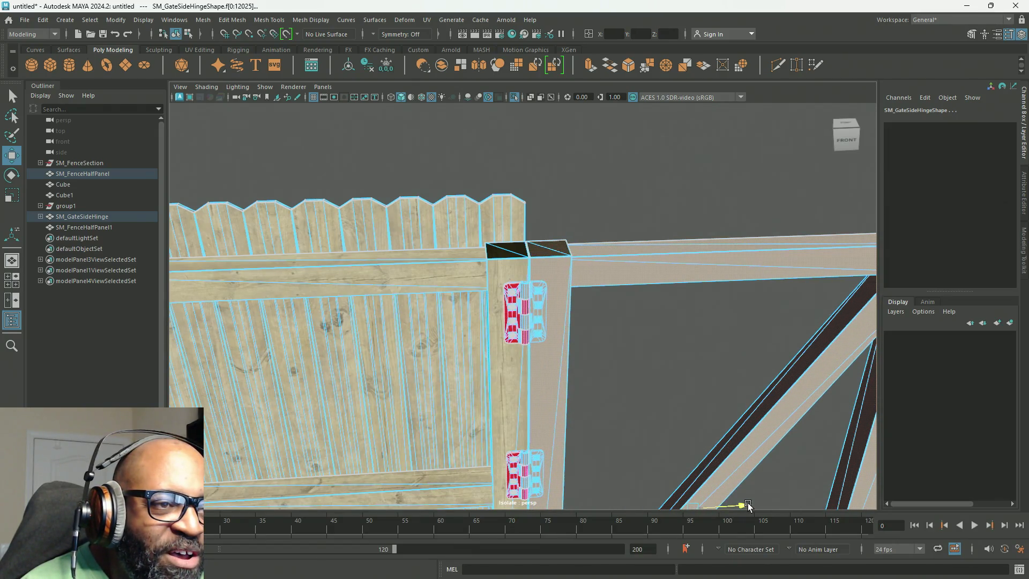
{"action": "mouse_move", "coordinate": [593, 321]}
{"action": "right_mouse_down", "text": "alt"}
{"action": "mouse_move", "coordinate": [659, 363]}
{"action": "mouse_move", "coordinate": [712, 314]}
{"action": "mouse_move", "coordinate": [691, 402]}
{"action": "mouse_move", "coordinate": [666, 372]}
{"action": "mouse_move", "coordinate": [583, 378]}
{"action": "right_mouse_up", "text": "alt"}
{"action": "left_click_drag", "start_coordinate": [583, 378], "coordinate": [576, 356], "text": "alt"}
{"action": "mouse_move", "coordinate": [575, 355]}
{"action": "right_mouse_down", "text": "alt"}
{"action": "mouse_move", "coordinate": [553, 320]}
{"action": "mouse_move", "coordinate": [572, 307]}
{"action": "right_mouse_up", "text": "alt"}
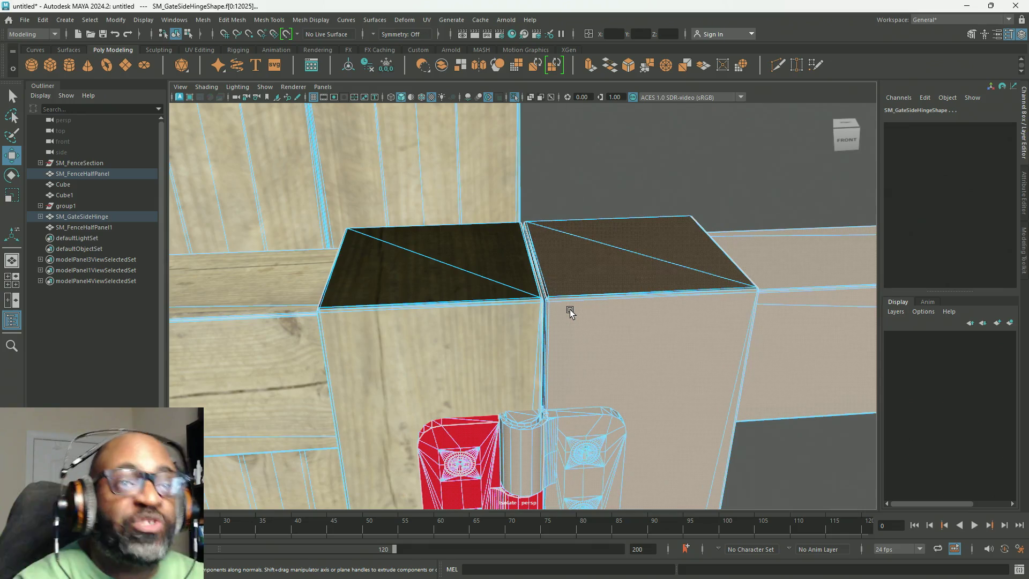
{"action": "left_click", "coordinate": [570, 313]}
{"action": "scroll", "coordinate": [624, 340], "scroll_direction": "up", "scroll_amount": 5}
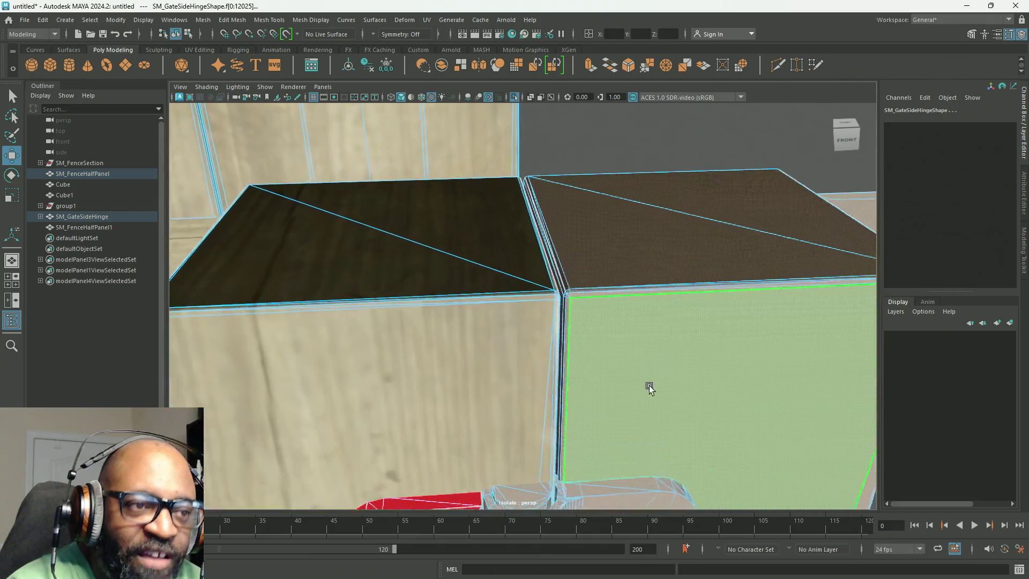
{"action": "scroll", "coordinate": [648, 387], "scroll_direction": "down", "scroll_amount": 8}
{"action": "mouse_move", "coordinate": [552, 273]}
{"action": "left_mouse_down", "text": "alt"}
{"action": "mouse_move", "coordinate": [638, 304]}
{"action": "mouse_move", "coordinate": [639, 280]}
{"action": "mouse_move", "coordinate": [648, 287]}
{"action": "left_mouse_up", "text": "alt"}
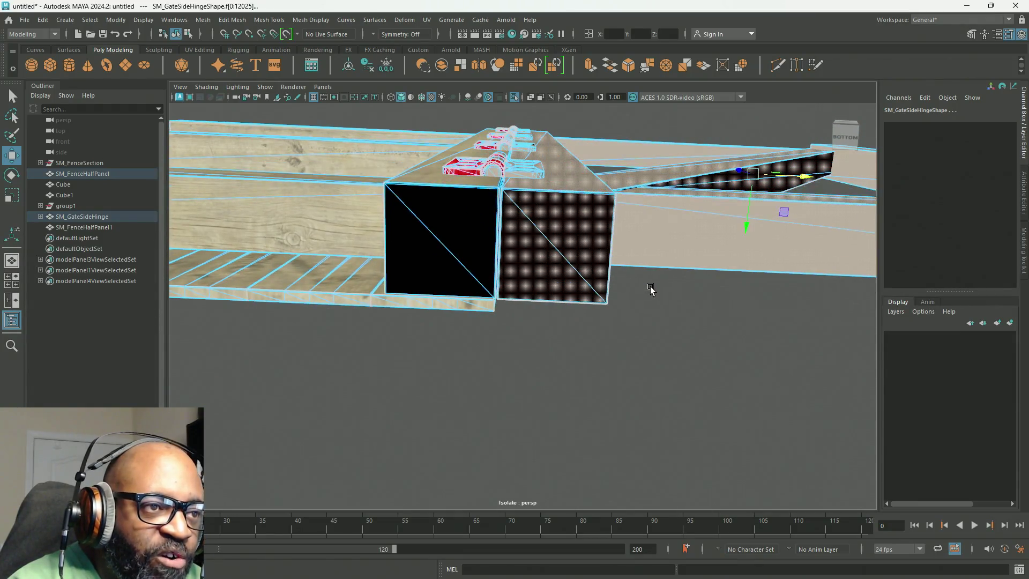
{"action": "scroll", "coordinate": [534, 167], "scroll_direction": "up", "scroll_amount": 5}
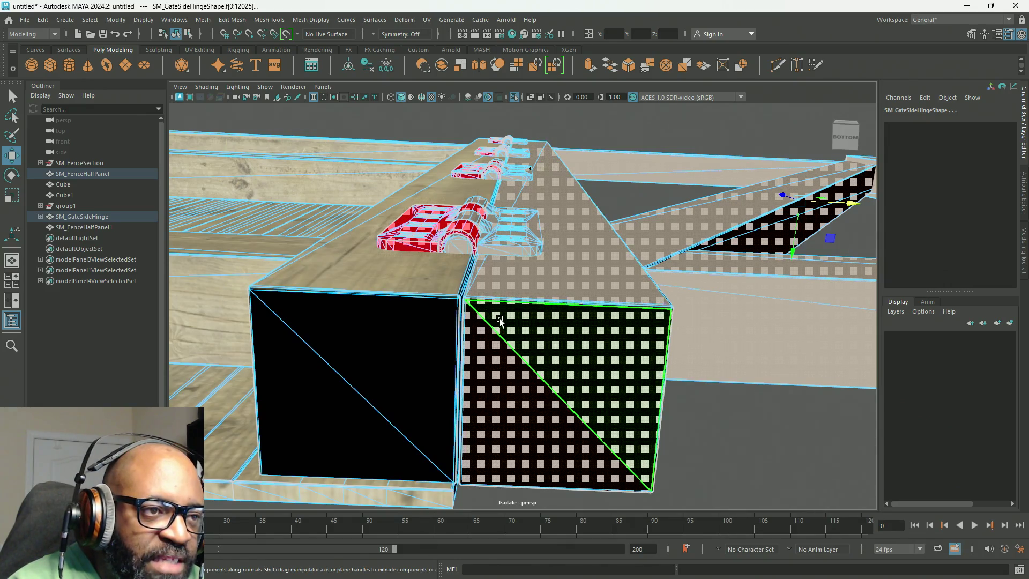
{"action": "scroll", "coordinate": [500, 316], "scroll_direction": "down", "scroll_amount": 2}
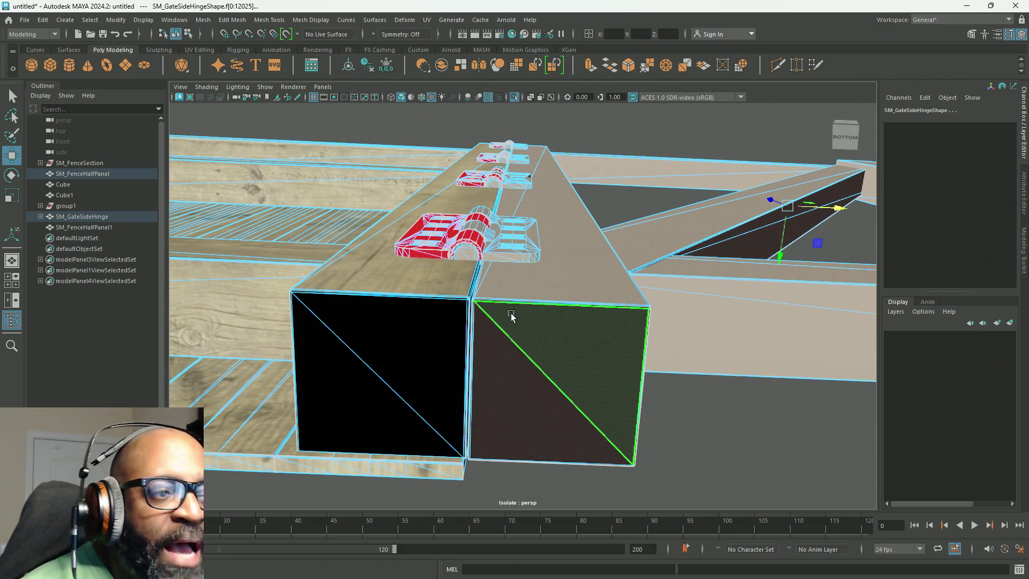
{"action": "middle_click_drag", "start_coordinate": [509, 283], "coordinate": [553, 269], "text": "alt"}
{"action": "left_click", "coordinate": [524, 248]}
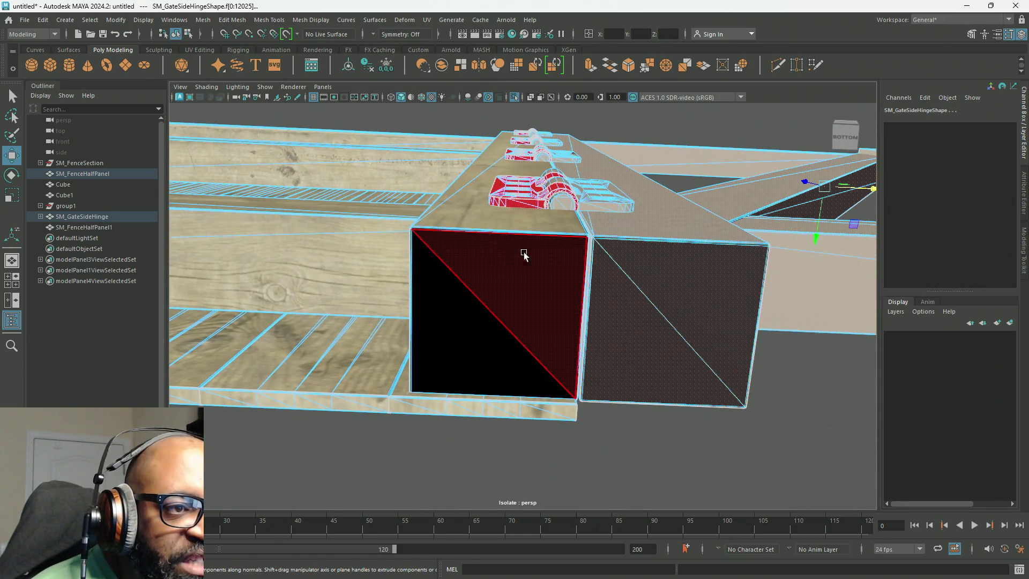
{"action": "key", "text": "a"}
{"action": "left_click_drag", "start_coordinate": [375, 176], "coordinate": [416, 280], "text": "alt"}
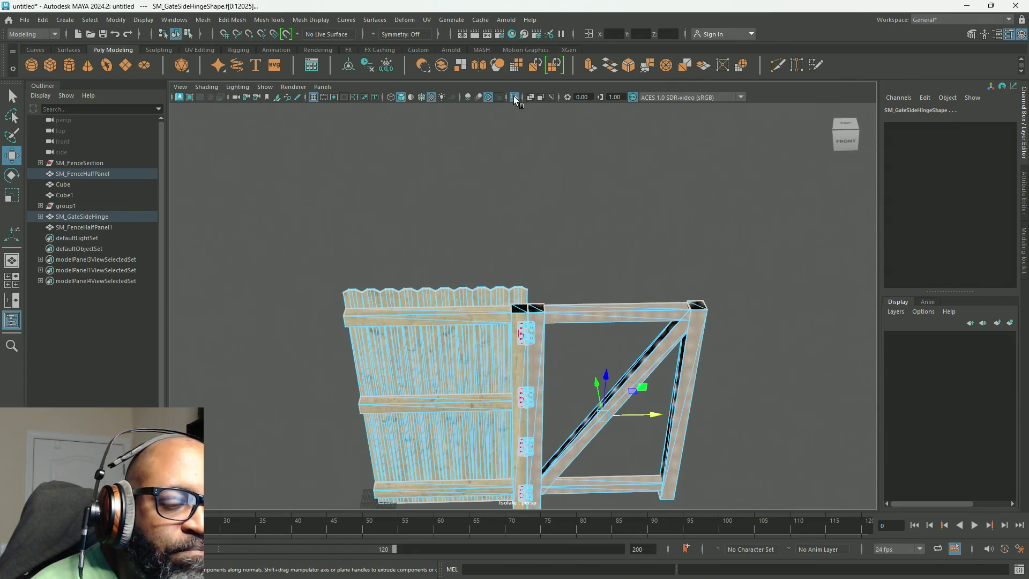
Turn off Isolate Select, switch to vertex mode, and select the vertices at the post top
{"action": "left_click", "coordinate": [515, 100]}
{"action": "mouse_move", "coordinate": [524, 114]}
{"action": "left_mouse_down", "text": "alt"}
{"action": "mouse_move", "coordinate": [579, 248]}
{"action": "mouse_move", "coordinate": [523, 220]}
{"action": "mouse_move", "coordinate": [545, 211]}
{"action": "mouse_move", "coordinate": [570, 170]}
{"action": "mouse_move", "coordinate": [645, 217]}
{"action": "mouse_move", "coordinate": [644, 200]}
{"action": "left_mouse_up", "text": "alt"}
{"action": "mouse_move", "coordinate": [672, 159]}
{"action": "right_mouse_down"}
{"action": "mouse_move", "coordinate": [604, 168]}
{"action": "mouse_move", "coordinate": [621, 159]}
{"action": "right_mouse_up"}
{"action": "mouse_move", "coordinate": [621, 159]}
{"action": "left_mouse_down", "text": "alt"}
{"action": "mouse_move", "coordinate": [615, 202]}
{"action": "mouse_move", "coordinate": [599, 208]}
{"action": "mouse_move", "coordinate": [610, 198]}
{"action": "mouse_move", "coordinate": [686, 220]}
{"action": "mouse_move", "coordinate": [627, 214]}
{"action": "mouse_move", "coordinate": [578, 185]}
{"action": "mouse_move", "coordinate": [559, 203]}
{"action": "mouse_move", "coordinate": [463, 148]}
{"action": "left_mouse_up", "text": "alt"}
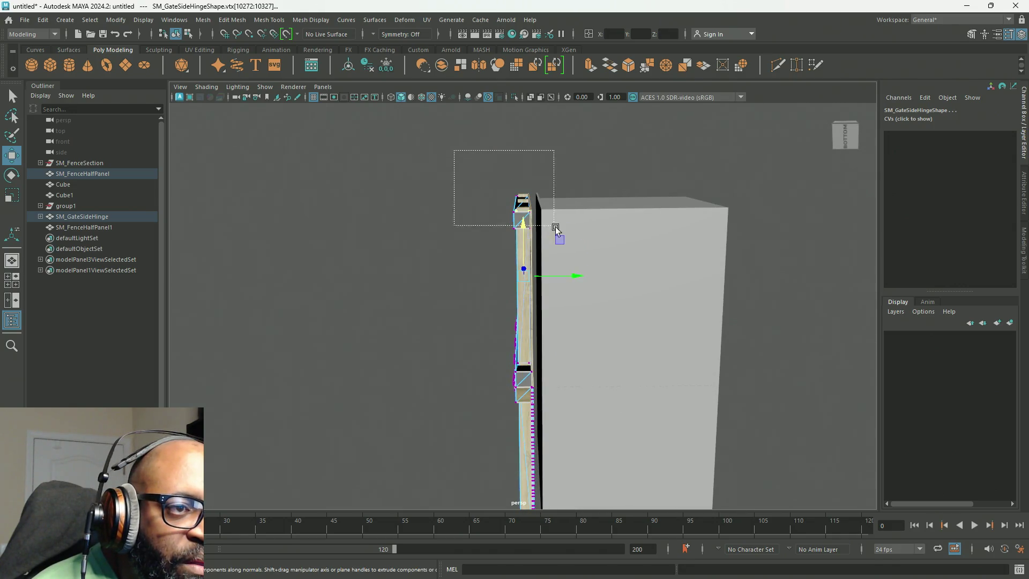
{"action": "left_click_drag", "start_coordinate": [562, 239], "coordinate": [562, 239]}
{"action": "mouse_move", "coordinate": [390, 248]}
{"action": "left_mouse_down", "text": "alt"}
{"action": "mouse_move", "coordinate": [453, 287]}
{"action": "mouse_move", "coordinate": [565, 289]}
{"action": "mouse_move", "coordinate": [430, 178]}
{"action": "mouse_move", "coordinate": [452, 271]}
{"action": "mouse_move", "coordinate": [429, 266]}
{"action": "mouse_move", "coordinate": [505, 245]}
{"action": "mouse_move", "coordinate": [390, 234]}
{"action": "mouse_move", "coordinate": [508, 364]}
{"action": "left_mouse_up", "text": "alt"}
{"action": "mouse_move", "coordinate": [474, 330]}
{"action": "left_mouse_down", "text": "alt"}
{"action": "mouse_move", "coordinate": [381, 257]}
{"action": "mouse_move", "coordinate": [385, 273]}
{"action": "mouse_move", "coordinate": [558, 232]}
{"action": "mouse_move", "coordinate": [641, 239]}
{"action": "mouse_move", "coordinate": [556, 276]}
{"action": "mouse_move", "coordinate": [571, 289]}
{"action": "mouse_move", "coordinate": [620, 248]}
{"action": "mouse_move", "coordinate": [610, 285]}
{"action": "mouse_move", "coordinate": [571, 258]}
{"action": "left_mouse_up", "text": "alt"}
{"action": "right_click", "coordinate": [493, 143]}
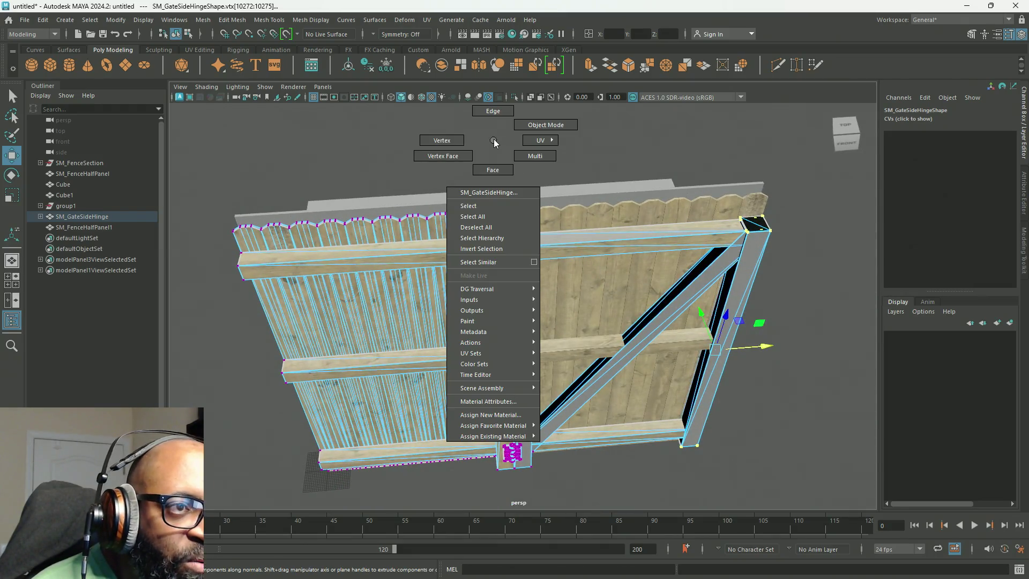
Isolate the SM_FenceHalfPanel post in vertex mode and select its right-side vertices
{"action": "left_click", "coordinate": [440, 139]}
{"action": "scroll", "coordinate": [485, 176], "scroll_direction": "up", "scroll_amount": 5}
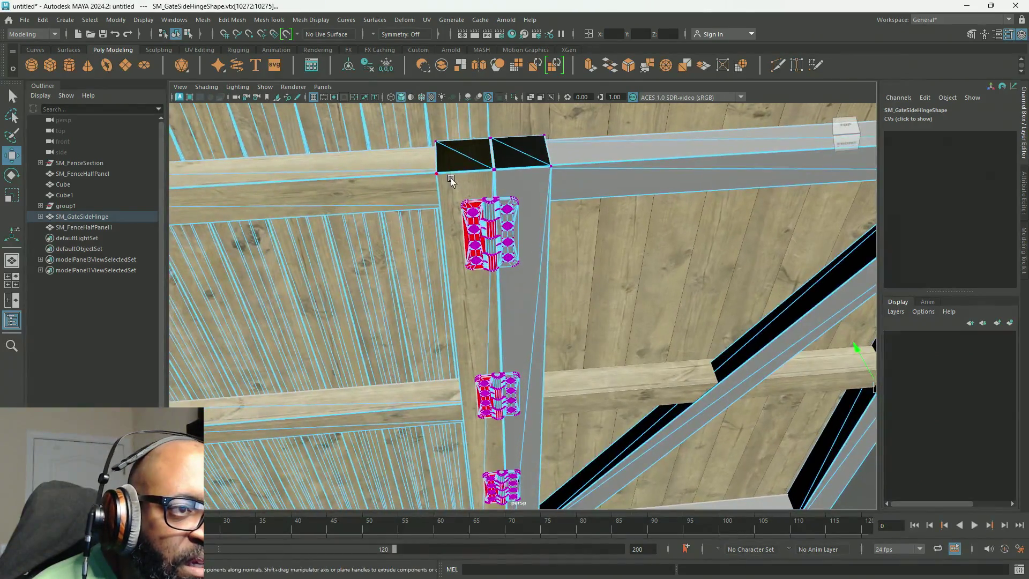
{"action": "left_click", "coordinate": [445, 175]}
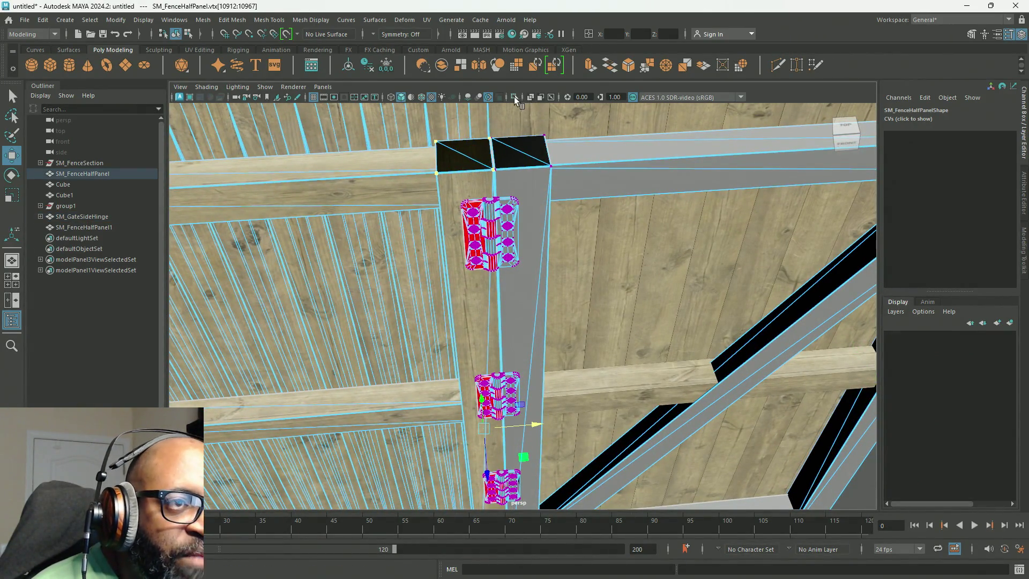
{"action": "left_click", "coordinate": [513, 97]}
{"action": "mouse_move", "coordinate": [519, 127]}
{"action": "left_mouse_down", "text": "alt"}
{"action": "mouse_move", "coordinate": [524, 190]}
{"action": "mouse_move", "coordinate": [404, 216]}
{"action": "mouse_move", "coordinate": [454, 262]}
{"action": "left_mouse_up", "text": "alt"}
{"action": "middle_click_drag", "start_coordinate": [469, 262], "coordinate": [475, 225], "text": "alt"}
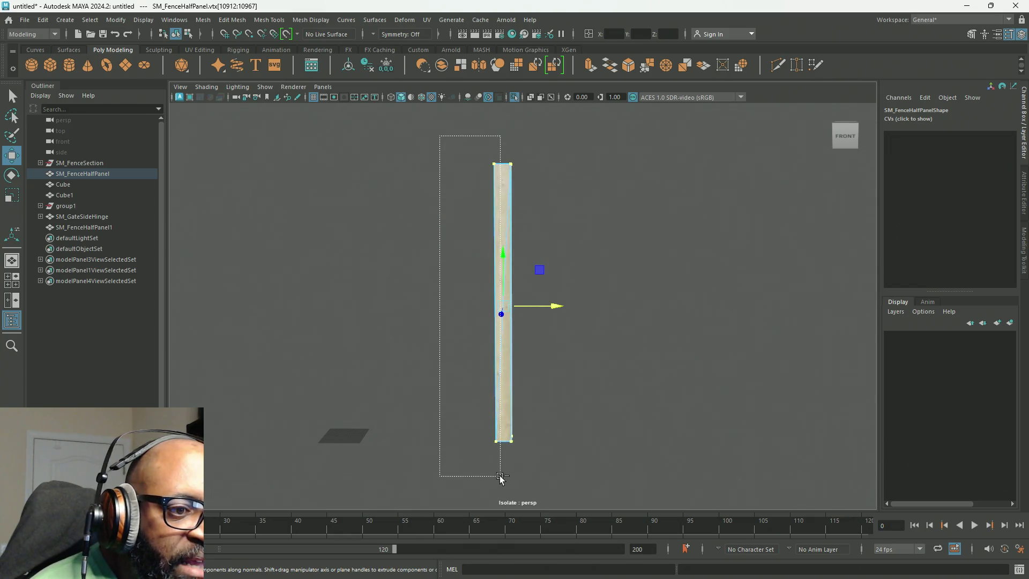
{"action": "left_click_drag", "start_coordinate": [503, 477], "coordinate": [503, 477]}
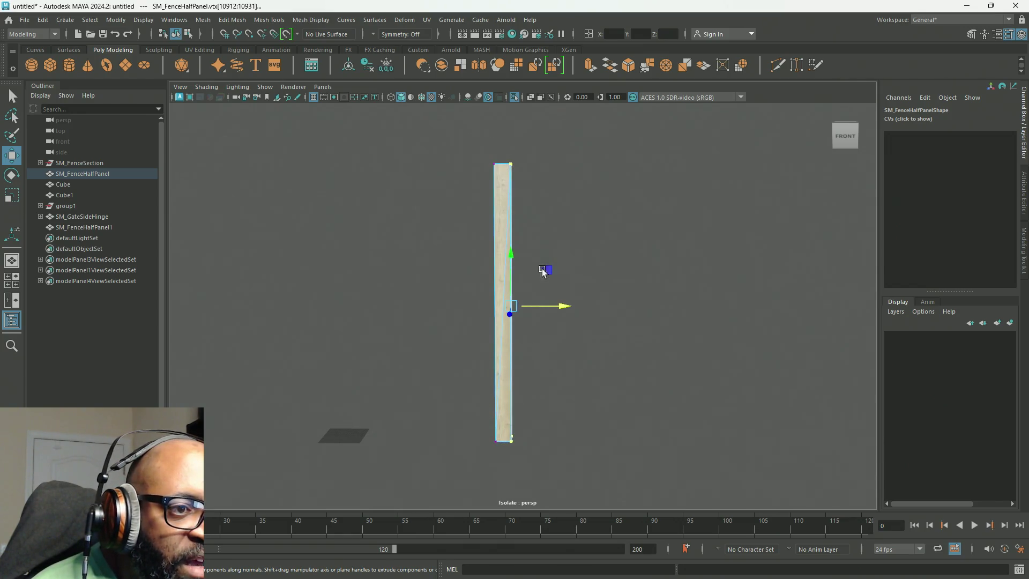
Restore the full view, frame the selected post vertices, and slide them left
{"action": "left_click", "coordinate": [514, 97]}
{"action": "left_click_drag", "start_coordinate": [592, 335], "coordinate": [590, 248], "text": "alt"}
{"action": "key", "text": "f"}
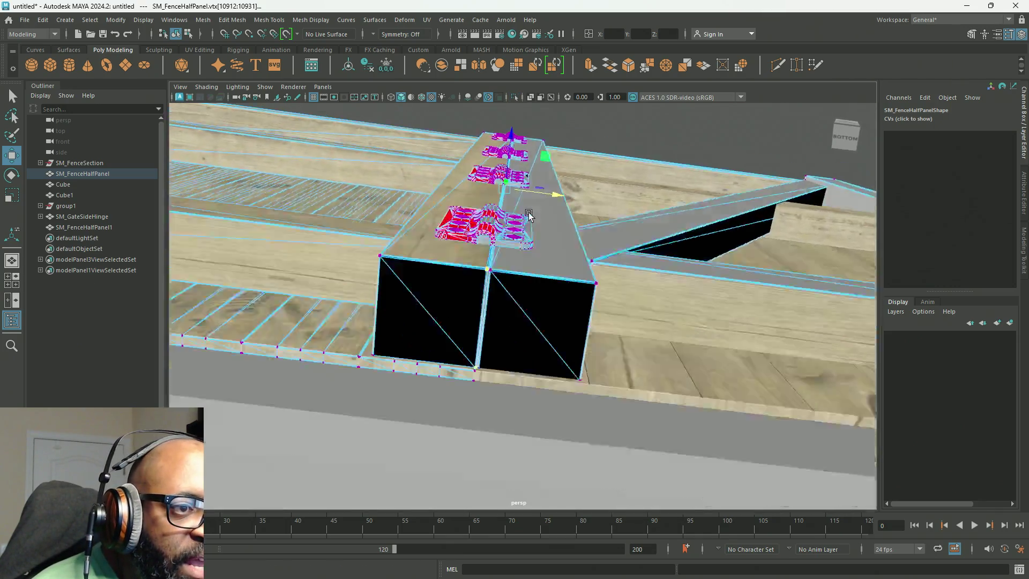
{"action": "scroll", "coordinate": [565, 236], "scroll_direction": "up", "scroll_amount": 5}
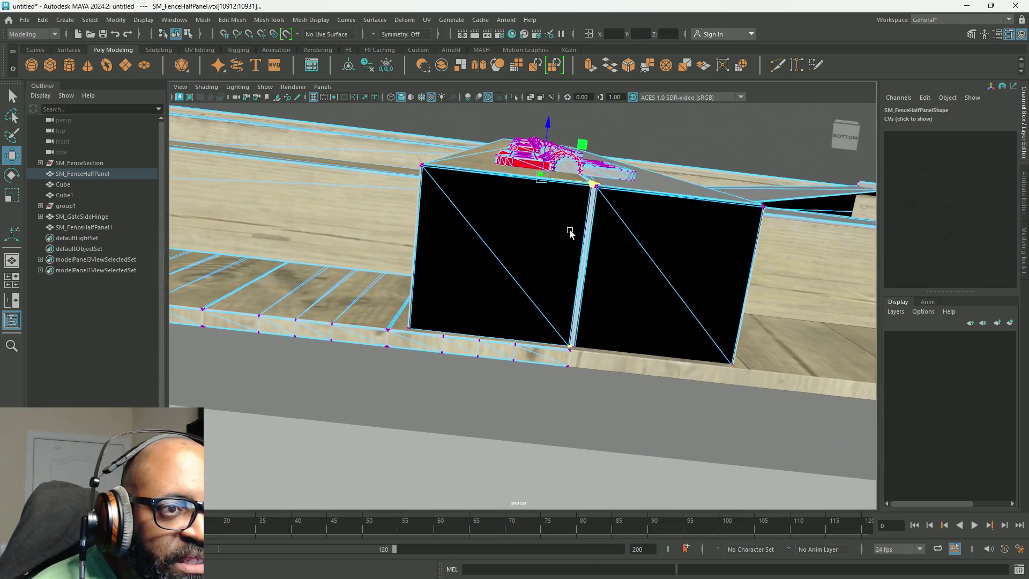
{"action": "left_click_drag", "start_coordinate": [565, 239], "coordinate": [563, 239], "text": "alt"}
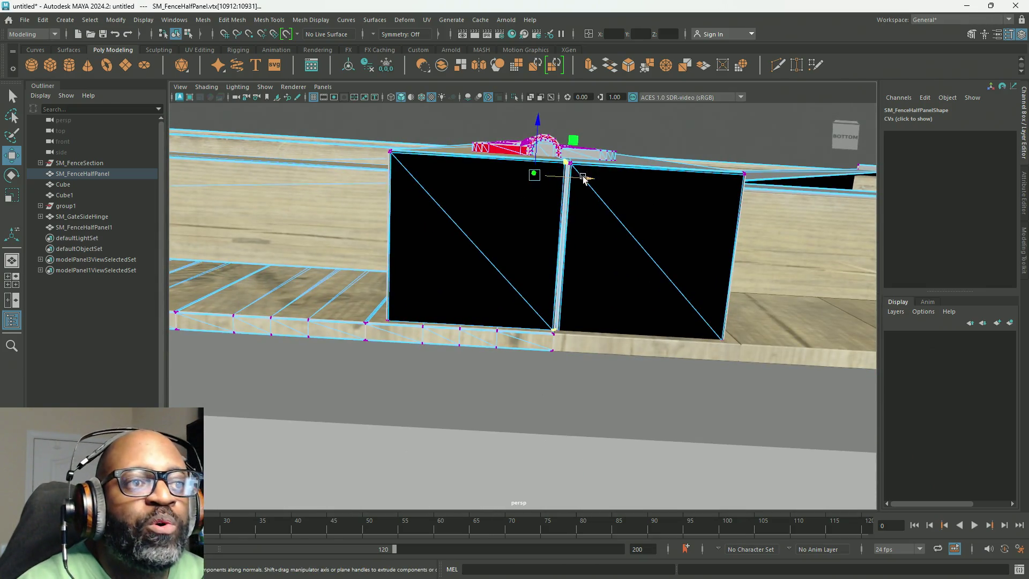
{"action": "mouse_move", "coordinate": [589, 178]}
{"action": "left_mouse_down"}
{"action": "mouse_move", "coordinate": [574, 170]}
{"action": "mouse_move", "coordinate": [578, 181]}
{"action": "mouse_move", "coordinate": [539, 225]}
{"action": "mouse_move", "coordinate": [549, 215]}
{"action": "mouse_move", "coordinate": [549, 228]}
{"action": "mouse_move", "coordinate": [530, 237]}
{"action": "mouse_move", "coordinate": [573, 259]}
{"action": "left_mouse_up"}
{"action": "scroll", "coordinate": [552, 230], "scroll_direction": "up", "scroll_amount": 3}
{"action": "scroll", "coordinate": [551, 229], "scroll_direction": "down", "scroll_amount": 3}
{"action": "scroll", "coordinate": [415, 151], "scroll_direction": "down", "scroll_amount": 3}
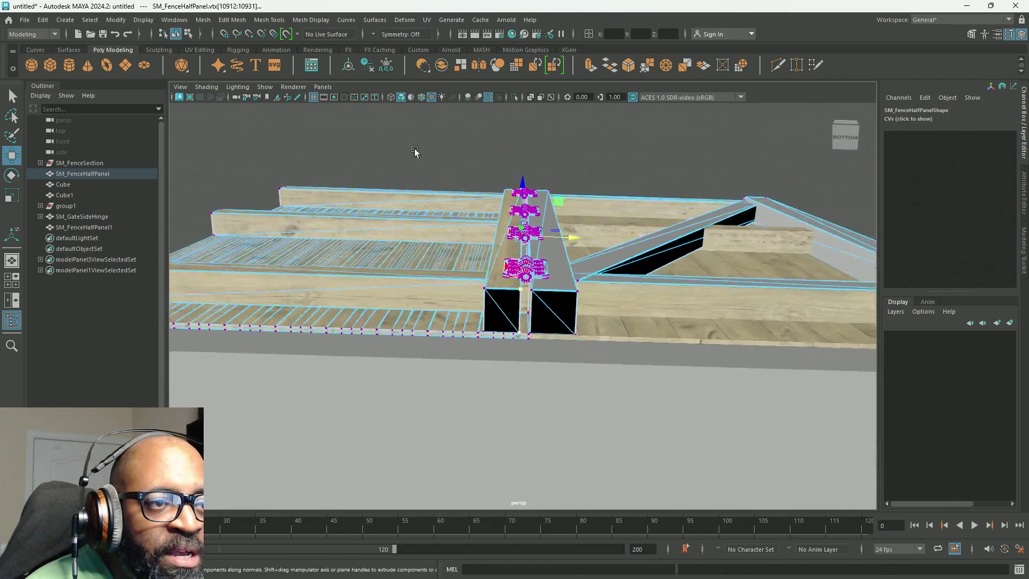
{"action": "left_click_drag", "start_coordinate": [415, 151], "coordinate": [411, 298], "text": "alt"}
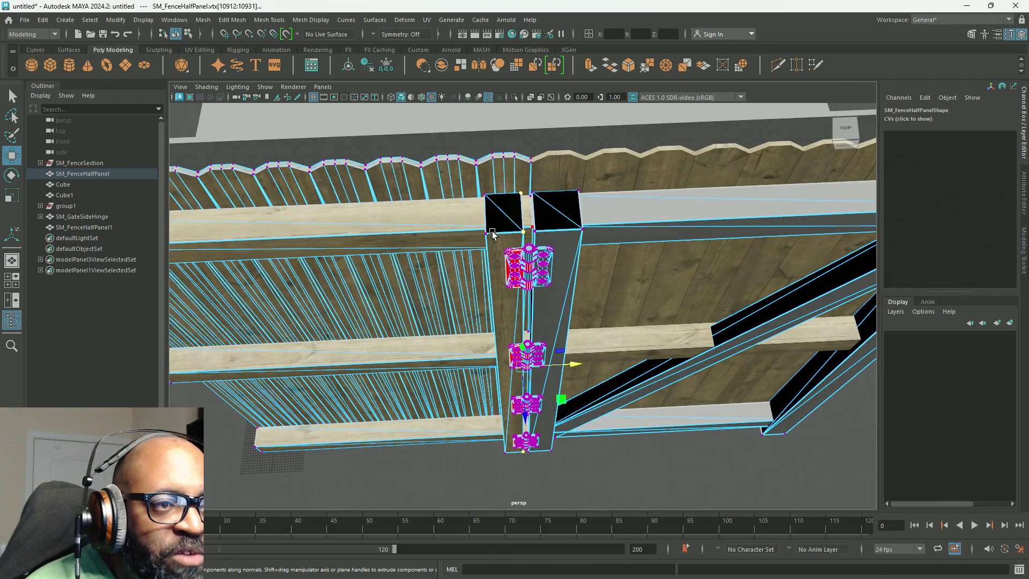
{"action": "scroll", "coordinate": [489, 219], "scroll_direction": "up", "scroll_amount": 3}
{"action": "scroll", "coordinate": [490, 230], "scroll_direction": "down", "scroll_amount": 2}
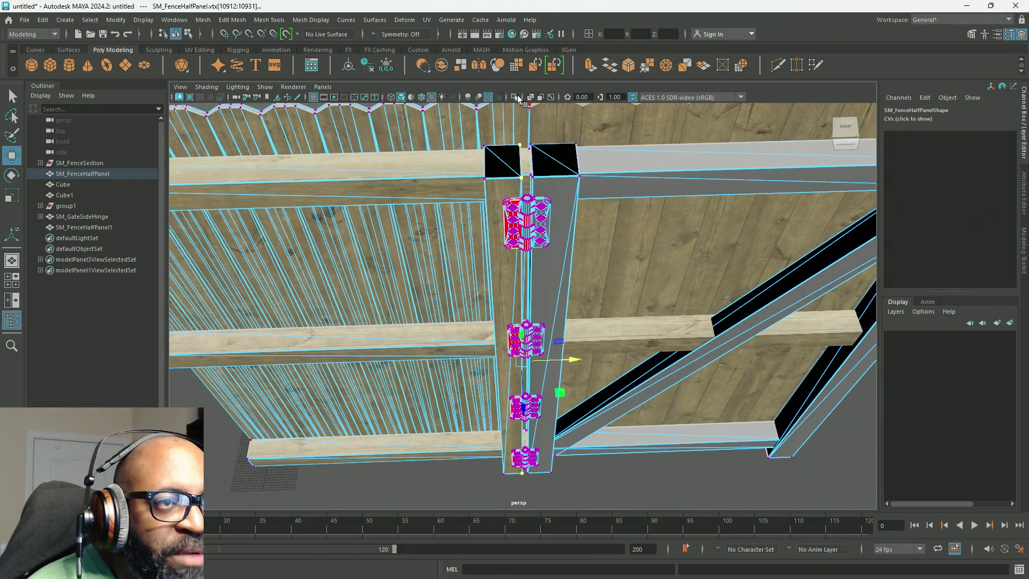
Isolate the post again, select its left-edge vertices, and shift them further left along X
{"action": "left_click", "coordinate": [514, 96]}
{"action": "scroll", "coordinate": [548, 250], "scroll_direction": "up", "scroll_amount": 3}
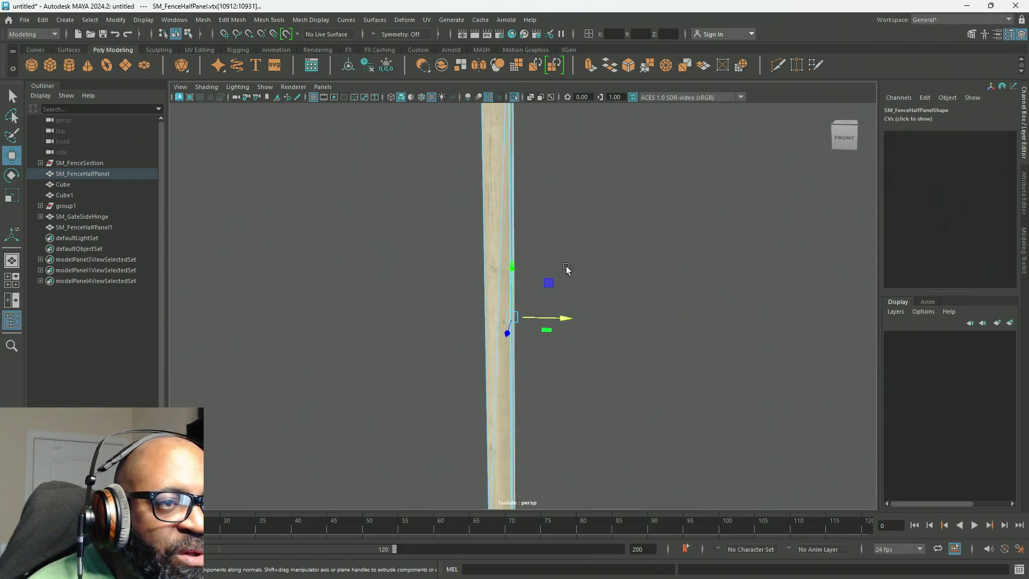
{"action": "scroll", "coordinate": [563, 265], "scroll_direction": "down", "scroll_amount": 3}
{"action": "mouse_move", "coordinate": [579, 144]}
{"action": "left_mouse_down"}
{"action": "mouse_move", "coordinate": [420, 488]}
{"action": "mouse_move", "coordinate": [429, 446]}
{"action": "left_mouse_up"}
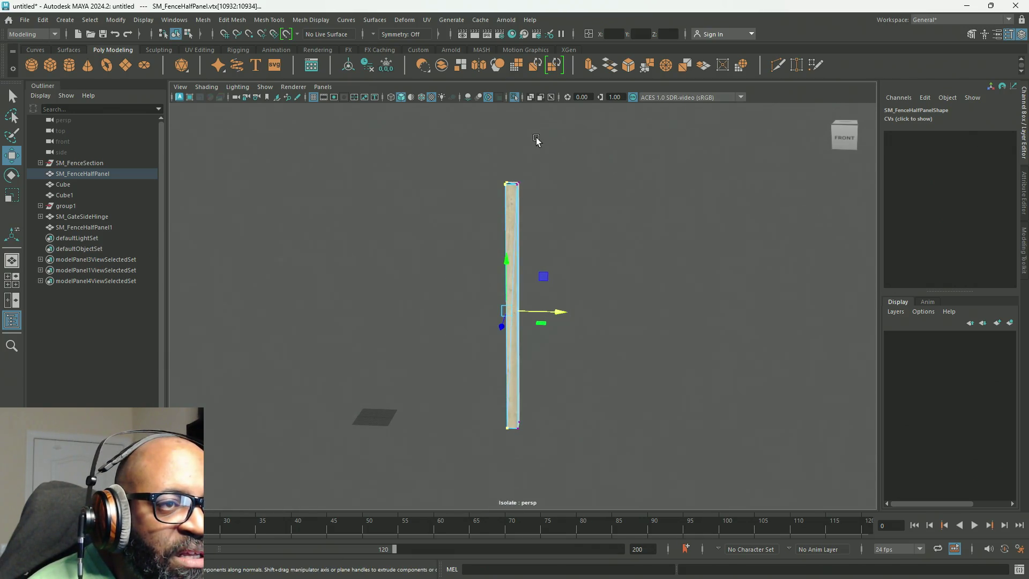
{"action": "left_click", "coordinate": [514, 96]}
{"action": "scroll", "coordinate": [544, 223], "scroll_direction": "up", "scroll_amount": 5}
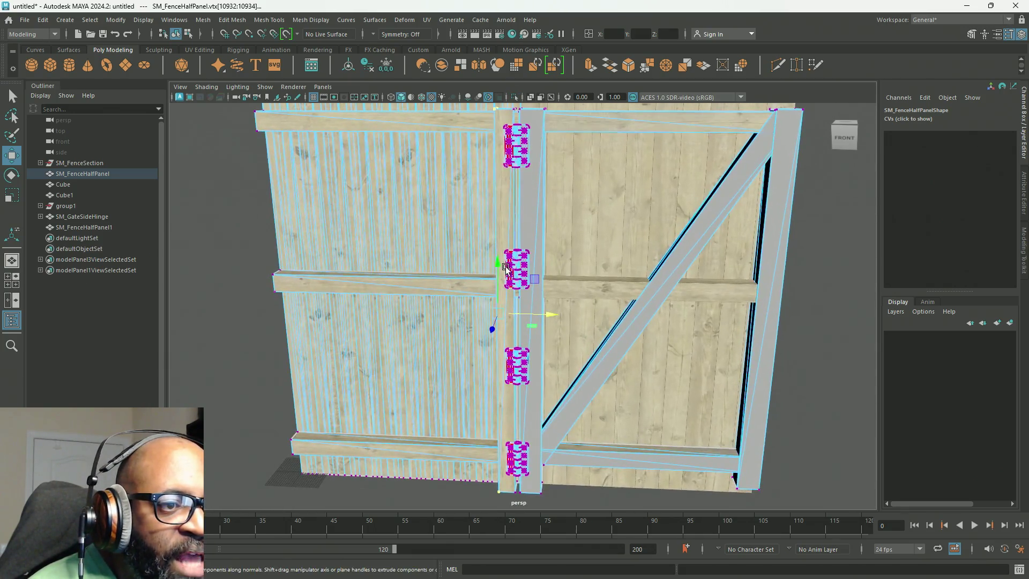
{"action": "left_click_drag", "start_coordinate": [552, 326], "coordinate": [548, 324]}
{"action": "mouse_move", "coordinate": [547, 225]}
{"action": "left_mouse_down", "text": "alt"}
{"action": "mouse_move", "coordinate": [541, 202]}
{"action": "mouse_move", "coordinate": [548, 252]}
{"action": "mouse_move", "coordinate": [548, 207]}
{"action": "mouse_move", "coordinate": [570, 208]}
{"action": "left_mouse_up", "text": "alt"}
{"action": "mouse_move", "coordinate": [570, 208]}
{"action": "right_mouse_down", "text": "alt"}
{"action": "mouse_move", "coordinate": [542, 142]}
{"action": "mouse_move", "coordinate": [588, 128]}
{"action": "right_mouse_up", "text": "alt"}
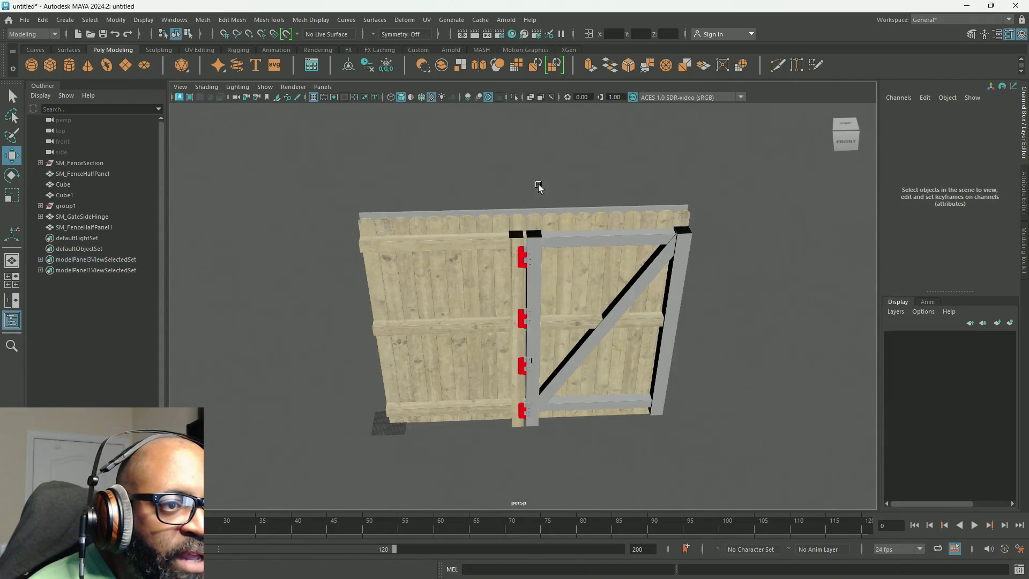
{"action": "left_click", "coordinate": [519, 257]}
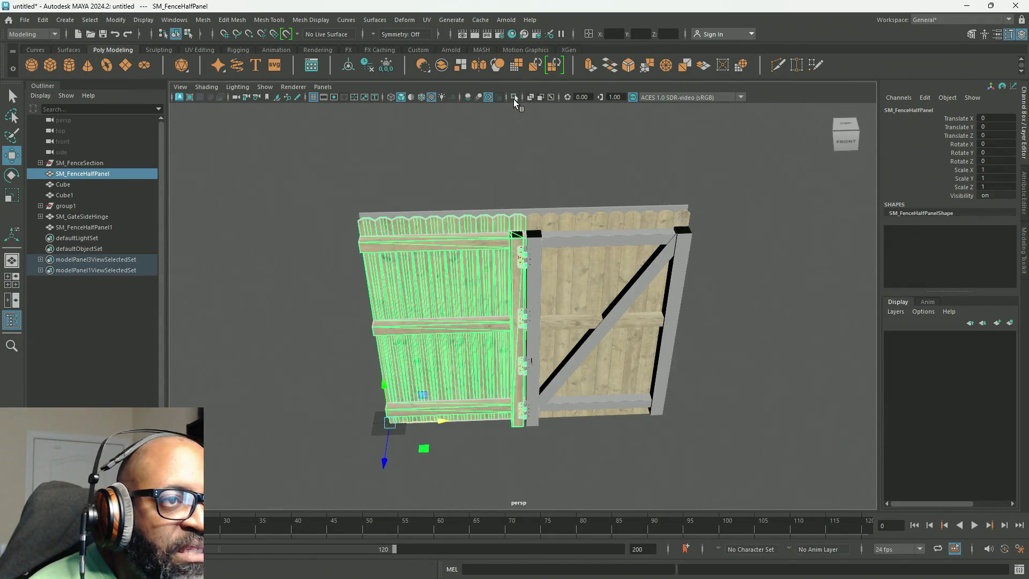
{"action": "left_click", "coordinate": [515, 101]}
{"action": "mouse_move", "coordinate": [530, 184]}
{"action": "left_mouse_down", "text": "alt"}
{"action": "mouse_move", "coordinate": [641, 285]}
{"action": "mouse_move", "coordinate": [574, 209]}
{"action": "left_mouse_up", "text": "alt"}
{"action": "right_click_drag", "start_coordinate": [579, 225], "coordinate": [694, 257], "text": "alt"}
{"action": "mouse_move", "coordinate": [693, 258]}
{"action": "left_mouse_down", "text": "alt"}
{"action": "mouse_move", "coordinate": [601, 236]}
{"action": "mouse_move", "coordinate": [621, 237]}
{"action": "mouse_move", "coordinate": [586, 122]}
{"action": "mouse_move", "coordinate": [598, 241]}
{"action": "left_mouse_up", "text": "alt"}
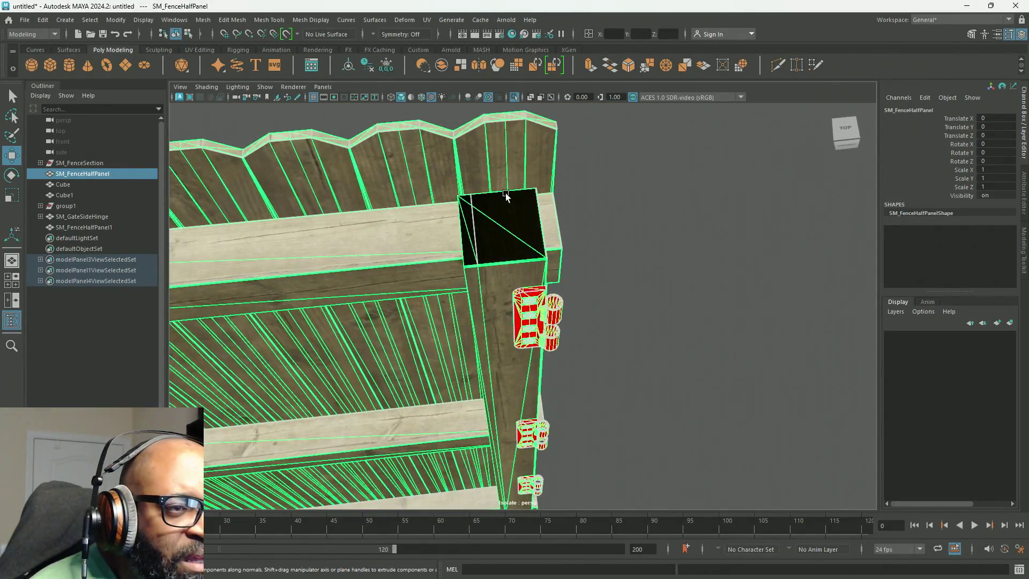
{"action": "right_click_drag", "start_coordinate": [506, 197], "coordinate": [577, 238], "text": "alt"}
{"action": "middle_click_drag", "start_coordinate": [570, 207], "coordinate": [600, 258], "text": "alt"}
{"action": "right_click_drag", "start_coordinate": [600, 258], "coordinate": [551, 207], "text": "alt"}
{"action": "mouse_move", "coordinate": [556, 232]}
{"action": "left_mouse_down", "text": "alt"}
{"action": "mouse_move", "coordinate": [562, 257]}
{"action": "mouse_move", "coordinate": [563, 229]}
{"action": "mouse_move", "coordinate": [551, 241]}
{"action": "left_mouse_up", "text": "alt"}
{"action": "mouse_move", "coordinate": [551, 241]}
{"action": "right_mouse_down"}
{"action": "mouse_move", "coordinate": [554, 230]}
{"action": "mouse_move", "coordinate": [568, 233]}
{"action": "right_mouse_up"}
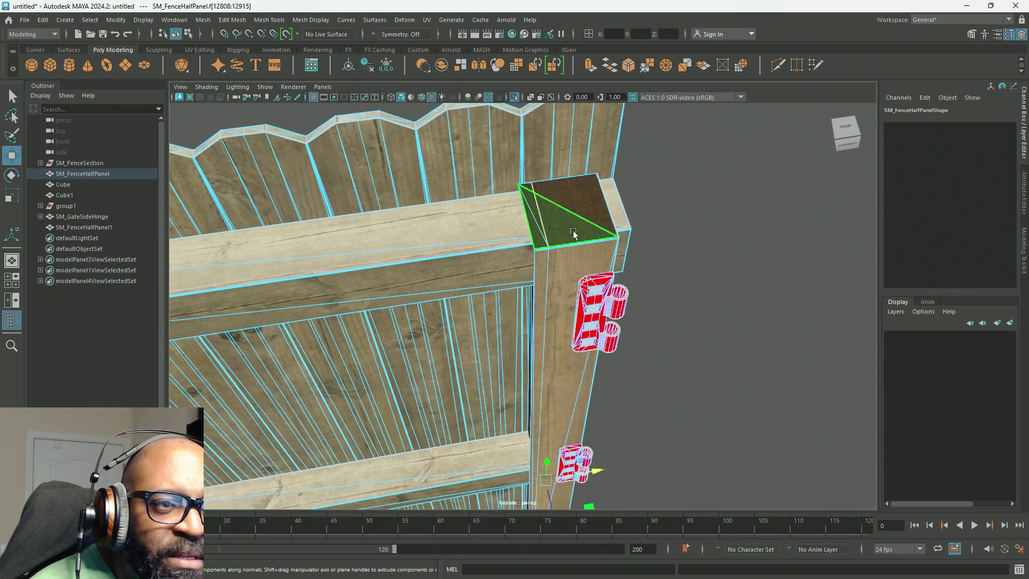
{"action": "left_click_drag", "start_coordinate": [600, 470], "coordinate": [673, 323]}
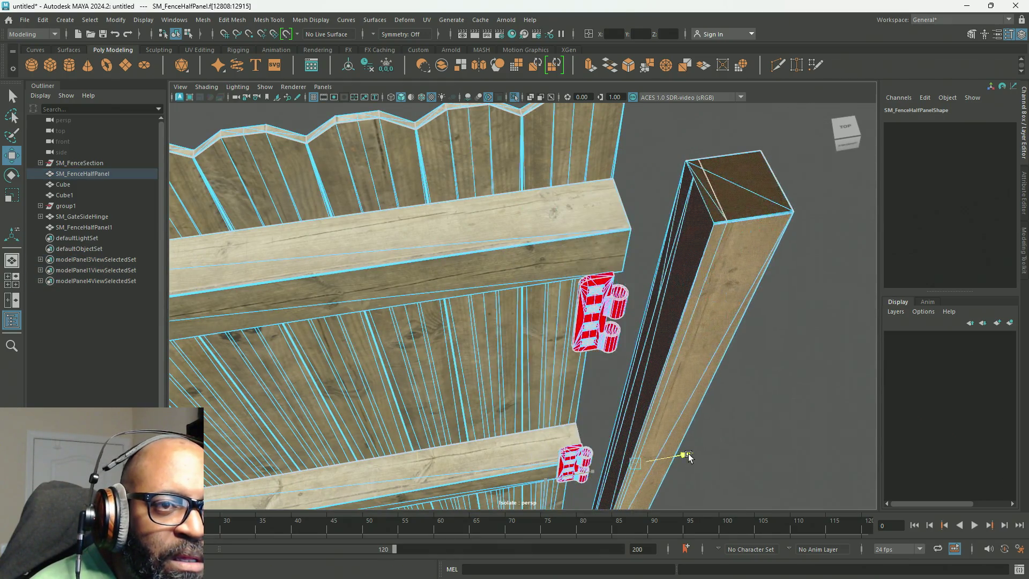
{"action": "key", "text": "ctrl+z"}
{"action": "key", "text": "ctrl+z"}
{"action": "key", "text": "ctrl+z"}
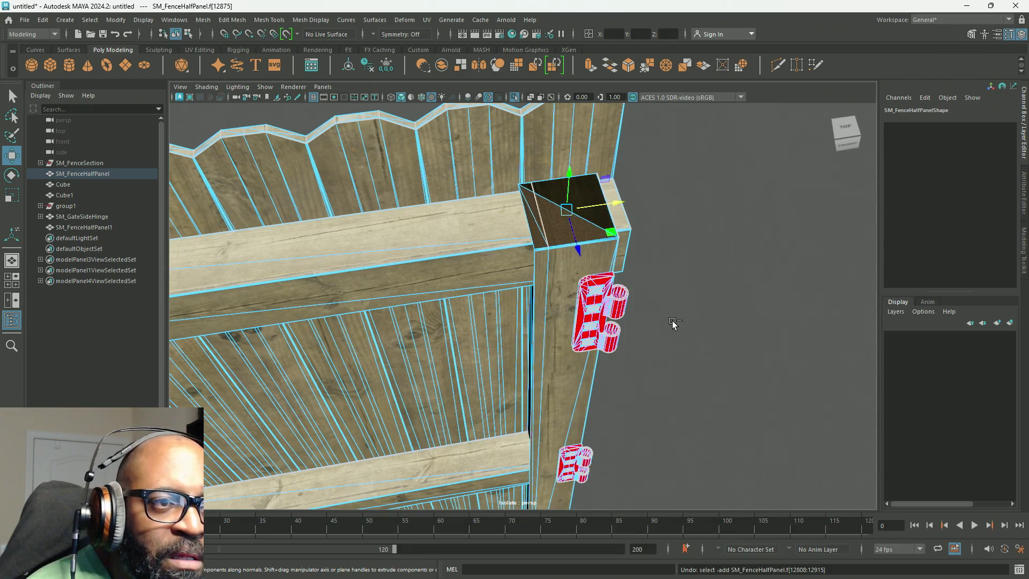
{"action": "key", "text": "ctrl+z"}
{"action": "key", "text": "ctrl+z"}
{"action": "key", "text": "ctrl+z"}
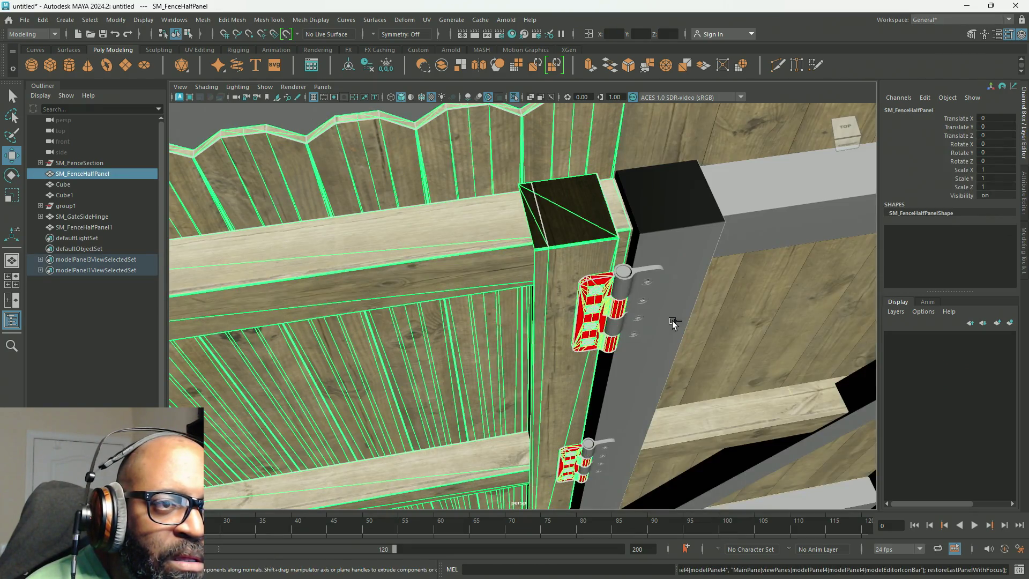
{"action": "key", "text": "ctrl+z"}
{"action": "key", "text": "ctrl+z"}
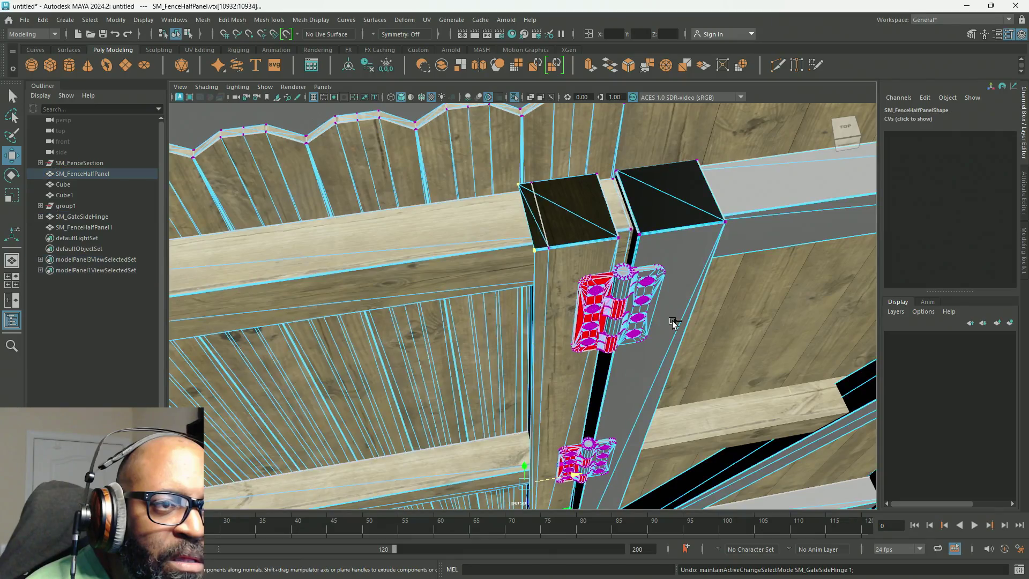
{"action": "key", "text": "ctrl+z"}
{"action": "mouse_move", "coordinate": [566, 225]}
{"action": "right_mouse_down", "text": "alt"}
{"action": "mouse_move", "coordinate": [609, 321]}
{"action": "mouse_move", "coordinate": [596, 227]}
{"action": "right_mouse_up", "text": "alt"}
{"action": "left_click_drag", "start_coordinate": [596, 228], "coordinate": [586, 276], "text": "alt"}
{"action": "right_click_drag", "start_coordinate": [586, 276], "coordinate": [610, 328], "text": "alt"}
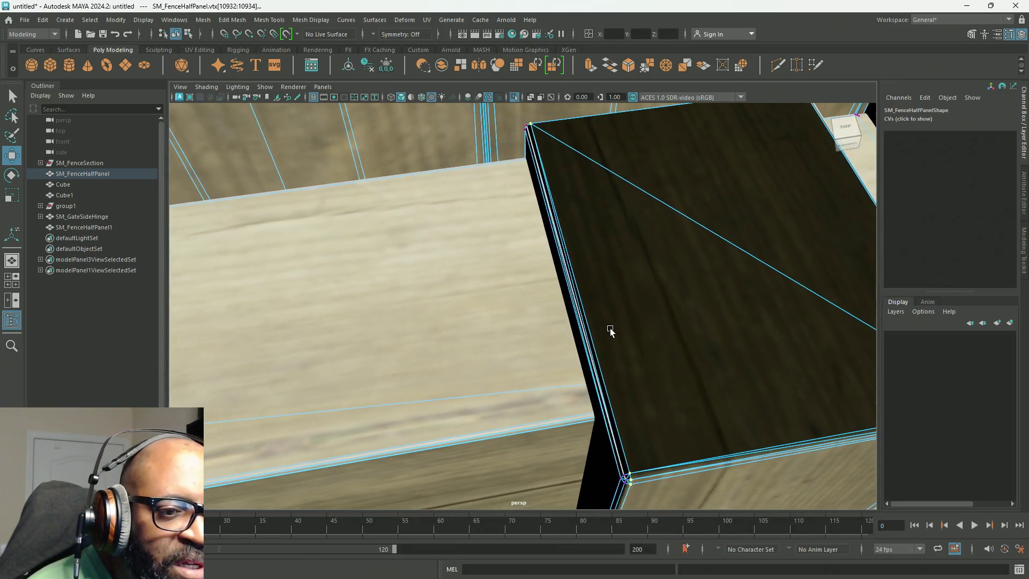
{"action": "left_click_drag", "start_coordinate": [610, 328], "coordinate": [536, 241], "text": "alt"}
{"action": "mouse_move", "coordinate": [536, 241]}
{"action": "right_mouse_down", "text": "alt"}
{"action": "mouse_move", "coordinate": [471, 150]}
{"action": "mouse_move", "coordinate": [538, 265]}
{"action": "right_mouse_up", "text": "alt"}
{"action": "left_click_drag", "start_coordinate": [539, 264], "coordinate": [538, 268], "text": "alt"}
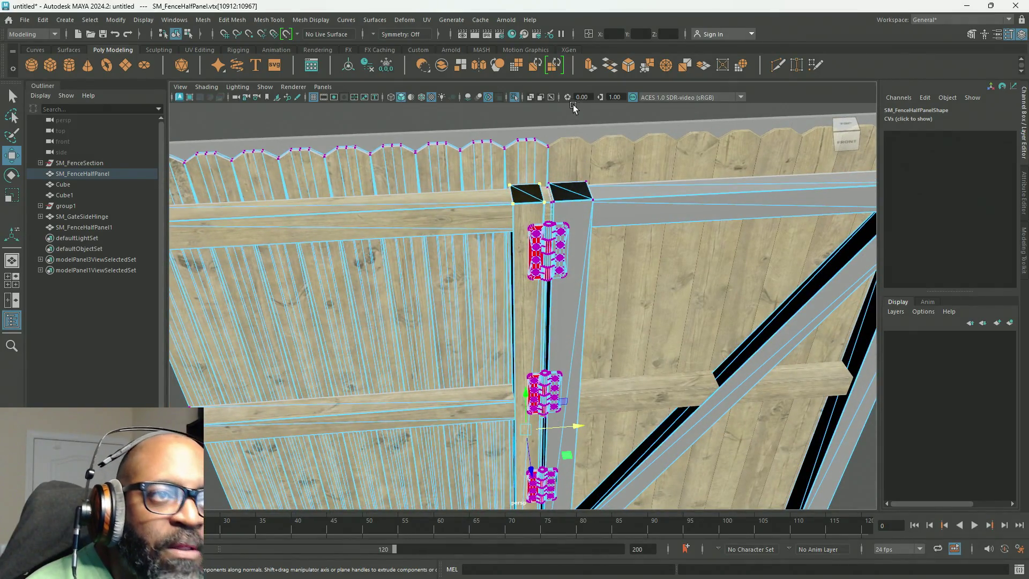
Isolate the post, box-select its right-side vertices in front view, then show everything again
{"action": "left_click", "coordinate": [515, 97]}
{"action": "mouse_move", "coordinate": [611, 257]}
{"action": "left_mouse_down", "text": "alt"}
{"action": "mouse_move", "coordinate": [584, 332]}
{"action": "mouse_move", "coordinate": [586, 317]}
{"action": "left_mouse_up", "text": "alt"}
{"action": "right_click_drag", "start_coordinate": [585, 317], "coordinate": [480, 279], "text": "alt"}
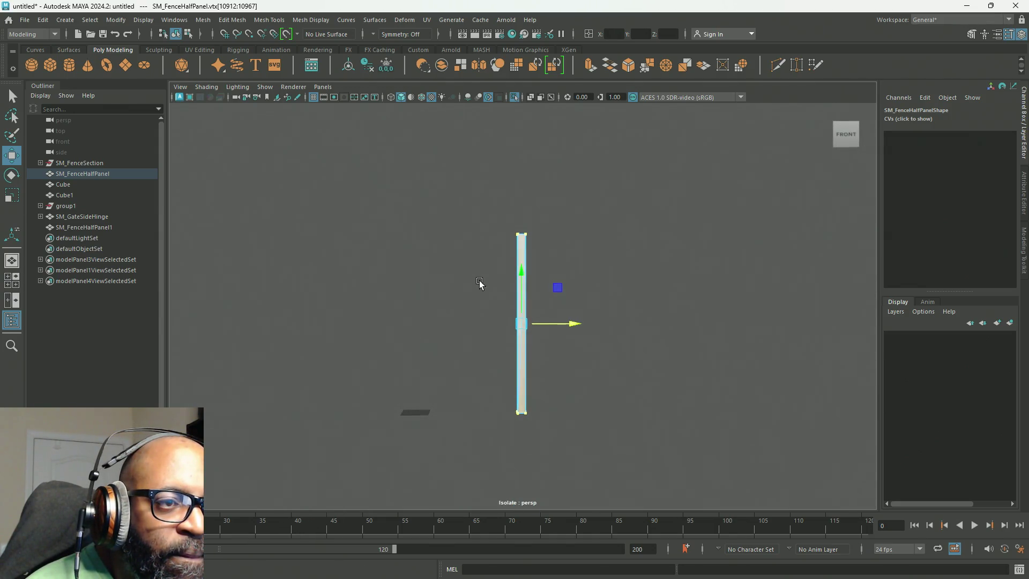
{"action": "left_click_drag", "start_coordinate": [605, 193], "coordinate": [528, 438]}
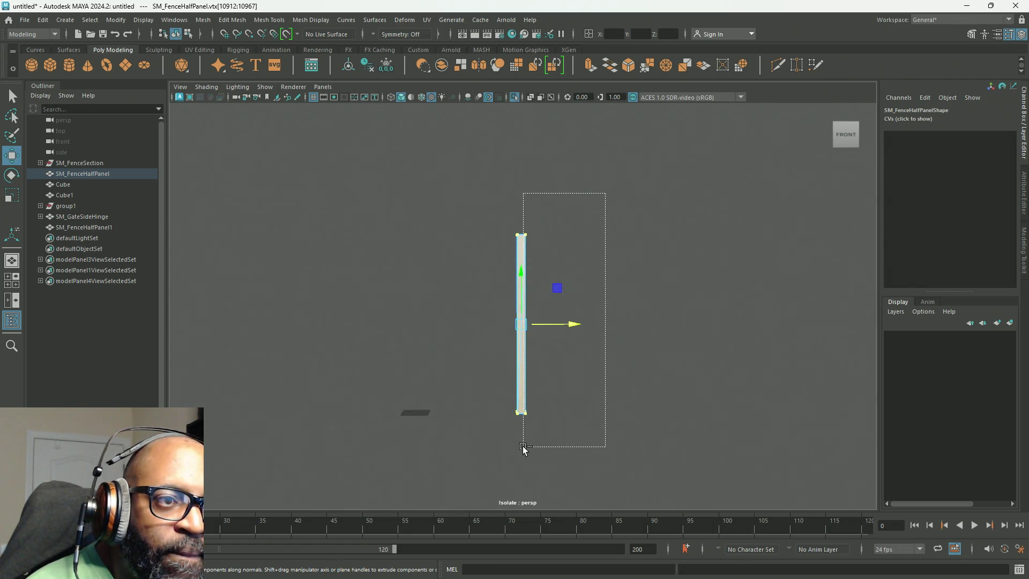
{"action": "mouse_move", "coordinate": [523, 448]}
{"action": "left_mouse_down"}
{"action": "mouse_move", "coordinate": [587, 395]}
{"action": "mouse_move", "coordinate": [587, 409]}
{"action": "mouse_move", "coordinate": [557, 321]}
{"action": "mouse_move", "coordinate": [604, 223]}
{"action": "mouse_move", "coordinate": [546, 298]}
{"action": "left_mouse_up"}
{"action": "left_click", "coordinate": [513, 98]}
Slide the selected post vertices sideways along the X axis
{"action": "right_click_drag", "start_coordinate": [547, 299], "coordinate": [594, 295], "text": "alt"}
{"action": "mouse_move", "coordinate": [594, 295]}
{"action": "left_mouse_down", "text": "alt"}
{"action": "mouse_move", "coordinate": [584, 268]}
{"action": "mouse_move", "coordinate": [570, 280]}
{"action": "left_mouse_up", "text": "alt"}
{"action": "left_click_drag", "start_coordinate": [557, 201], "coordinate": [555, 200]}
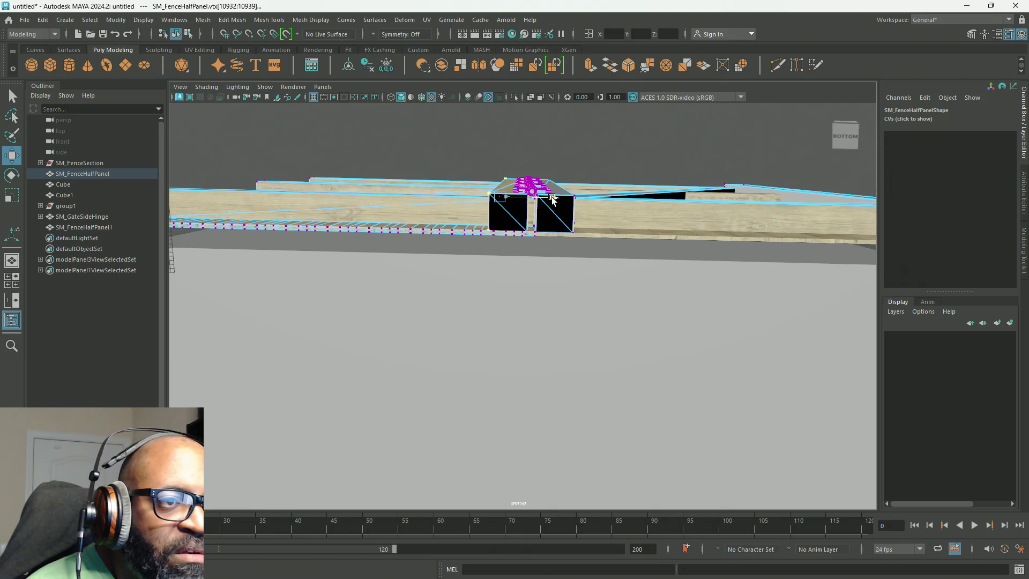
{"action": "left_click", "coordinate": [552, 199]}
{"action": "left_click_drag", "start_coordinate": [552, 199], "coordinate": [616, 242], "text": "alt"}
{"action": "mouse_move", "coordinate": [544, 195]}
{"action": "left_mouse_down"}
{"action": "mouse_move", "coordinate": [503, 161]}
{"action": "mouse_move", "coordinate": [514, 289]}
{"action": "mouse_move", "coordinate": [623, 375]}
{"action": "mouse_move", "coordinate": [593, 227]}
{"action": "mouse_move", "coordinate": [601, 278]}
{"action": "mouse_move", "coordinate": [592, 287]}
{"action": "mouse_move", "coordinate": [561, 242]}
{"action": "left_mouse_up"}
{"action": "scroll", "coordinate": [561, 242], "scroll_direction": "up", "scroll_amount": 5}
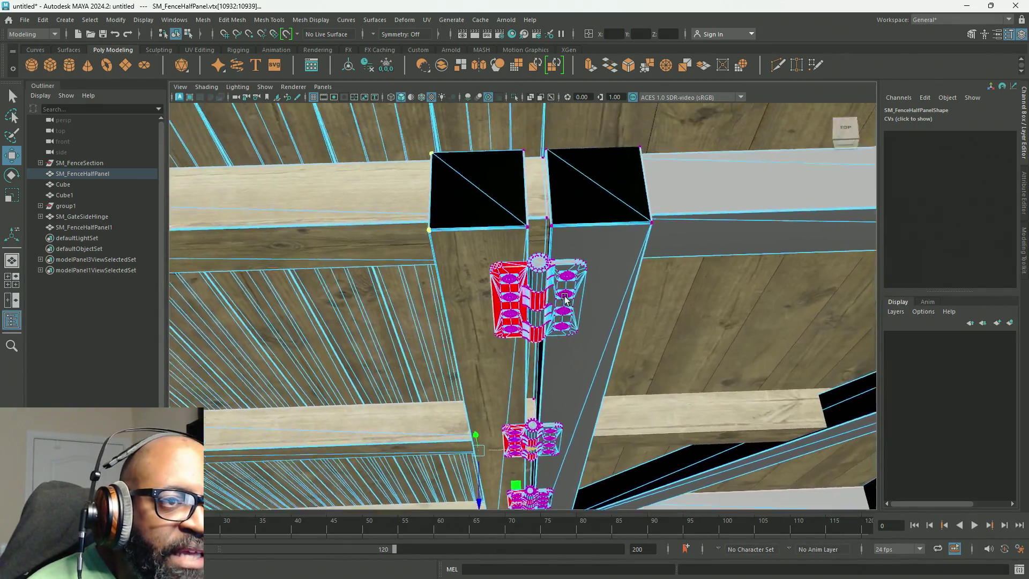
{"action": "mouse_move", "coordinate": [565, 298]}
{"action": "left_mouse_down", "text": "alt"}
{"action": "mouse_move", "coordinate": [533, 311]}
{"action": "mouse_move", "coordinate": [581, 296]}
{"action": "left_mouse_up", "text": "alt"}
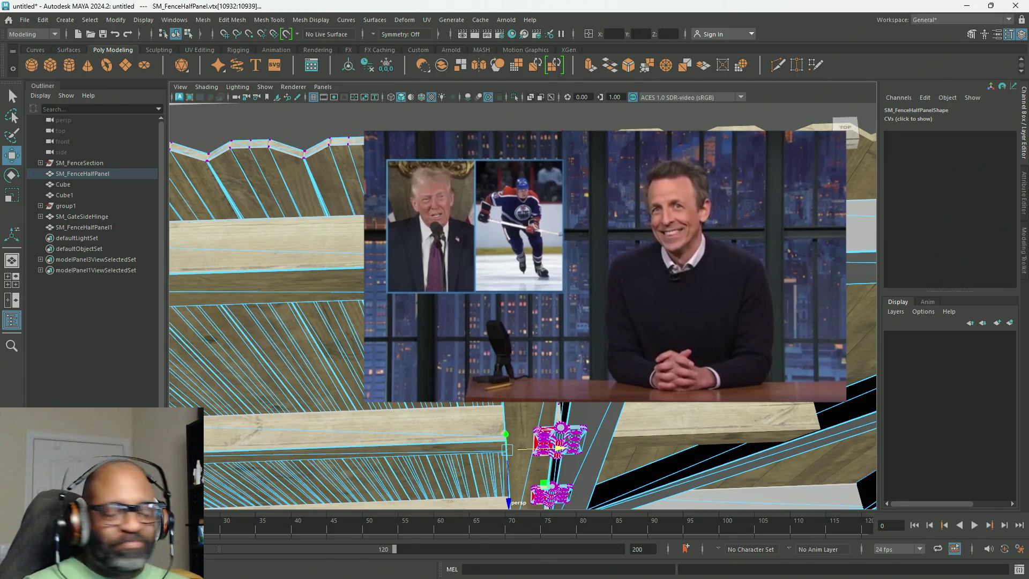
Select the three half-panel board faces and isolate them
{"action": "scroll", "coordinate": [428, 117], "scroll_direction": "down", "scroll_amount": 5}
{"action": "left_click_drag", "start_coordinate": [428, 116], "coordinate": [396, 370], "text": "alt"}
{"action": "right_click_drag", "start_coordinate": [397, 369], "coordinate": [396, 407]}
{"action": "left_click", "coordinate": [472, 366]}
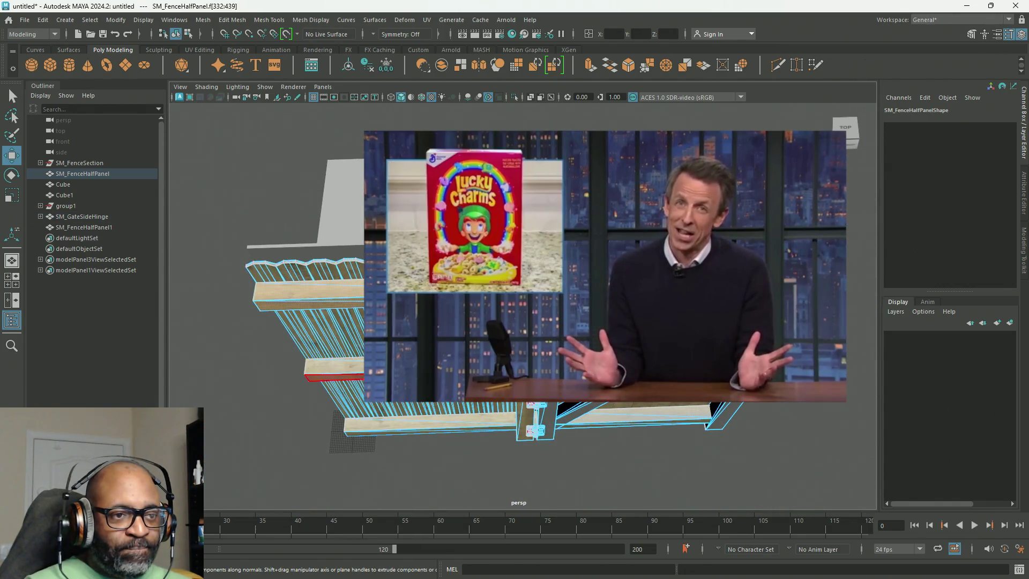
{"action": "left_click", "coordinate": [428, 424], "text": "shift"}
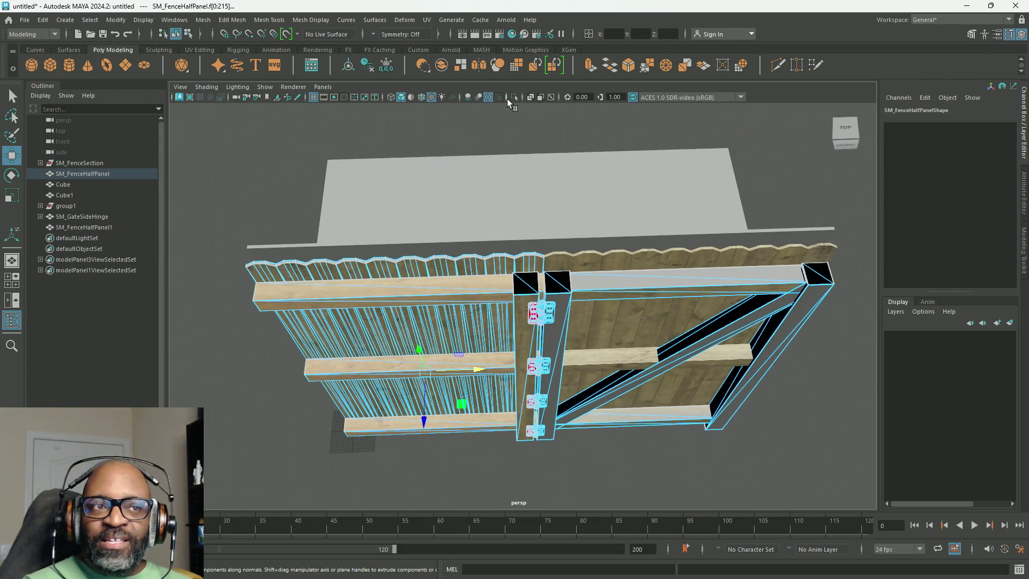
{"action": "left_click", "coordinate": [514, 97]}
Box-select the boards' right-end vertices, un-isolate, and switch to the fence reference photo
{"action": "mouse_move", "coordinate": [591, 408]}
{"action": "left_mouse_down", "text": "alt"}
{"action": "mouse_move", "coordinate": [553, 305]}
{"action": "mouse_move", "coordinate": [590, 257]}
{"action": "left_mouse_up", "text": "alt"}
{"action": "right_click_drag", "start_coordinate": [590, 257], "coordinate": [571, 258]}
{"action": "left_click_drag", "start_coordinate": [603, 173], "coordinate": [503, 468]}
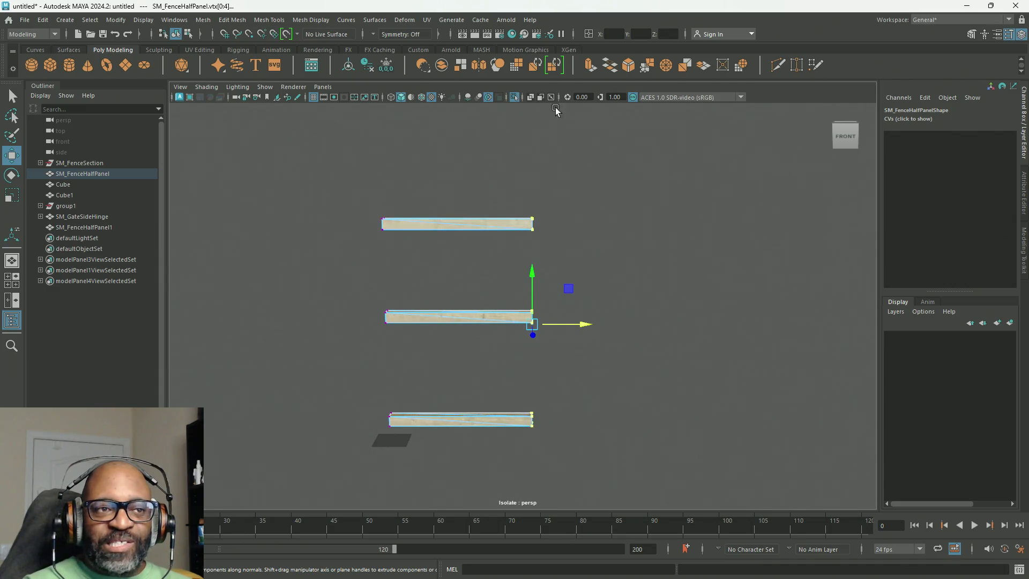
{"action": "left_click", "coordinate": [515, 97]}
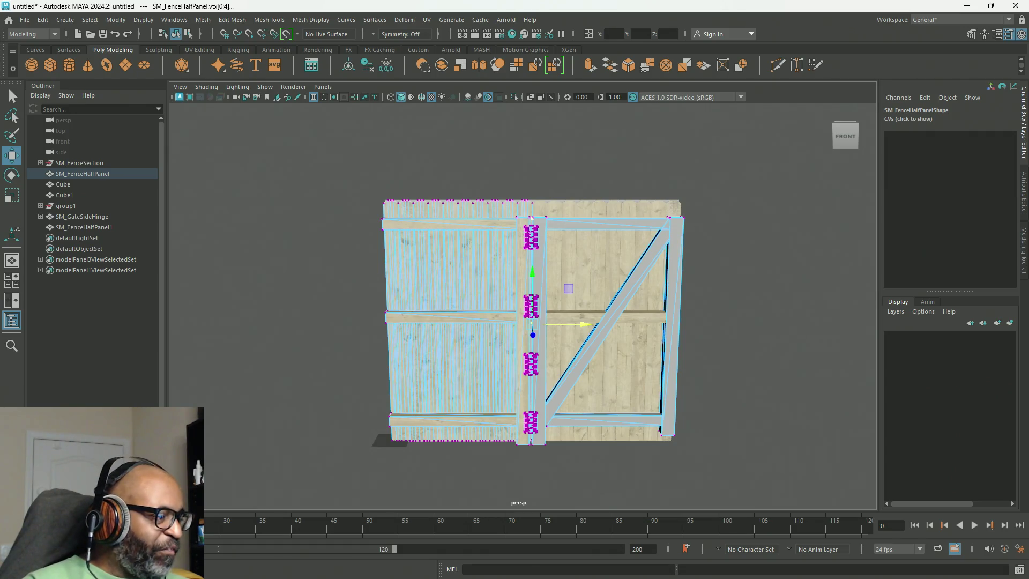
{"action": "key", "text": "alt+Tab"}
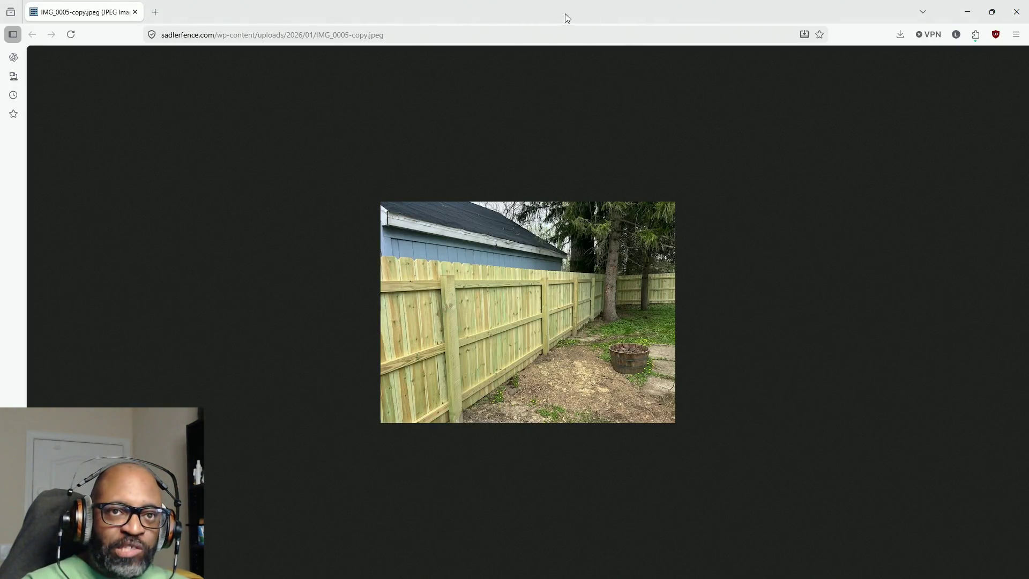
Switch from the fence photo over to the YouTube video page
{"action": "key", "text": "alt+Tab"}
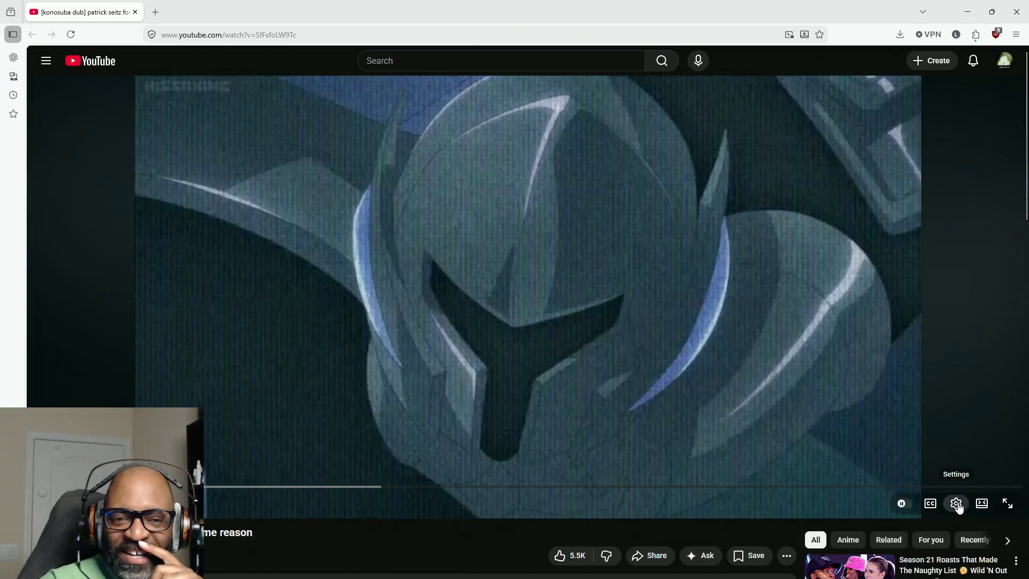
Drop the anime clip's quality from Auto to a lower resolution, play it full screen, then pause
{"action": "left_click", "coordinate": [958, 507]}
{"action": "left_click", "coordinate": [976, 466]}
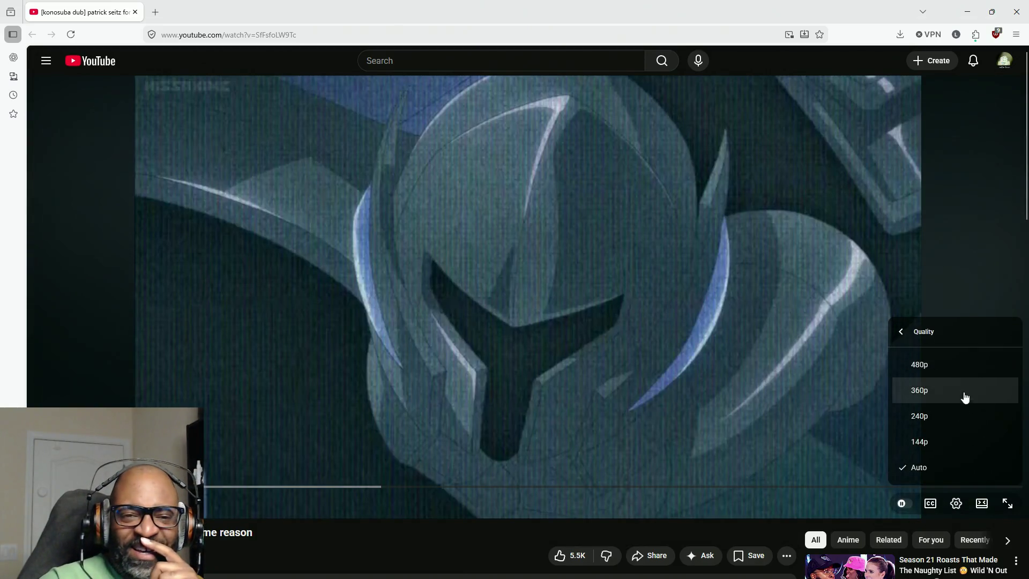
{"action": "left_click", "coordinate": [943, 367]}
{"action": "left_click", "coordinate": [1006, 503]}
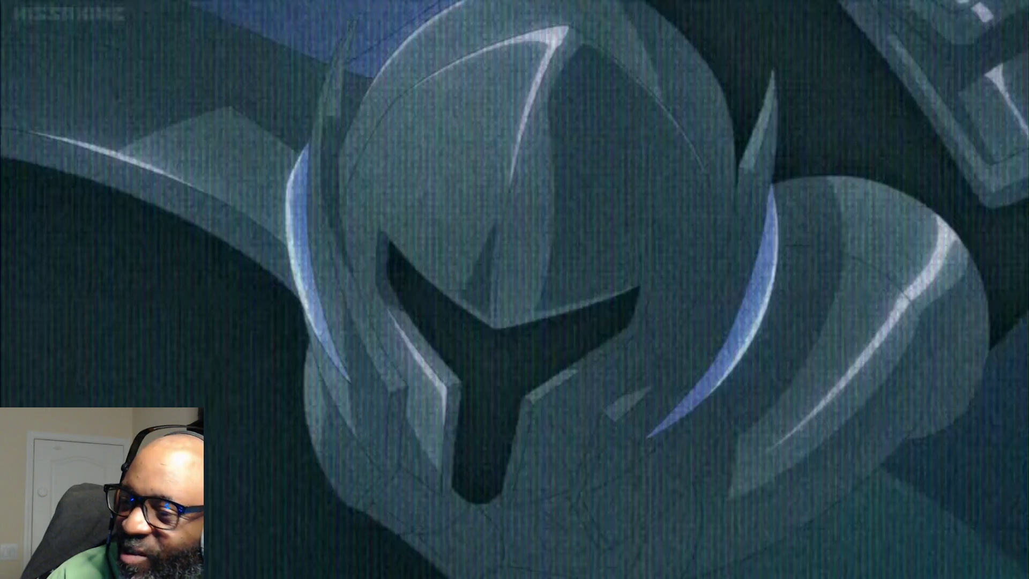
{"action": "left_click", "coordinate": [525, 126]}
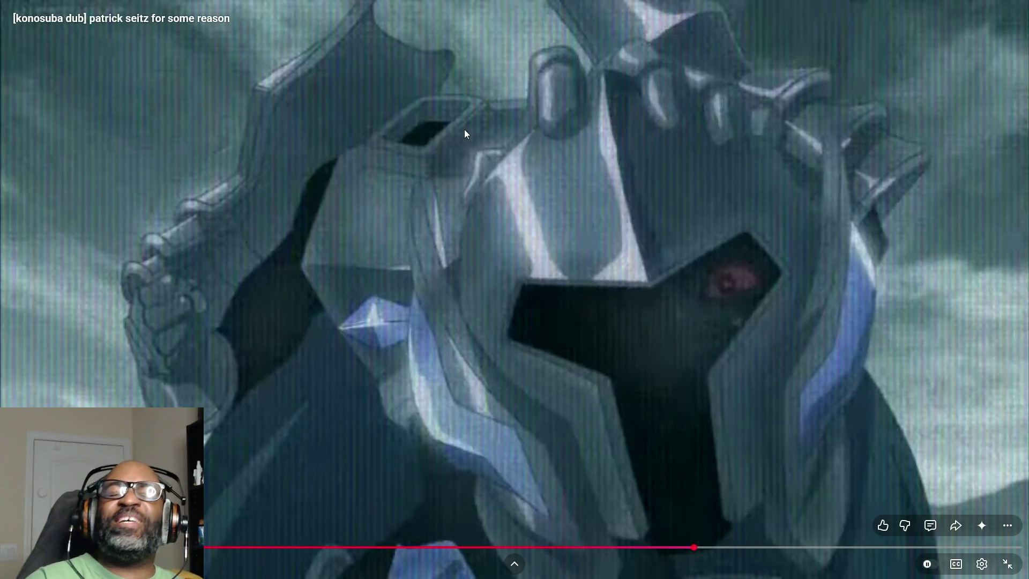
Resume the clip to its end, then exit full screen back to the recommended videos
{"action": "left_click", "coordinate": [477, 198]}
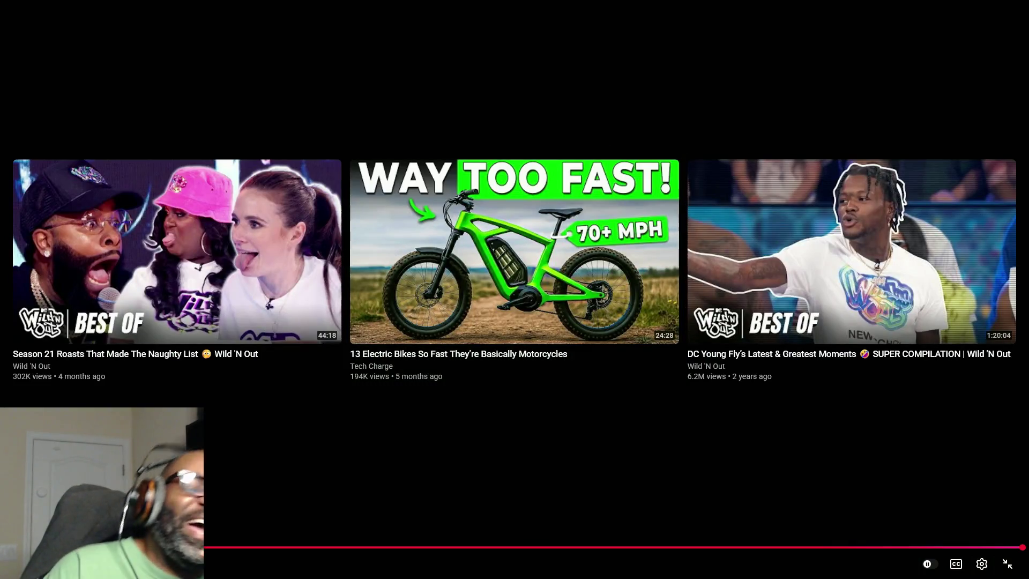
{"action": "left_click", "coordinate": [1008, 564]}
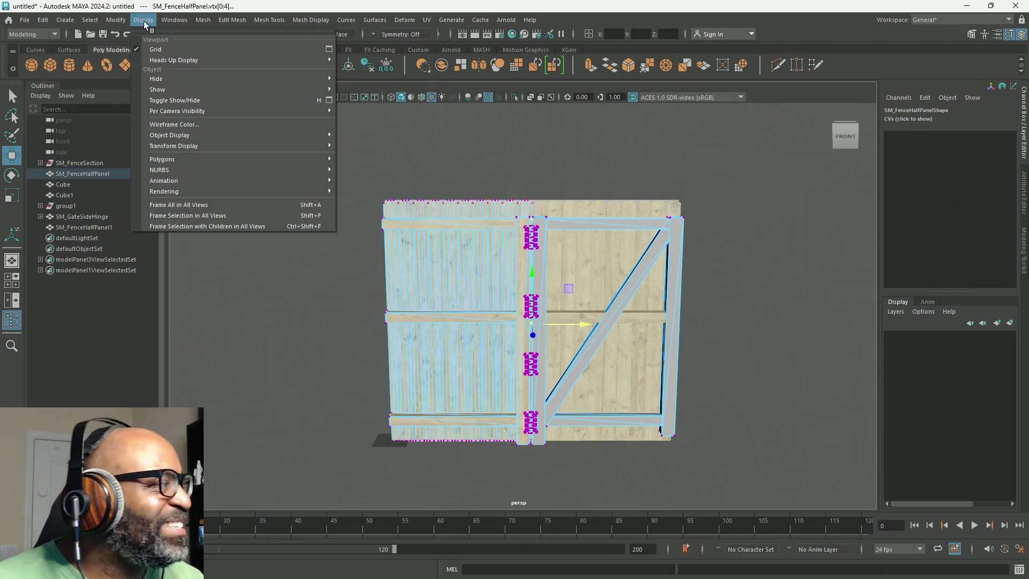
{"action": "mouse_move", "coordinate": [208, 66]}
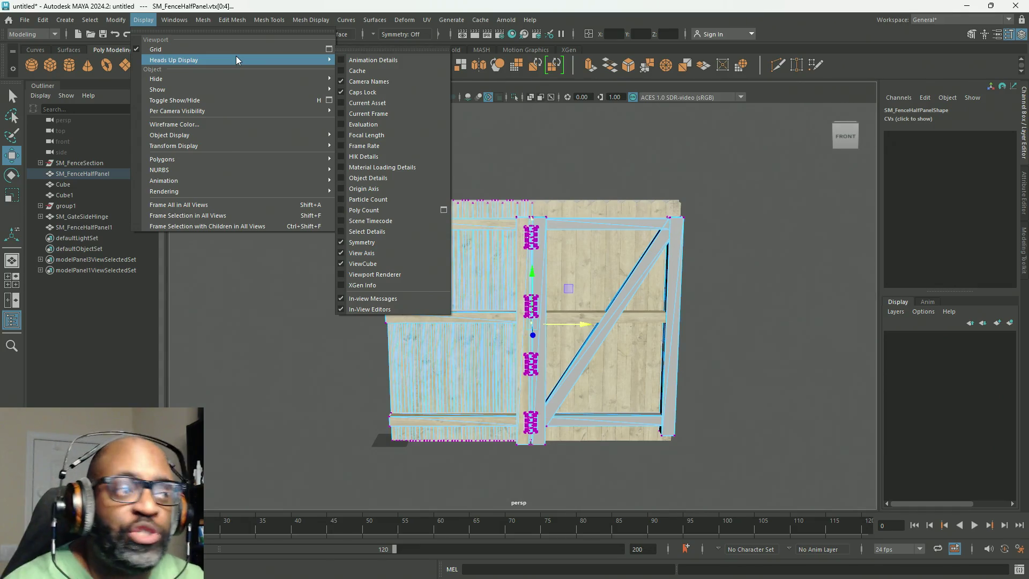
Dismiss the Help menu, orbit to a slightly raised front view of the hinged gate, and open Edit
{"action": "mouse_move", "coordinate": [529, 20]}
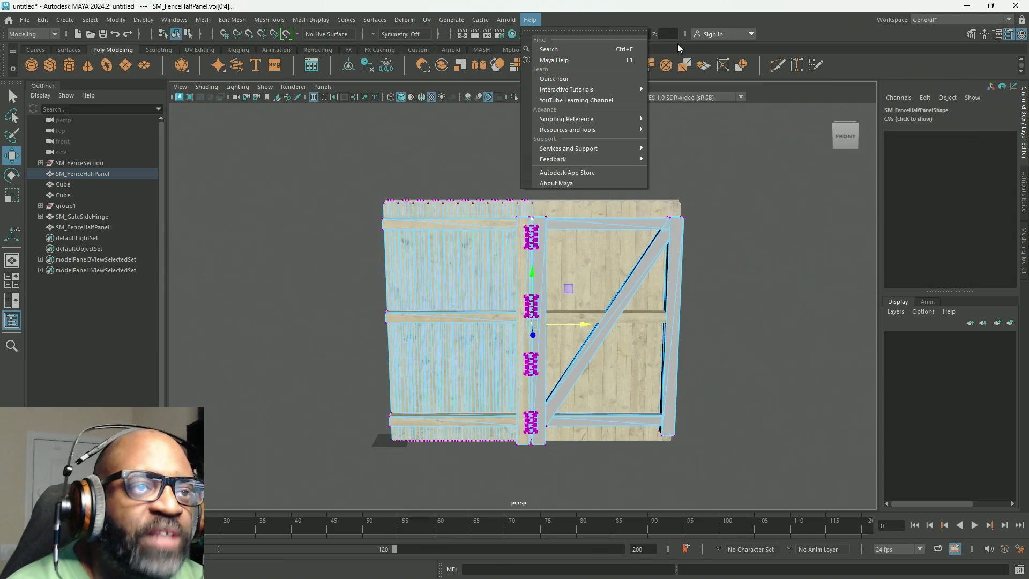
{"action": "left_click", "coordinate": [778, 31]}
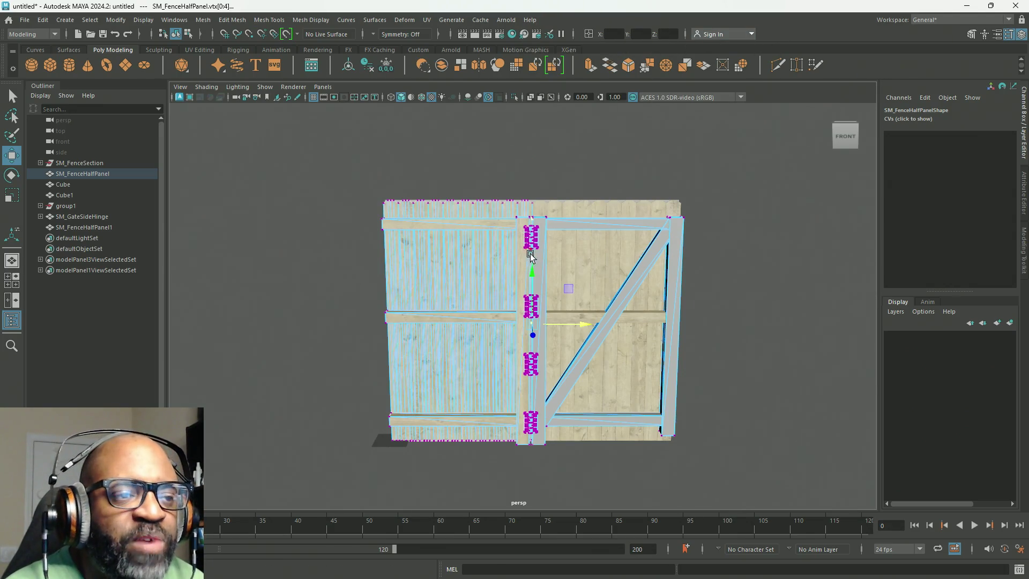
{"action": "scroll", "coordinate": [558, 213], "scroll_direction": "up", "scroll_amount": 5}
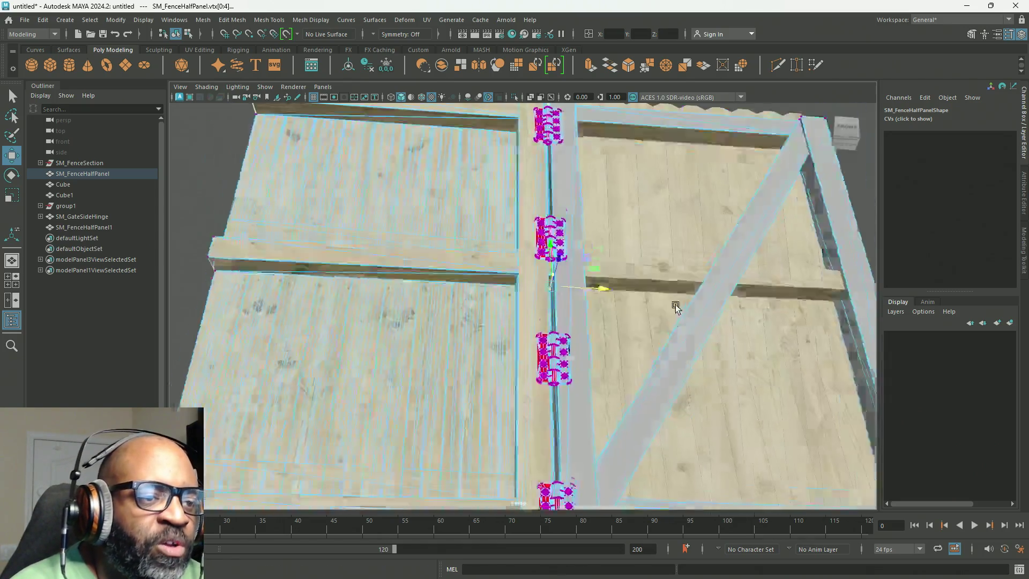
{"action": "mouse_move", "coordinate": [675, 304]}
{"action": "left_mouse_down", "text": "alt"}
{"action": "mouse_move", "coordinate": [687, 260]}
{"action": "mouse_move", "coordinate": [654, 282]}
{"action": "mouse_move", "coordinate": [760, 390]}
{"action": "mouse_move", "coordinate": [754, 379]}
{"action": "mouse_move", "coordinate": [737, 384]}
{"action": "left_mouse_up", "text": "alt"}
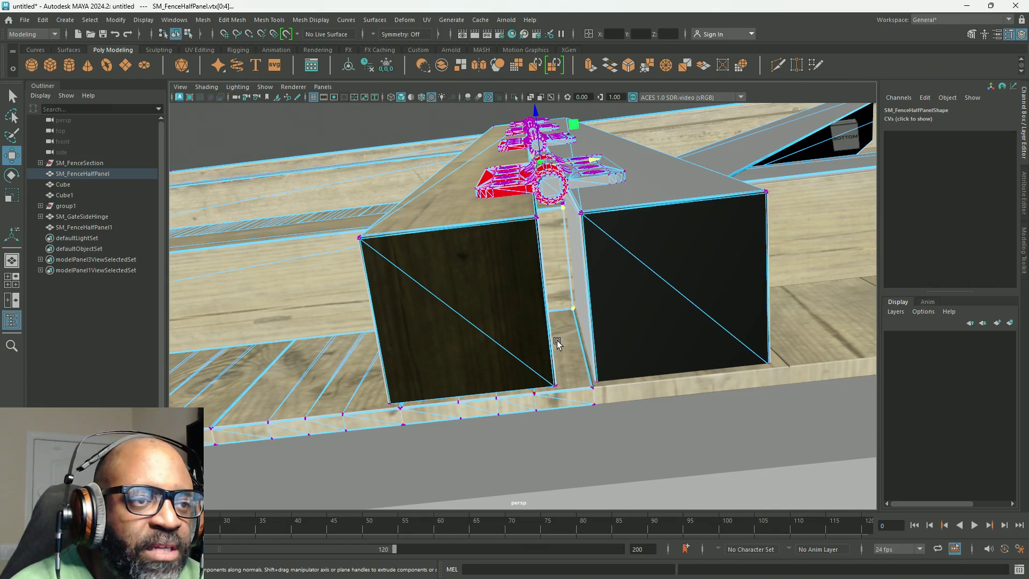
{"action": "mouse_move", "coordinate": [557, 344]}
{"action": "left_mouse_down", "text": "alt"}
{"action": "mouse_move", "coordinate": [597, 340]}
{"action": "mouse_move", "coordinate": [558, 271]}
{"action": "mouse_move", "coordinate": [447, 193]}
{"action": "mouse_move", "coordinate": [427, 361]}
{"action": "mouse_move", "coordinate": [436, 300]}
{"action": "left_mouse_up", "text": "alt"}
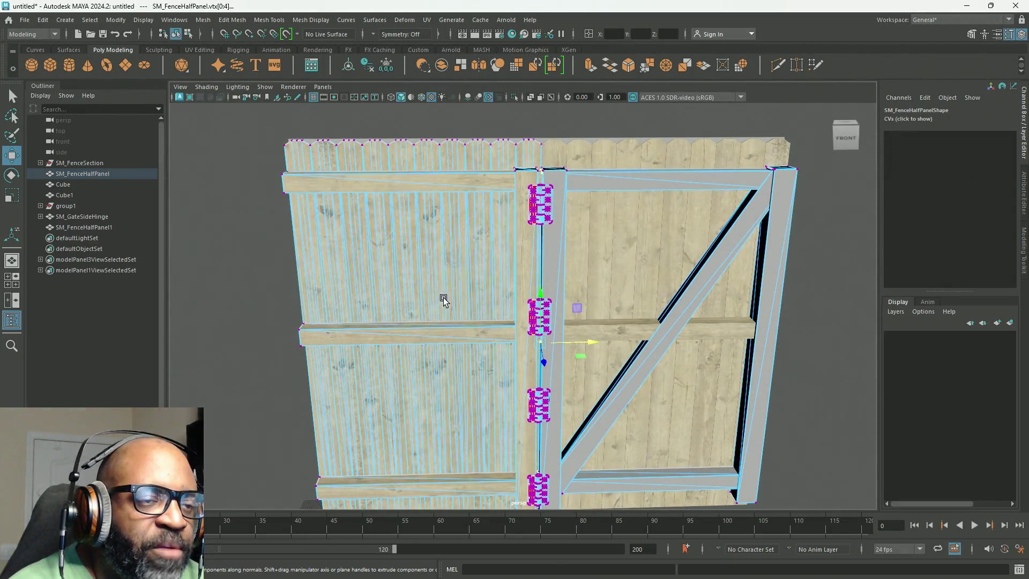
{"action": "mouse_move", "coordinate": [647, 204]}
{"action": "left_mouse_down", "text": "alt"}
{"action": "mouse_move", "coordinate": [631, 217]}
{"action": "mouse_move", "coordinate": [666, 214]}
{"action": "mouse_move", "coordinate": [572, 232]}
{"action": "left_mouse_up", "text": "alt"}
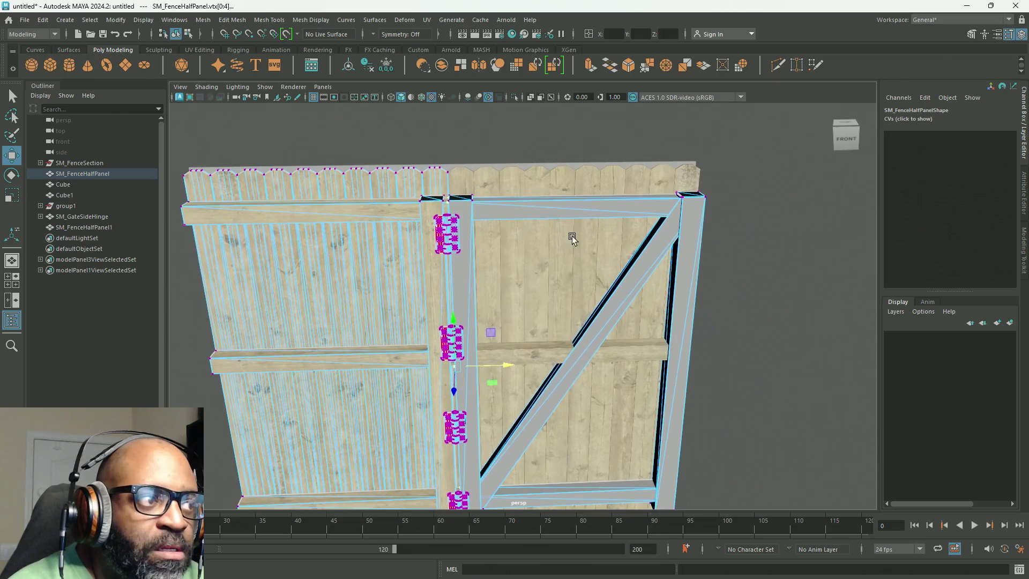
{"action": "left_click", "coordinate": [45, 22]}
Delete the whole scene's construction history and clear the selection
{"action": "mouse_move", "coordinate": [208, 159]}
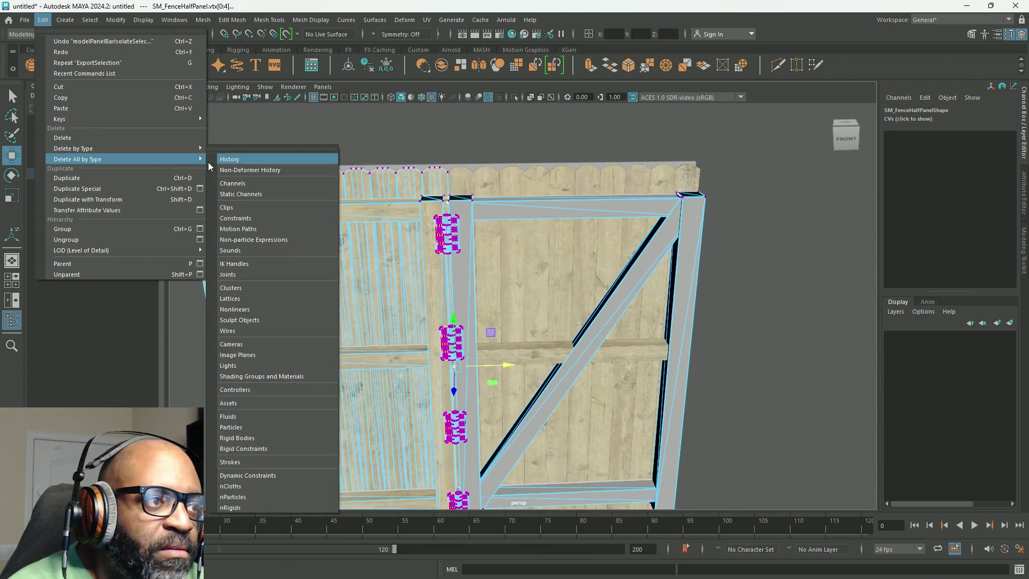
{"action": "left_click", "coordinate": [243, 159]}
{"action": "right_click_drag", "start_coordinate": [568, 147], "coordinate": [624, 127]}
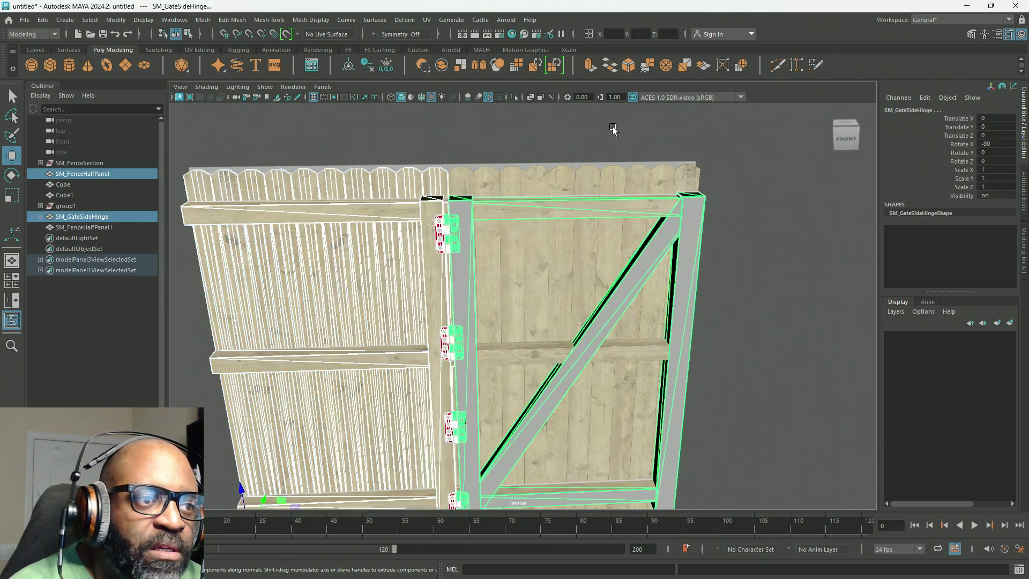
{"action": "left_click", "coordinate": [613, 126]}
{"action": "mouse_move", "coordinate": [489, 265]}
{"action": "left_mouse_down", "text": "alt"}
{"action": "mouse_move", "coordinate": [487, 304]}
{"action": "mouse_move", "coordinate": [510, 266]}
{"action": "mouse_move", "coordinate": [588, 226]}
{"action": "left_mouse_up", "text": "alt"}
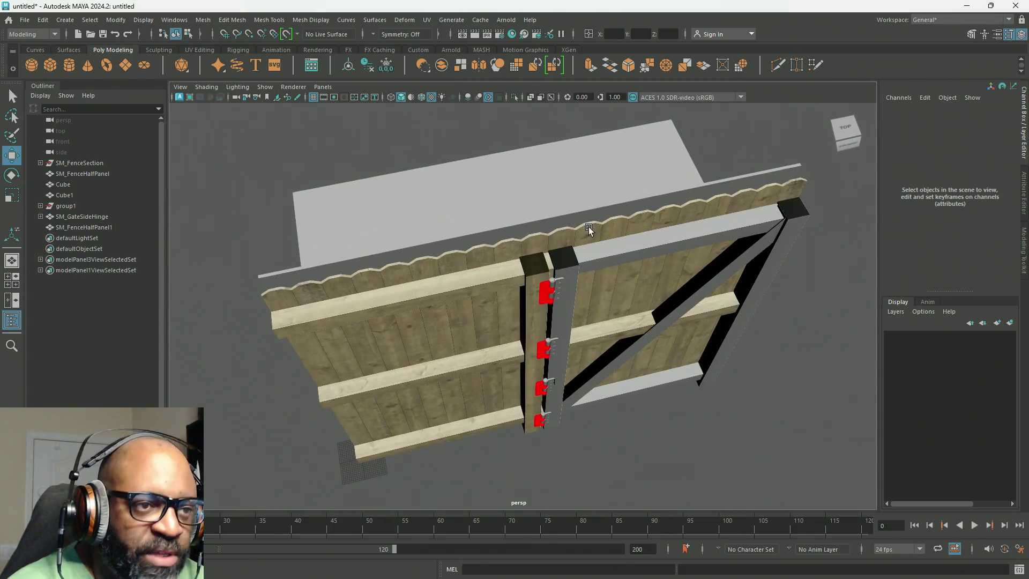
Isolate SM_FenceHalfPanel and SM_GateSideHinge in the viewport, then deselect them
{"action": "left_click", "coordinate": [481, 269]}
{"action": "left_click_drag", "start_coordinate": [491, 295], "coordinate": [477, 232], "text": "alt"}
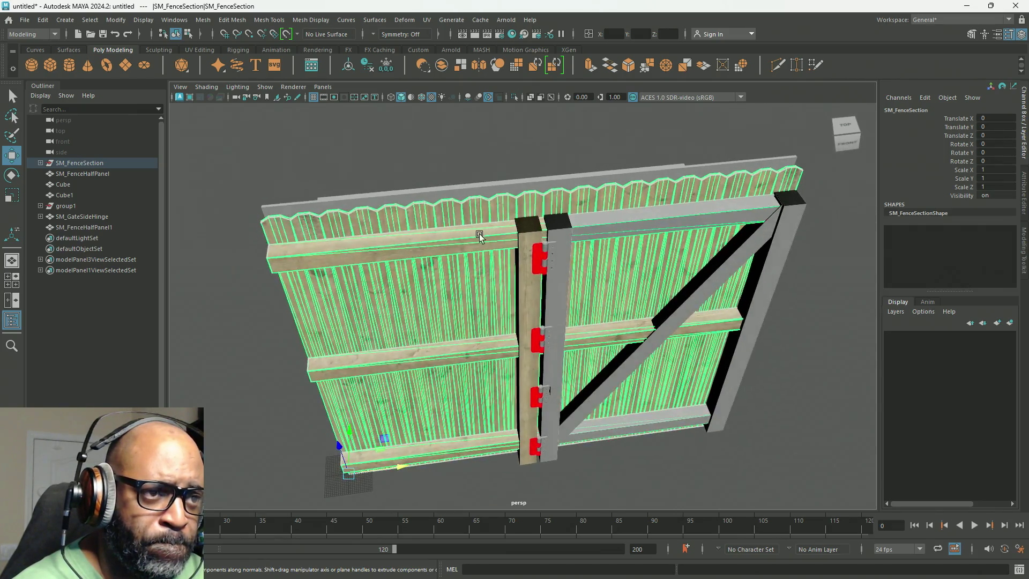
{"action": "left_click", "coordinate": [481, 240]}
{"action": "left_click", "coordinate": [570, 287], "text": "shift"}
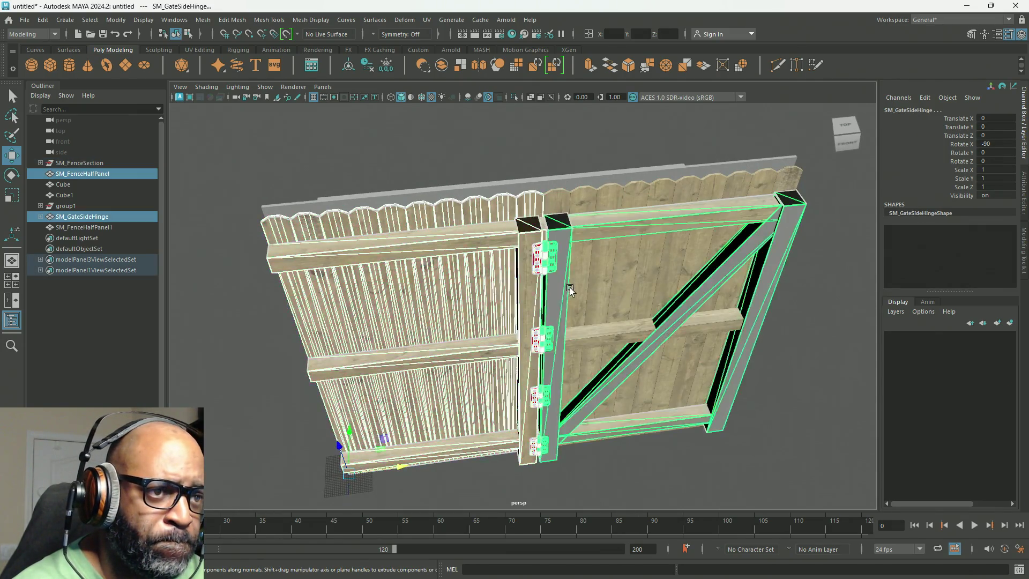
{"action": "left_click", "coordinate": [514, 97]}
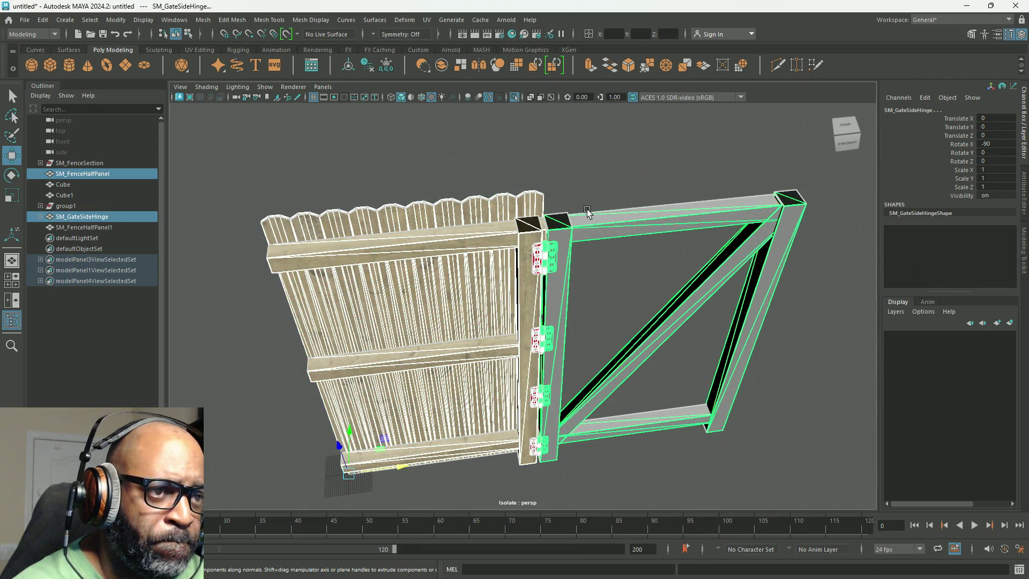
{"action": "left_click", "coordinate": [596, 196]}
{"action": "mouse_move", "coordinate": [596, 200]}
{"action": "left_mouse_down", "text": "alt"}
{"action": "mouse_move", "coordinate": [558, 200]}
{"action": "mouse_move", "coordinate": [574, 184]}
{"action": "left_mouse_up", "text": "alt"}
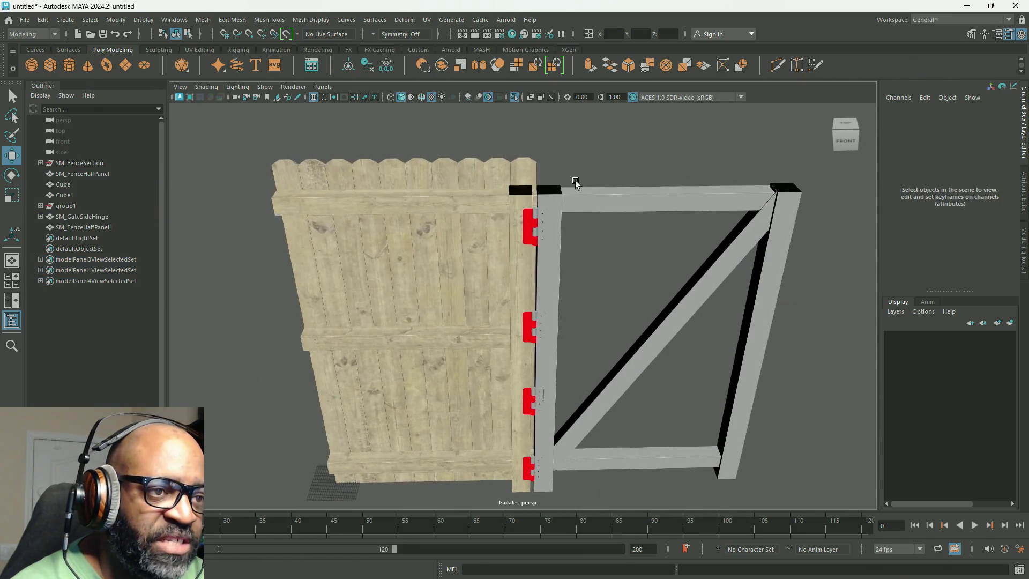
Frame the fence from the front, select SM_FenceHalfPanel and switch it to face mode
{"action": "middle_click_drag", "start_coordinate": [574, 184], "coordinate": [571, 234], "text": "alt"}
{"action": "left_click_drag", "start_coordinate": [570, 234], "coordinate": [563, 218], "text": "alt"}
{"action": "right_click_drag", "start_coordinate": [563, 218], "coordinate": [551, 175], "text": "alt"}
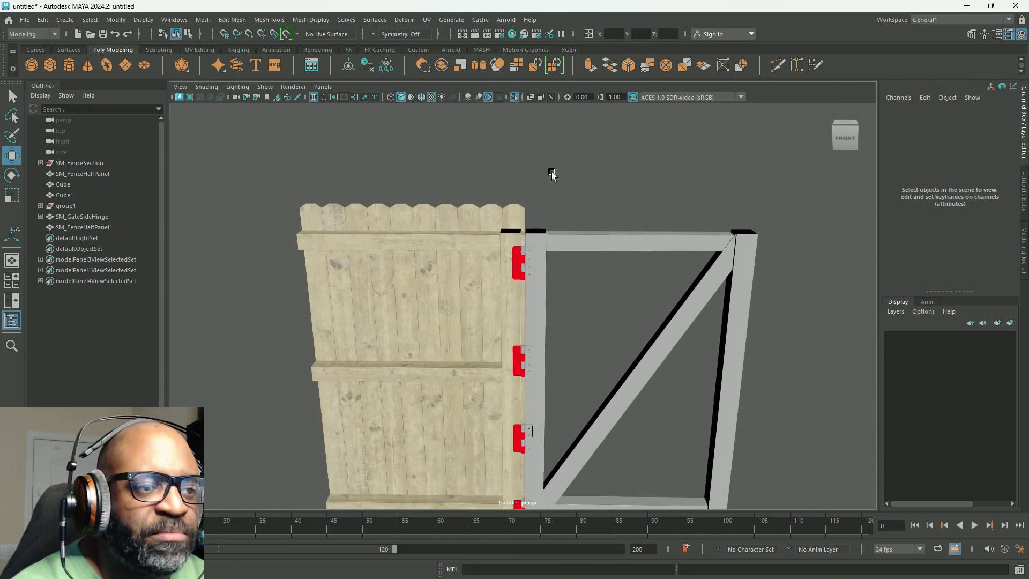
{"action": "right_click", "coordinate": [559, 159]}
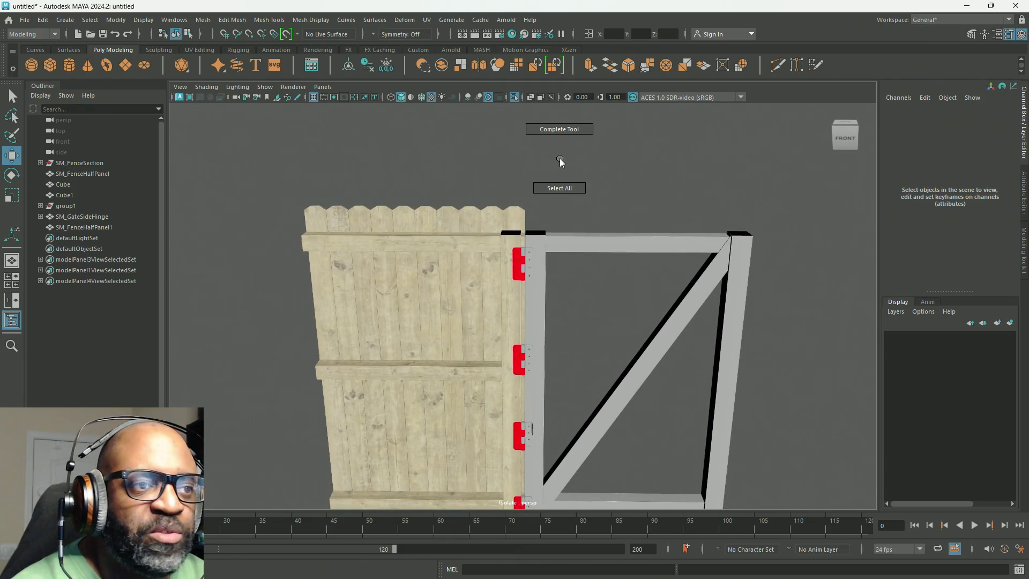
{"action": "left_click", "coordinate": [522, 220]}
{"action": "right_click_drag", "start_coordinate": [550, 179], "coordinate": [568, 140]}
Marquee the panel's board faces and extract them into separate pieces
{"action": "mouse_move", "coordinate": [569, 139]}
{"action": "left_mouse_down"}
{"action": "mouse_move", "coordinate": [253, 195]}
{"action": "mouse_move", "coordinate": [247, 216]}
{"action": "left_mouse_up"}
{"action": "mouse_move", "coordinate": [511, 219]}
{"action": "right_mouse_down", "text": "shift"}
{"action": "mouse_move", "coordinate": [503, 393]}
{"action": "mouse_move", "coordinate": [511, 220]}
{"action": "mouse_move", "coordinate": [513, 289]}
{"action": "right_mouse_up", "text": "shift"}
{"action": "right_click_drag", "start_coordinate": [518, 218], "coordinate": [523, 411], "text": "shift"}
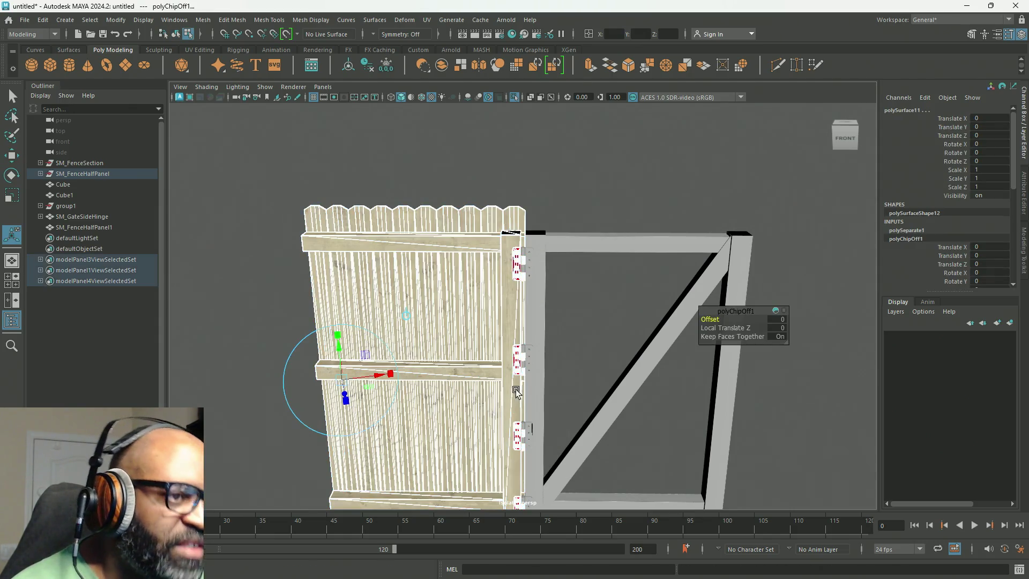
{"action": "key", "text": "w"}
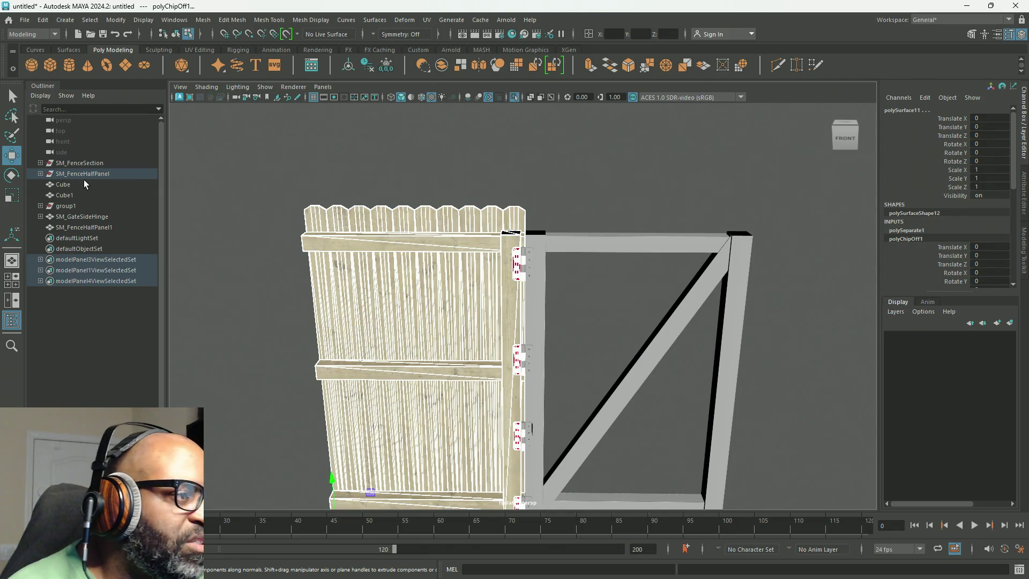
Select polySurface1 to polySurface10 in the Outliner and move them 100.587 along X onto the gate
{"action": "scroll", "coordinate": [436, 468], "scroll_direction": "down", "scroll_amount": 3}
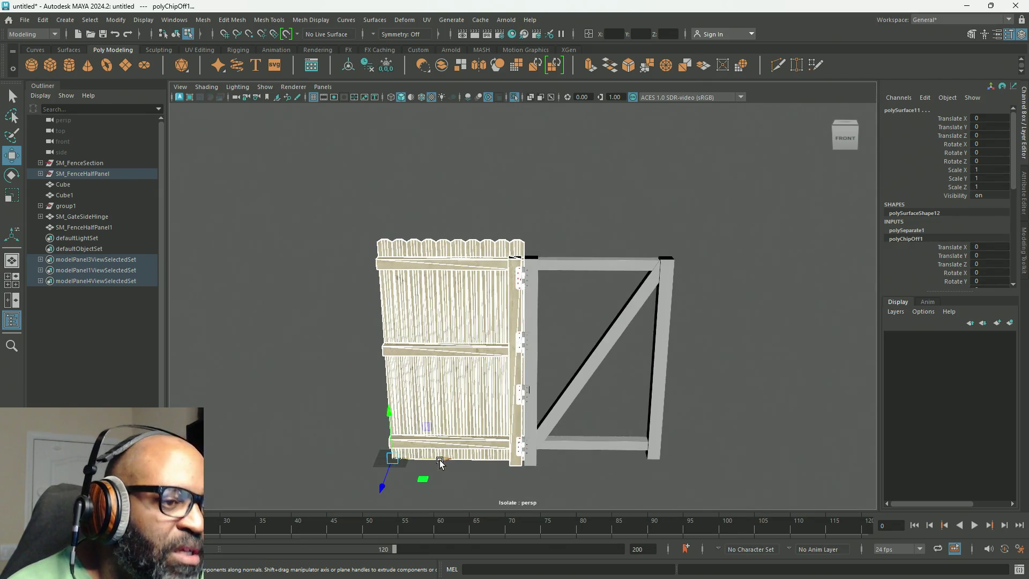
{"action": "middle_click_drag", "start_coordinate": [440, 456], "coordinate": [418, 403], "text": "alt"}
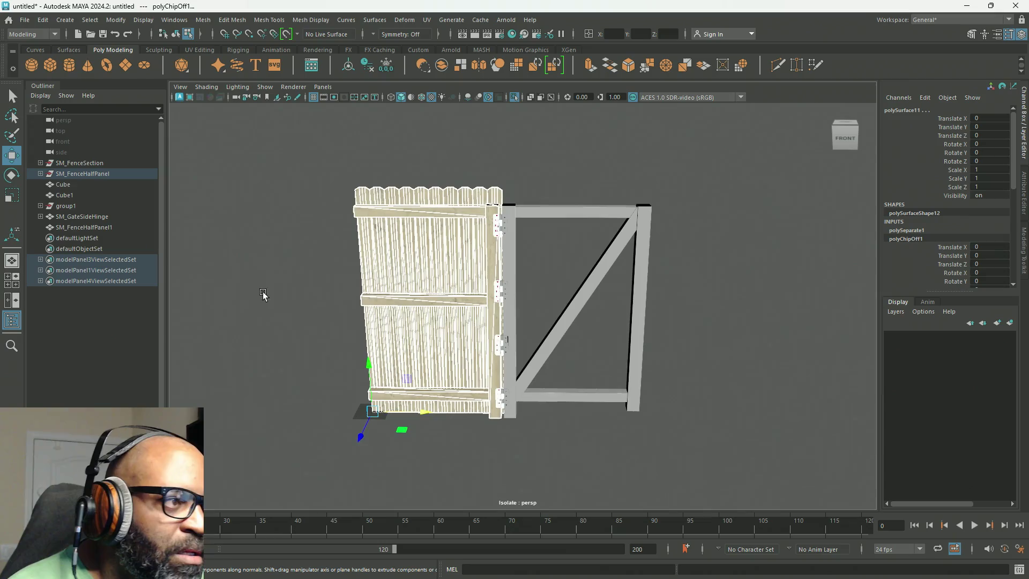
{"action": "left_click", "coordinate": [41, 174]}
{"action": "left_click", "coordinate": [69, 185]}
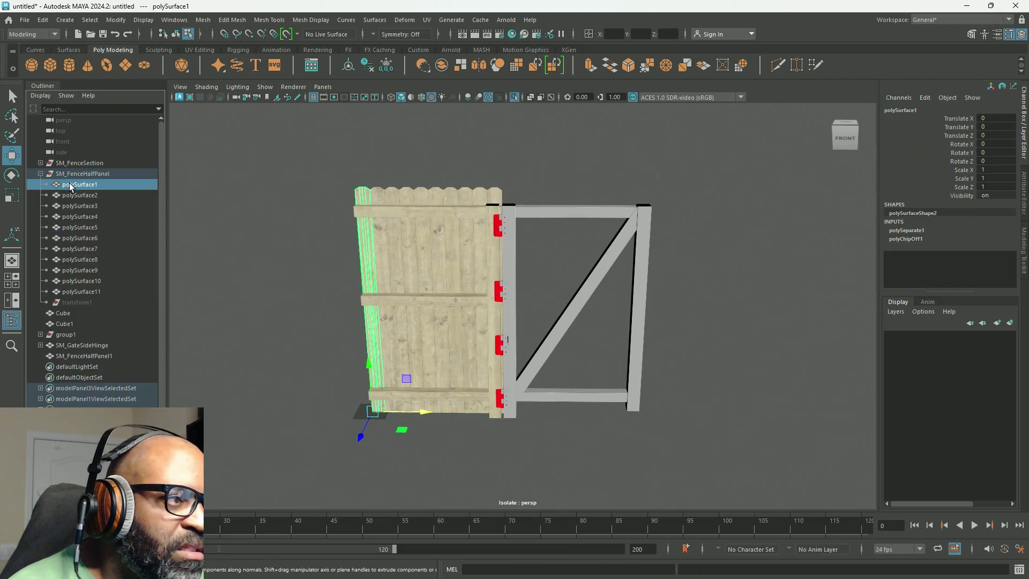
{"action": "left_click", "coordinate": [74, 281], "text": "shift"}
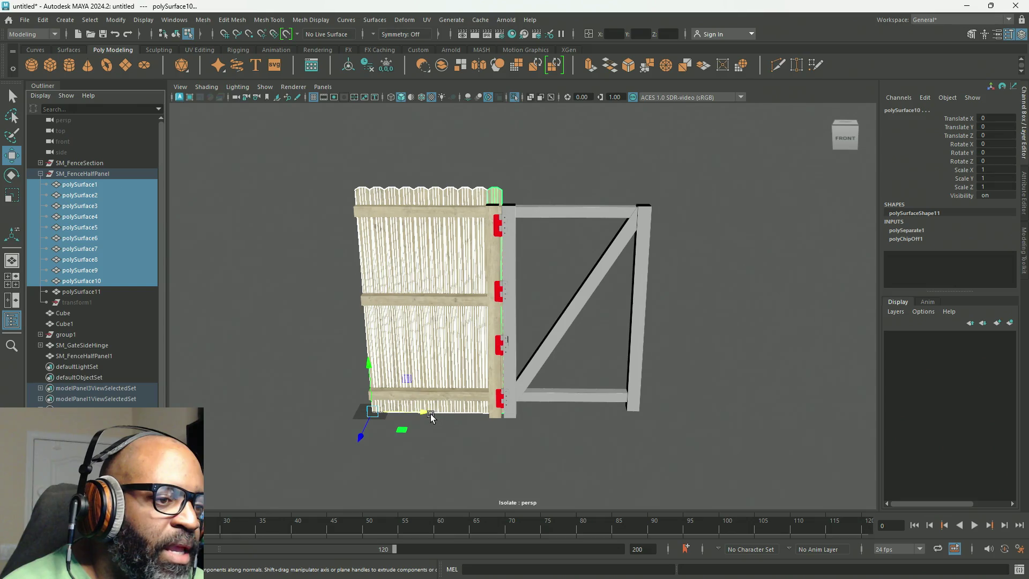
{"action": "mouse_move", "coordinate": [425, 415]}
{"action": "left_mouse_down"}
{"action": "mouse_move", "coordinate": [574, 415]}
{"action": "mouse_move", "coordinate": [557, 416]}
{"action": "left_mouse_up"}
{"action": "mouse_move", "coordinate": [662, 334]}
{"action": "left_mouse_down", "text": "alt"}
{"action": "mouse_move", "coordinate": [648, 322]}
{"action": "mouse_move", "coordinate": [662, 300]}
{"action": "mouse_move", "coordinate": [604, 294]}
{"action": "mouse_move", "coordinate": [625, 298]}
{"action": "left_mouse_up", "text": "alt"}
{"action": "scroll", "coordinate": [661, 297], "scroll_direction": "up", "scroll_amount": 3}
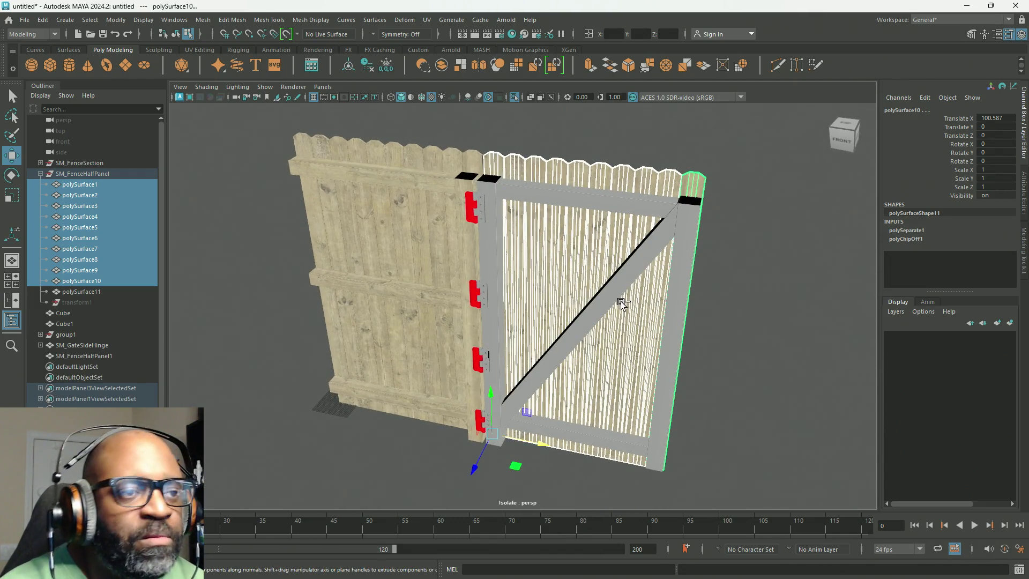
Undo the board move, unparent polySurface1–10 with Shift+P, and add SM_GateSideHinge to the selection
{"action": "mouse_move", "coordinate": [546, 319]}
{"action": "left_mouse_down", "text": "alt"}
{"action": "mouse_move", "coordinate": [542, 361]}
{"action": "mouse_move", "coordinate": [552, 359]}
{"action": "left_mouse_up", "text": "alt"}
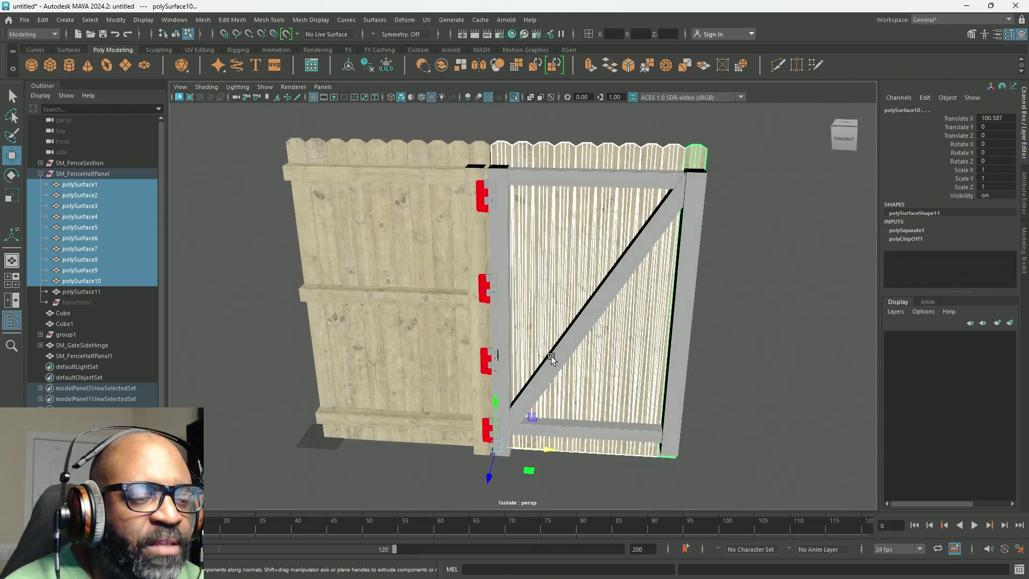
{"action": "key", "text": "ctrl+z"}
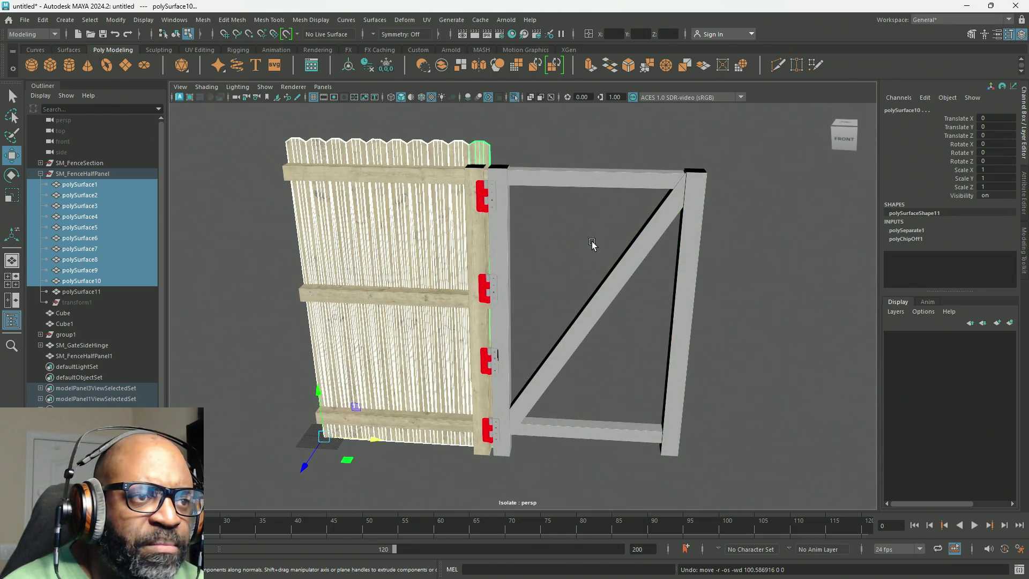
{"action": "left_click_drag", "start_coordinate": [599, 229], "coordinate": [583, 243], "text": "alt"}
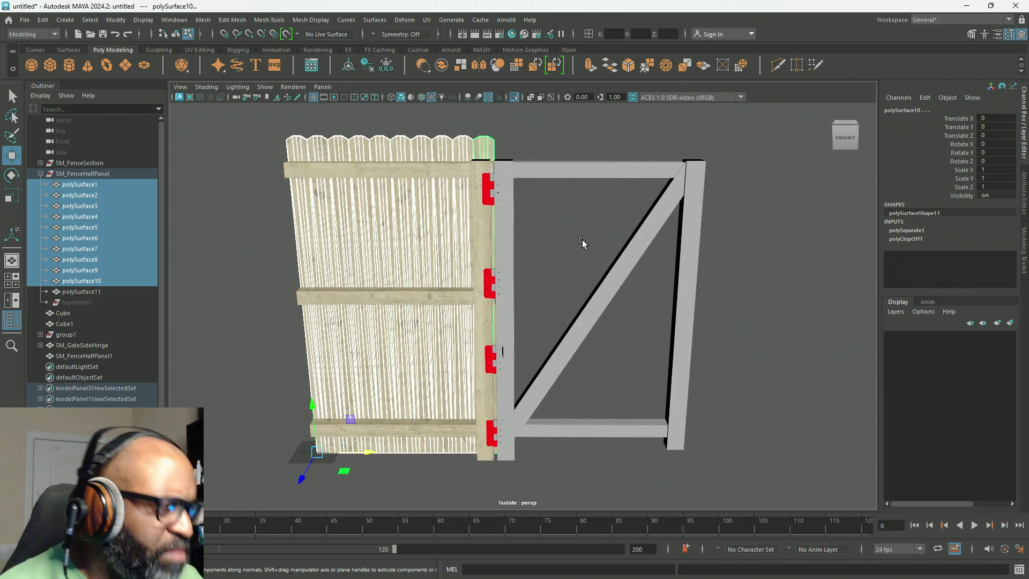
{"action": "key", "text": "shift+p"}
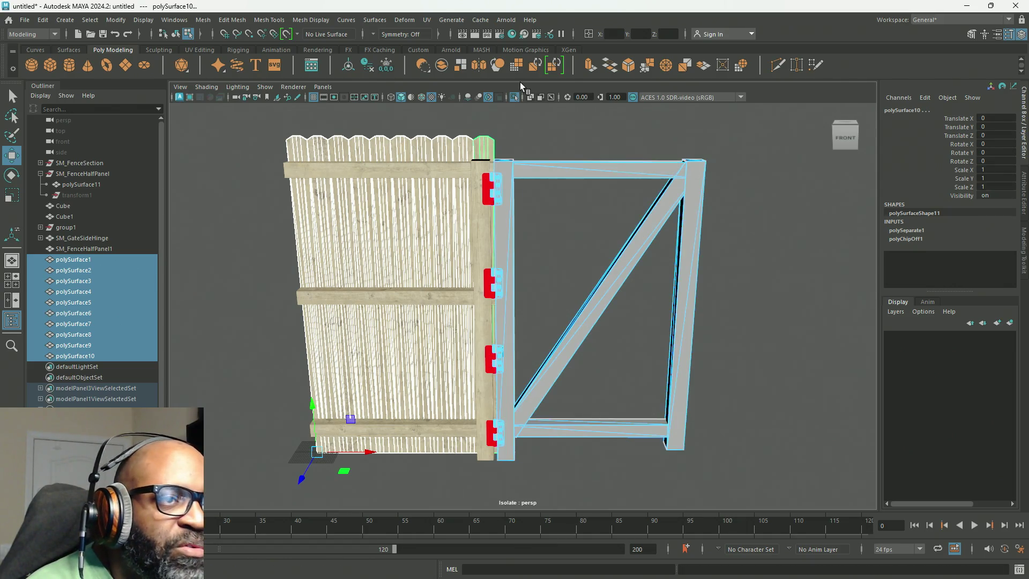
{"action": "right_click_drag", "start_coordinate": [557, 166], "coordinate": [584, 129]}
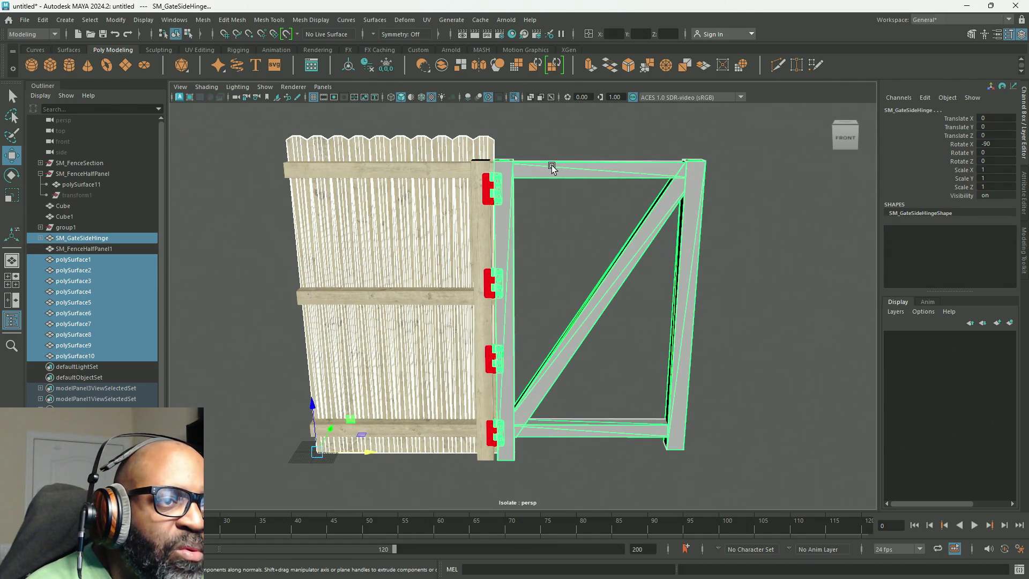
Isolate the picket boards with the gate frame, then keep only SM_GateSideHinge selected
{"action": "left_click", "coordinate": [514, 98]}
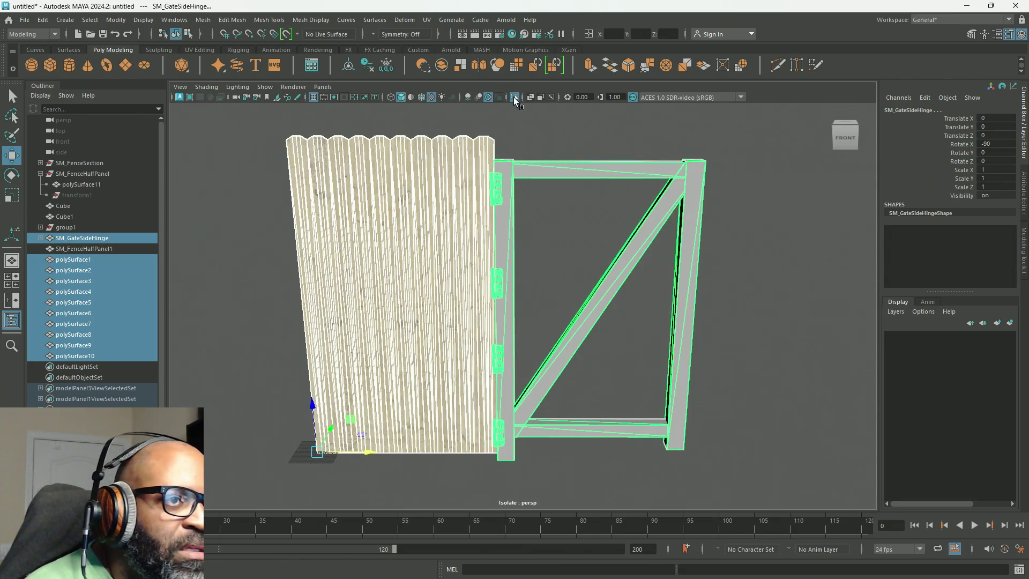
{"action": "left_click", "coordinate": [521, 142]}
{"action": "left_click_drag", "start_coordinate": [523, 152], "coordinate": [555, 299]}
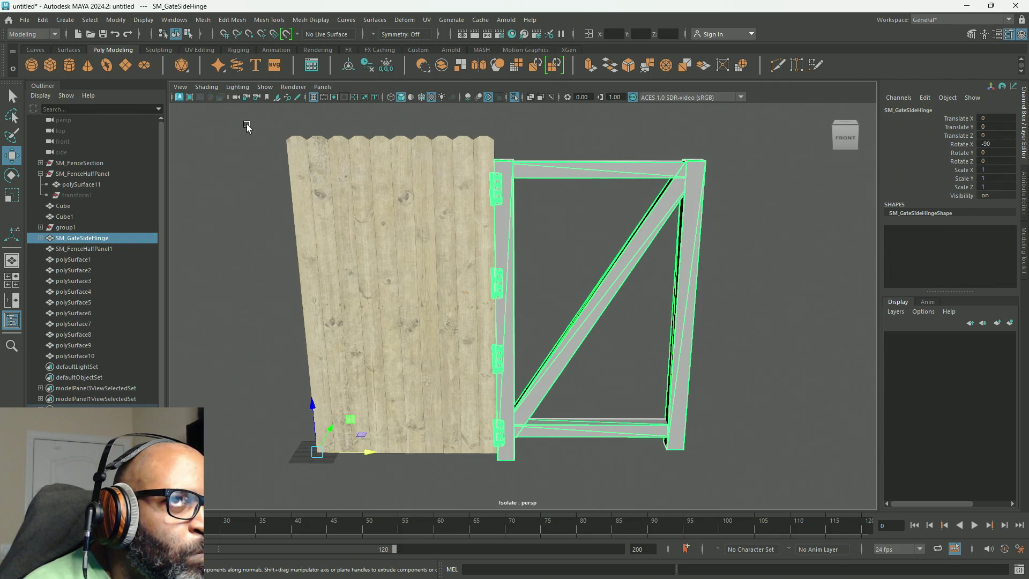
{"action": "right_click", "coordinate": [247, 126]}
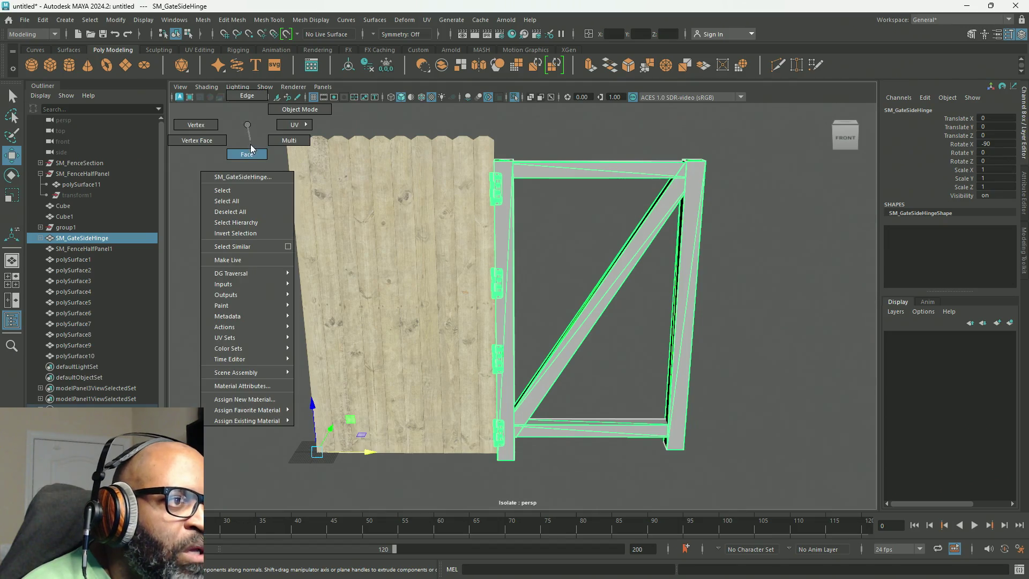
Marquee-select all ten picket board objects across the fence top
{"action": "mouse_move", "coordinate": [252, 122]}
{"action": "left_mouse_down"}
{"action": "mouse_move", "coordinate": [476, 141]}
{"action": "mouse_move", "coordinate": [563, 161]}
{"action": "left_mouse_up"}
{"action": "right_click_drag", "start_coordinate": [472, 145], "coordinate": [464, 179]}
{"action": "left_click_drag", "start_coordinate": [255, 125], "coordinate": [525, 142]}
{"action": "left_click_drag", "start_coordinate": [264, 129], "coordinate": [519, 143]}
{"action": "mouse_move", "coordinate": [344, 149]}
{"action": "right_mouse_down"}
{"action": "mouse_move", "coordinate": [406, 131]}
{"action": "mouse_move", "coordinate": [345, 149]}
{"action": "mouse_move", "coordinate": [247, 133]}
{"action": "right_mouse_up"}
{"action": "left_click_drag", "start_coordinate": [262, 127], "coordinate": [515, 151]}
Combine the boards into one mesh, polySurface12, and delete its history
{"action": "left_click", "coordinate": [202, 20]}
{"action": "left_click", "coordinate": [214, 59]}
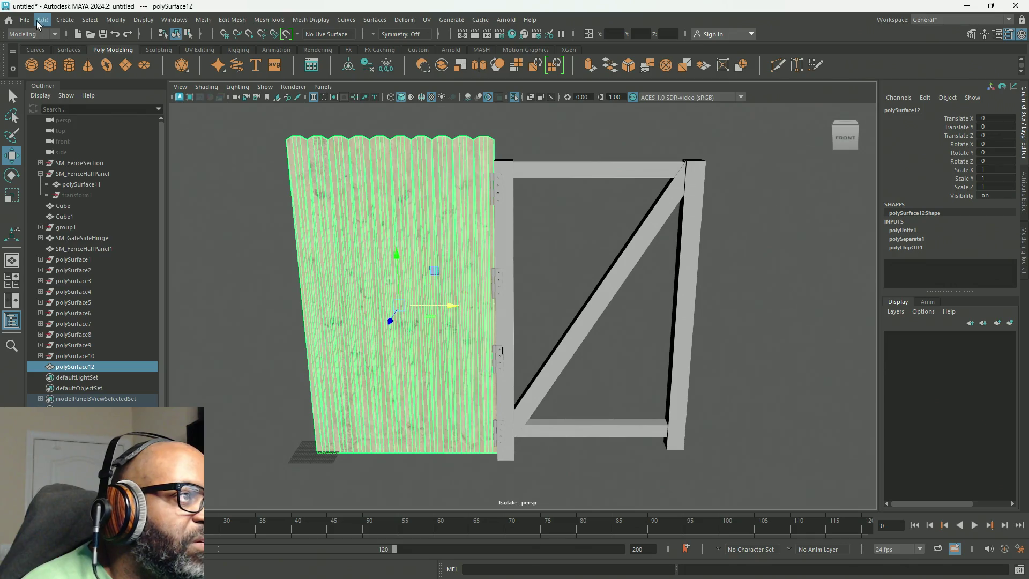
{"action": "left_click", "coordinate": [43, 20]}
{"action": "mouse_move", "coordinate": [95, 159]}
{"action": "left_click", "coordinate": [231, 160]}
Select all faces of polySurface12 and slide them along X behind the gate frame
{"action": "right_click_drag", "start_coordinate": [354, 142], "coordinate": [371, 171]}
{"action": "left_click_drag", "start_coordinate": [261, 124], "coordinate": [528, 139]}
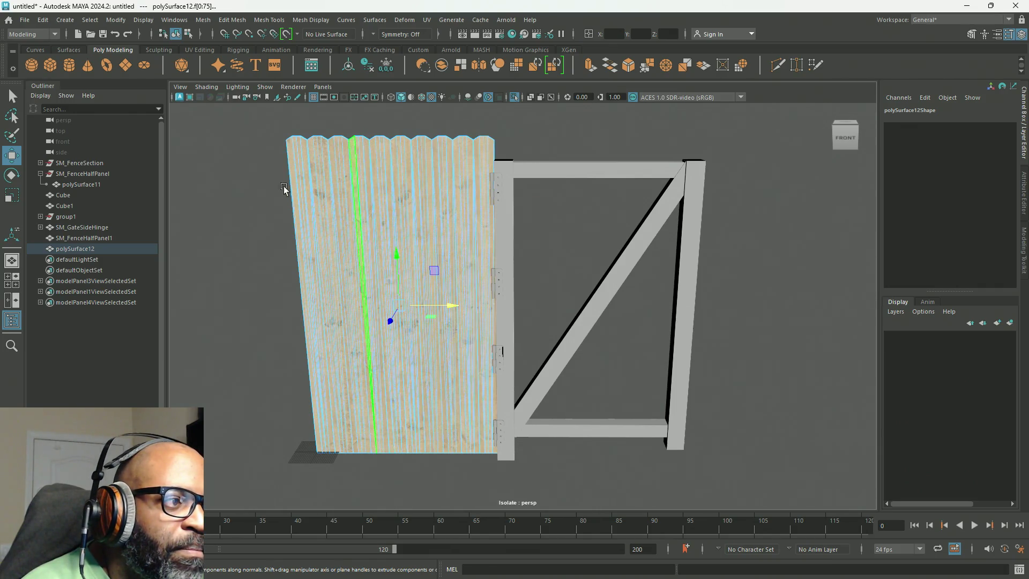
{"action": "left_click", "coordinate": [90, 249]}
{"action": "right_click_drag", "start_coordinate": [342, 177], "coordinate": [341, 206]}
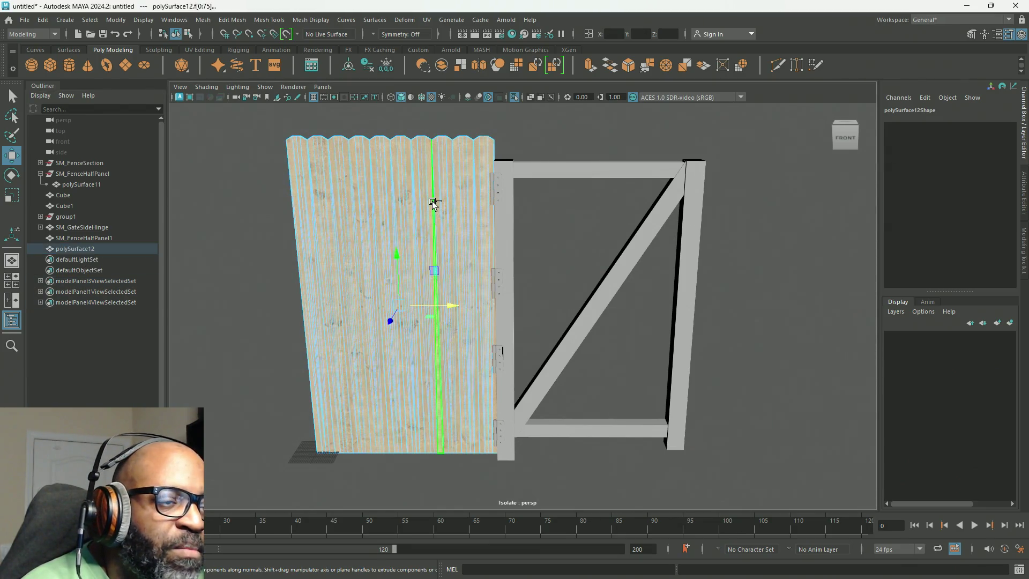
{"action": "right_click_drag", "start_coordinate": [433, 203], "coordinate": [451, 273]}
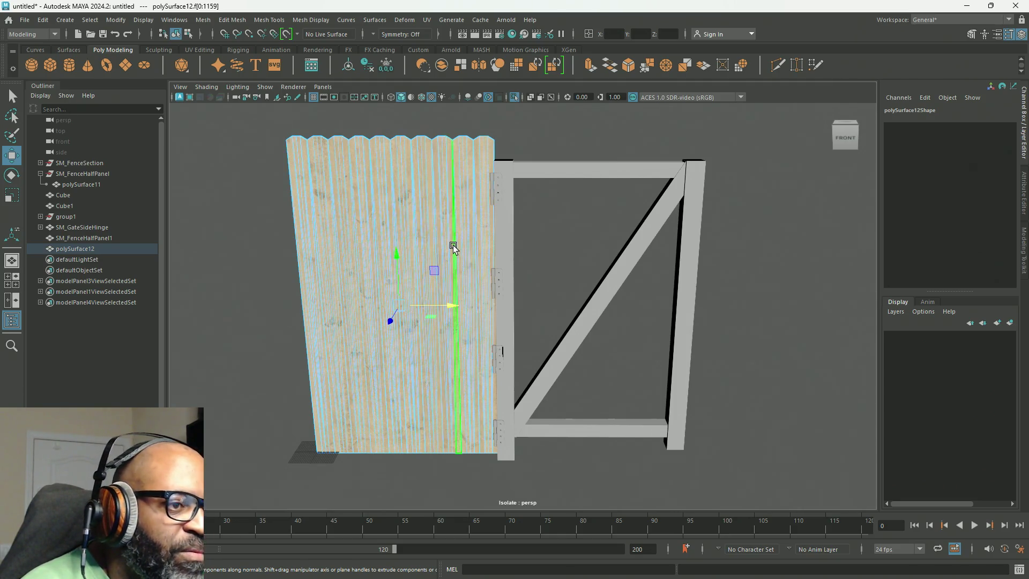
{"action": "left_click_drag", "start_coordinate": [451, 307], "coordinate": [646, 312]}
{"action": "right_click_drag", "start_coordinate": [557, 188], "coordinate": [610, 170]}
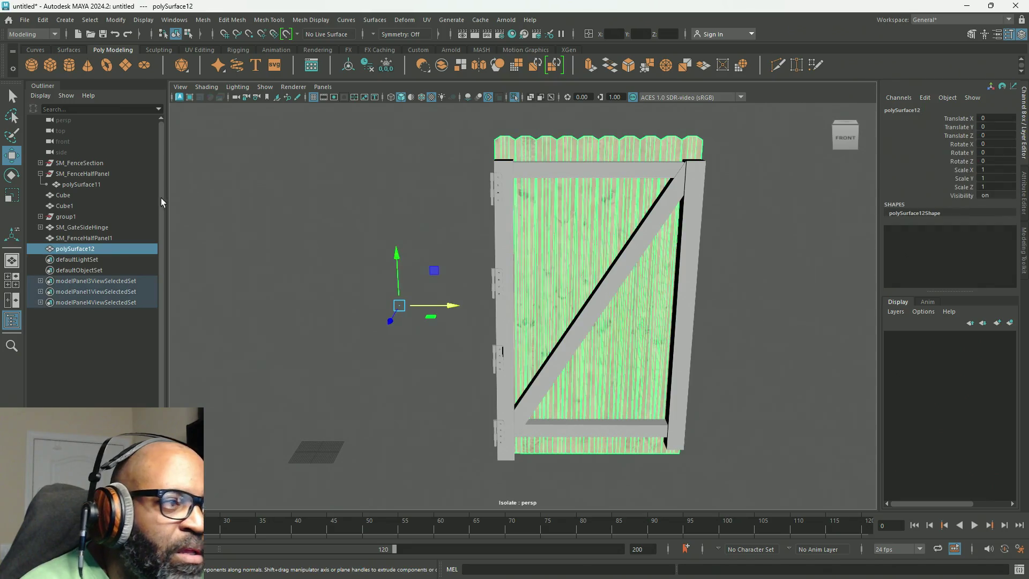
Isolate polySurface11 together with the gate frame and orbit to an angled view
{"action": "left_click", "coordinate": [513, 98]}
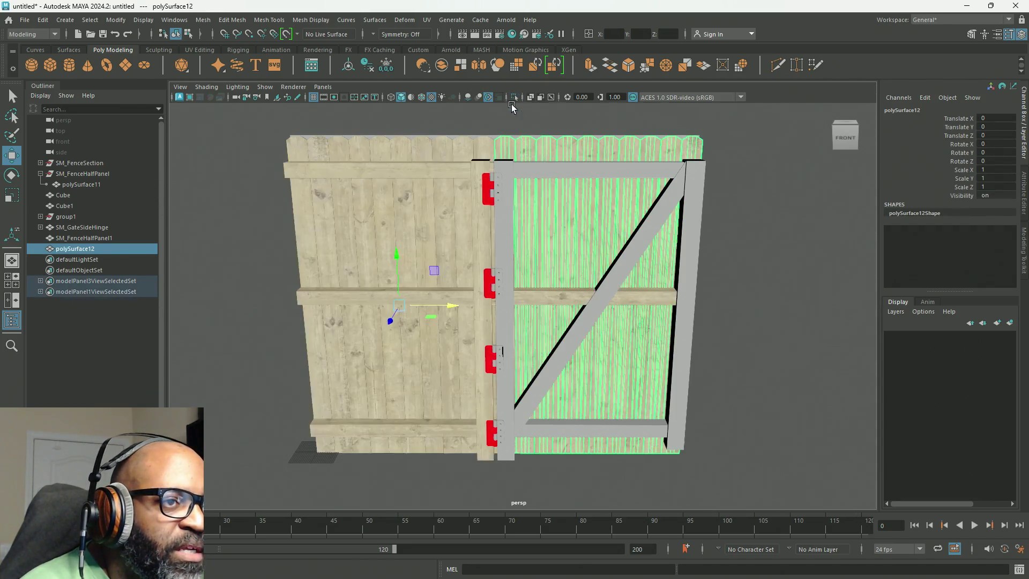
{"action": "left_click", "coordinate": [87, 184]}
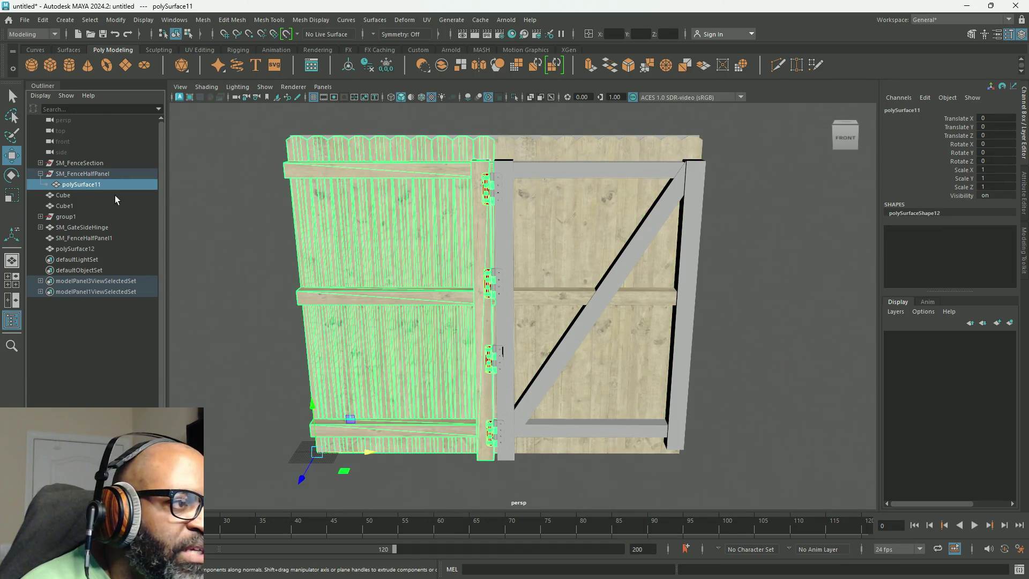
{"action": "left_click", "coordinate": [688, 152], "text": "shift"}
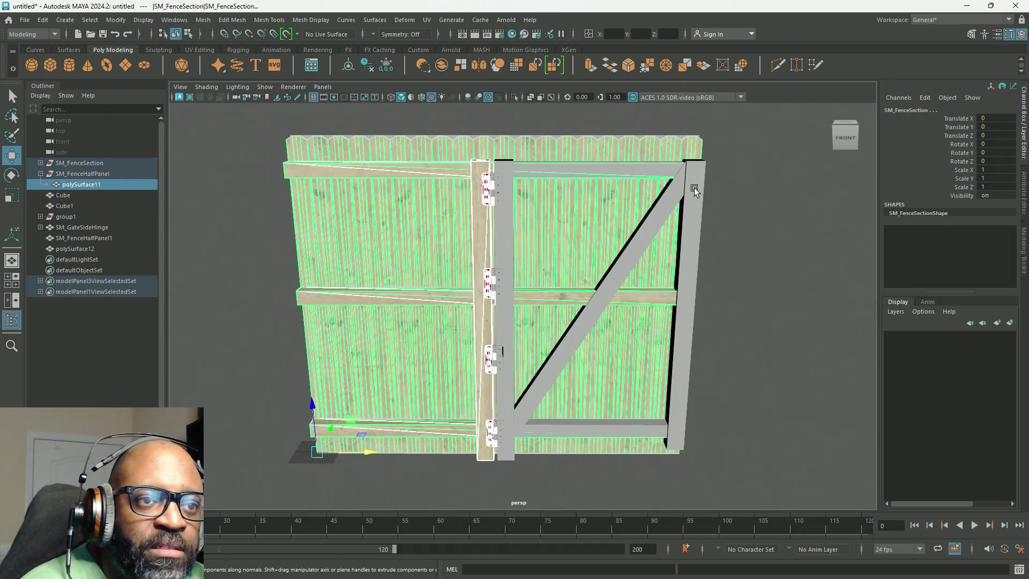
{"action": "left_click", "coordinate": [514, 97]}
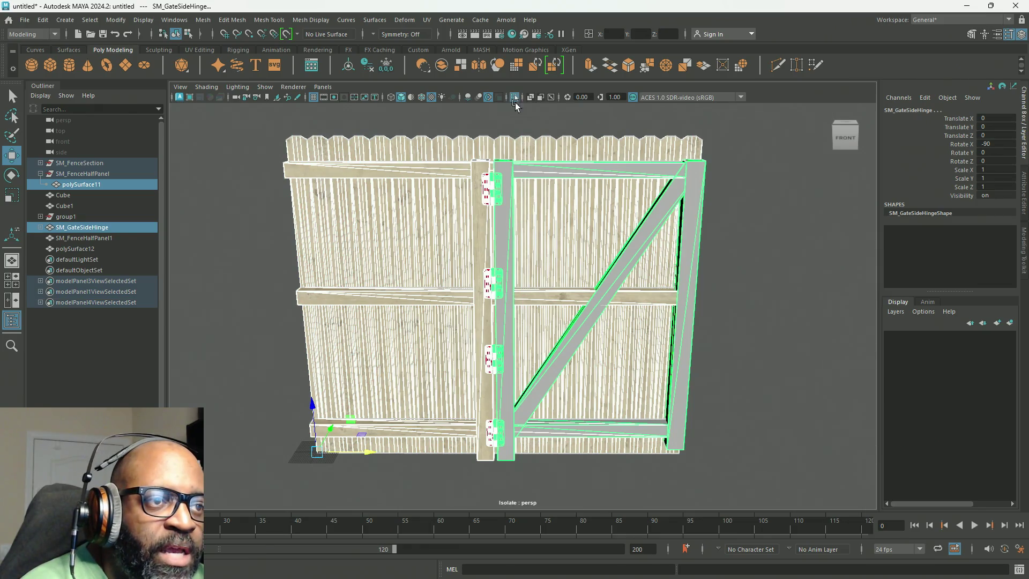
{"action": "left_click_drag", "start_coordinate": [517, 164], "coordinate": [517, 154], "text": "alt"}
{"action": "mouse_move", "coordinate": [517, 154]}
{"action": "right_mouse_down"}
{"action": "mouse_move", "coordinate": [519, 129]}
{"action": "mouse_move", "coordinate": [653, 148]}
{"action": "right_mouse_up"}
Select SM_FenceHalfPanel1, SM_GateSideHinge and polySurface12 in turn from the Outliner
{"action": "mouse_move", "coordinate": [532, 151]}
{"action": "right_mouse_down"}
{"action": "mouse_move", "coordinate": [574, 149]}
{"action": "mouse_move", "coordinate": [584, 137]}
{"action": "right_mouse_up"}
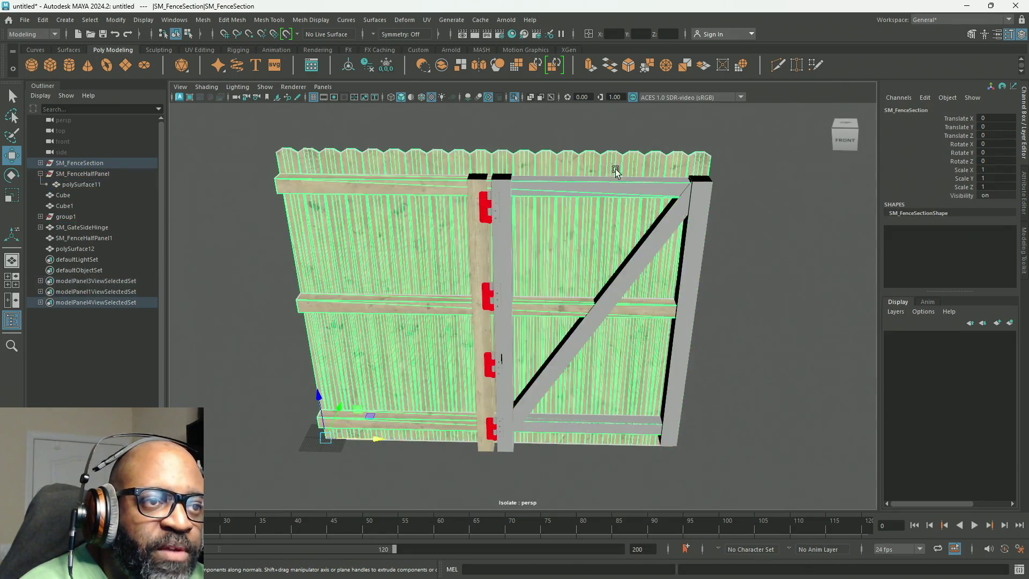
{"action": "left_click", "coordinate": [748, 177]}
{"action": "left_click", "coordinate": [692, 166]}
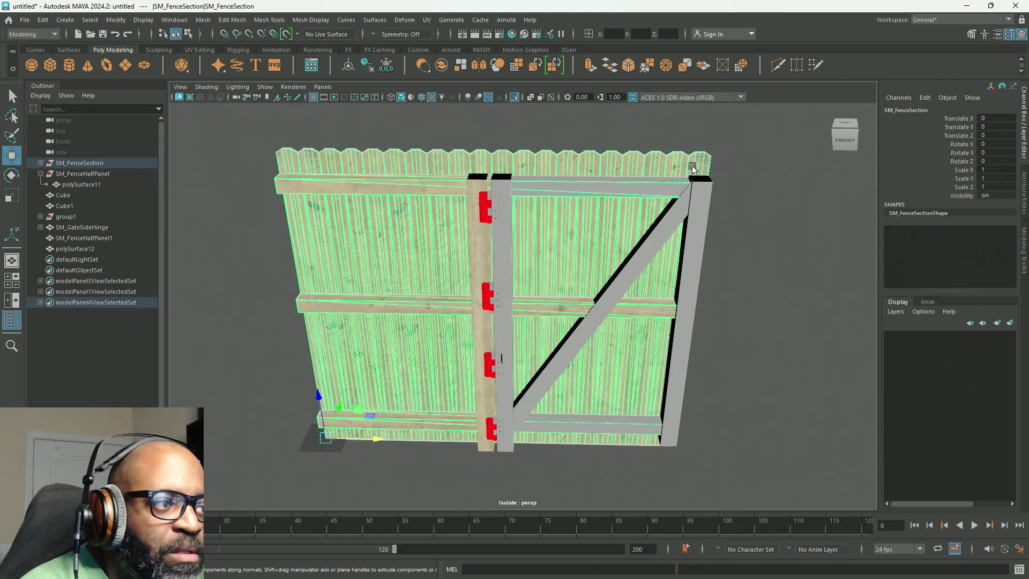
{"action": "left_click", "coordinate": [85, 248]}
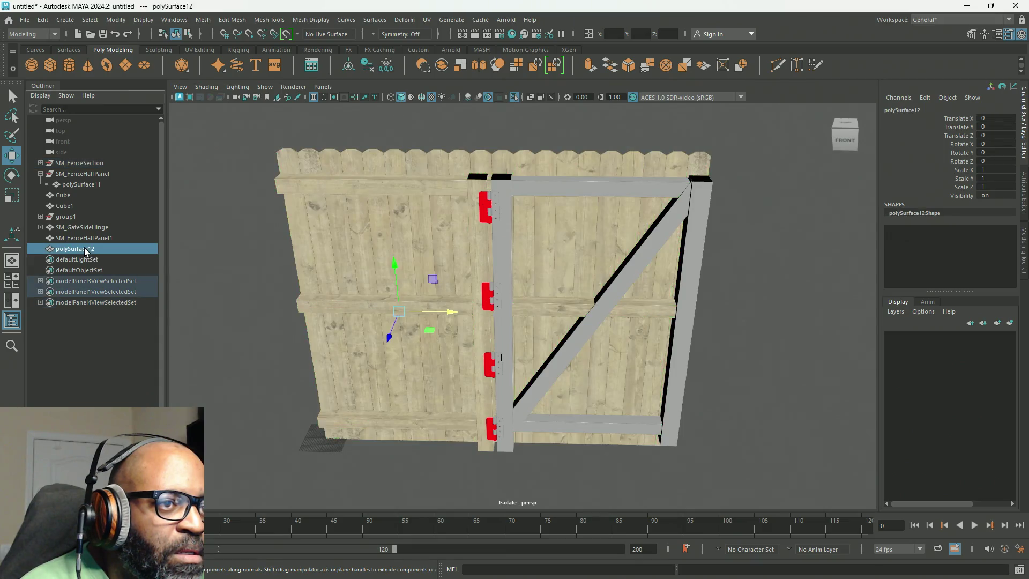
{"action": "left_click", "coordinate": [90, 239]}
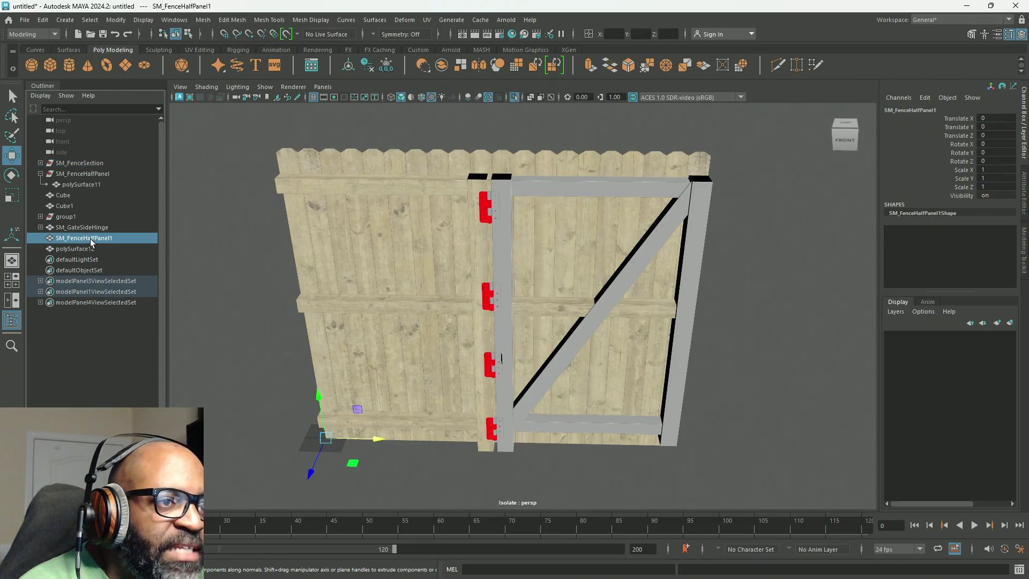
{"action": "left_click", "coordinate": [90, 227]}
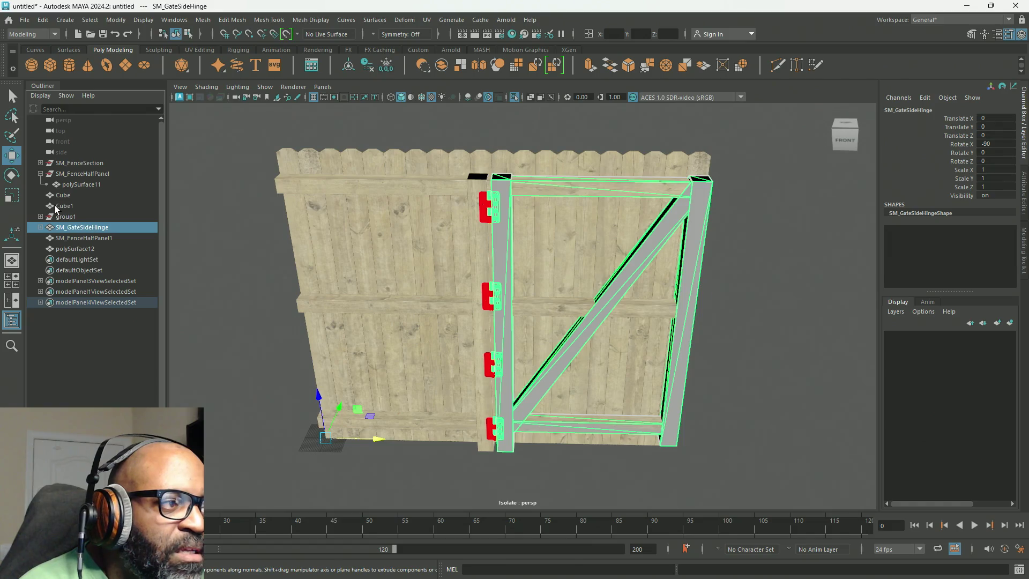
{"action": "left_click", "coordinate": [79, 249]}
{"action": "mouse_move", "coordinate": [412, 256]}
{"action": "left_mouse_down", "text": "alt"}
{"action": "mouse_move", "coordinate": [546, 247]}
{"action": "mouse_move", "coordinate": [440, 252]}
{"action": "mouse_move", "coordinate": [413, 241]}
{"action": "left_mouse_up", "text": "alt"}
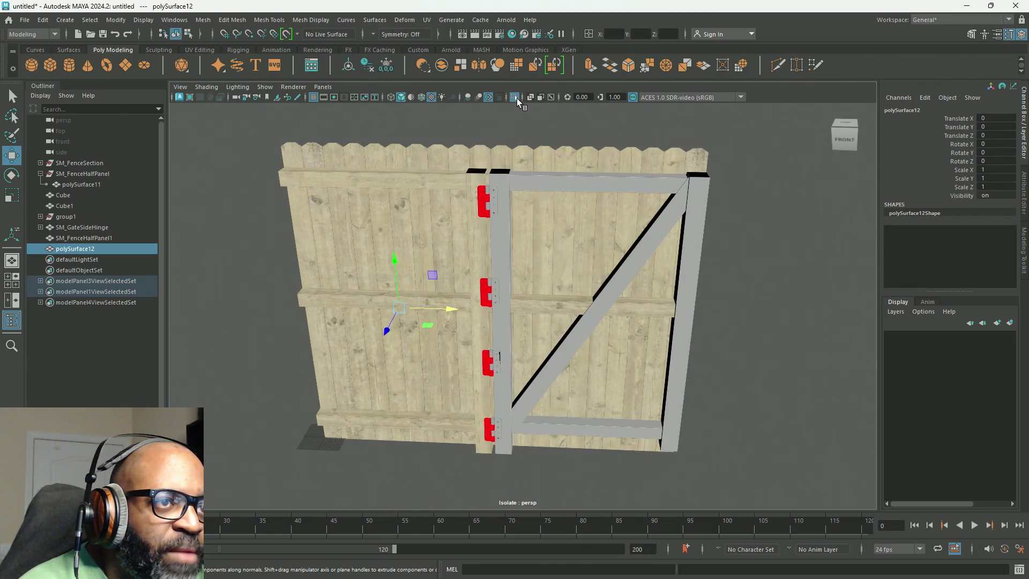
Show all objects again, then select polySurface12, SM_GateSideHinge and polySurface11–12
{"action": "left_click", "coordinate": [516, 97]}
{"action": "mouse_move", "coordinate": [691, 220]}
{"action": "left_mouse_down", "text": "alt"}
{"action": "mouse_move", "coordinate": [730, 271]}
{"action": "mouse_move", "coordinate": [728, 246]}
{"action": "left_mouse_up", "text": "alt"}
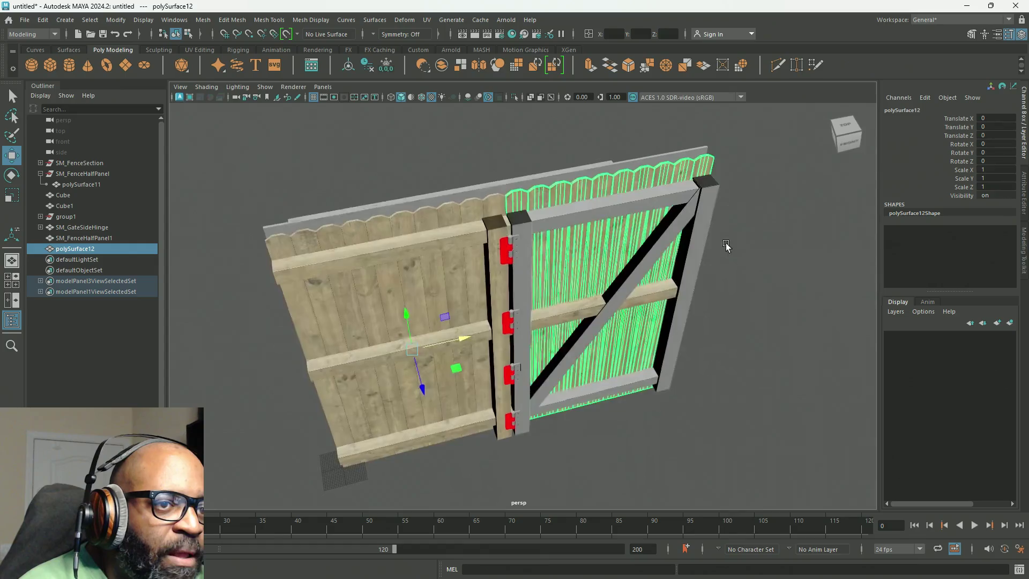
{"action": "left_click", "coordinate": [726, 235]}
{"action": "left_click", "coordinate": [636, 178]}
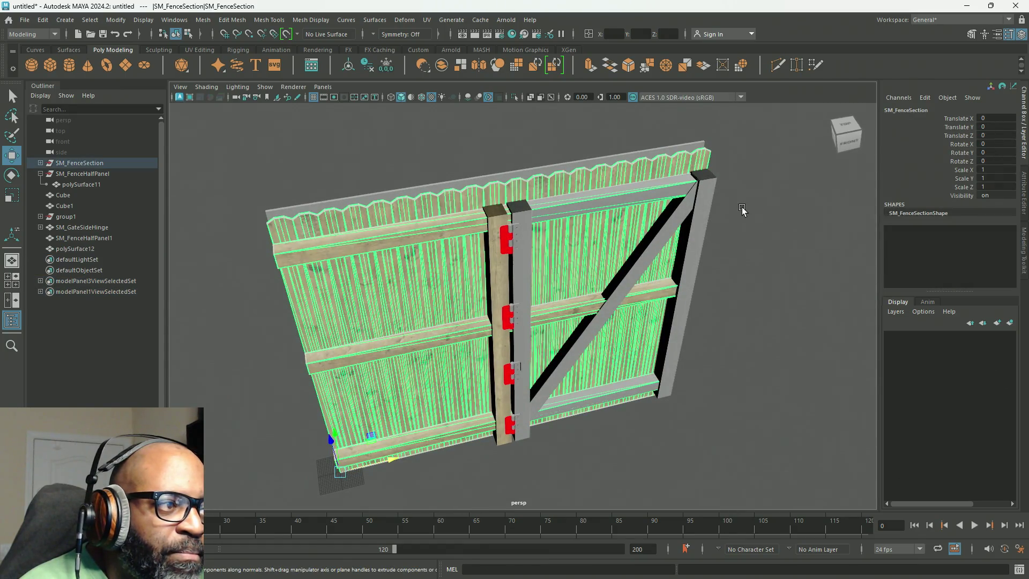
{"action": "left_click", "coordinate": [741, 207]}
{"action": "left_click", "coordinate": [82, 248]}
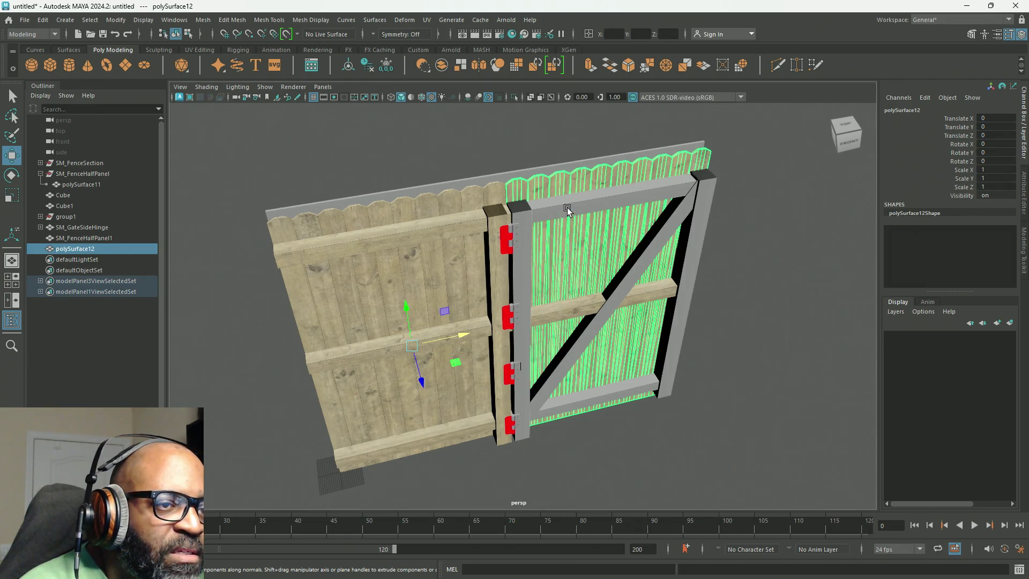
{"action": "left_click", "coordinate": [125, 228], "text": "ctrl"}
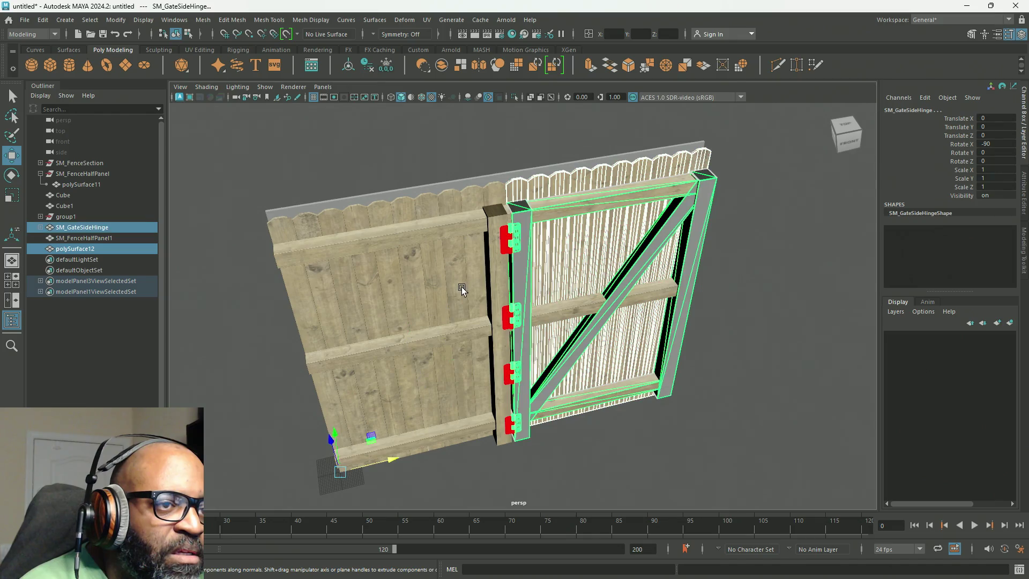
{"action": "left_click", "coordinate": [88, 186], "text": "shift"}
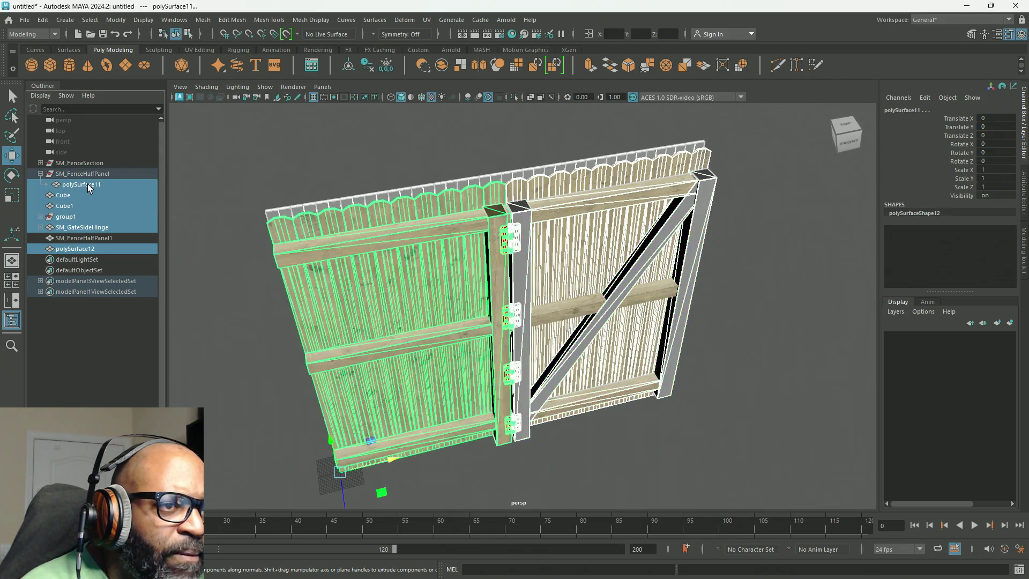
Isolate the selection with Ctrl+1, select the gate mesh, and view it from a slightly raised front angle
{"action": "key", "text": "ctrl+1"}
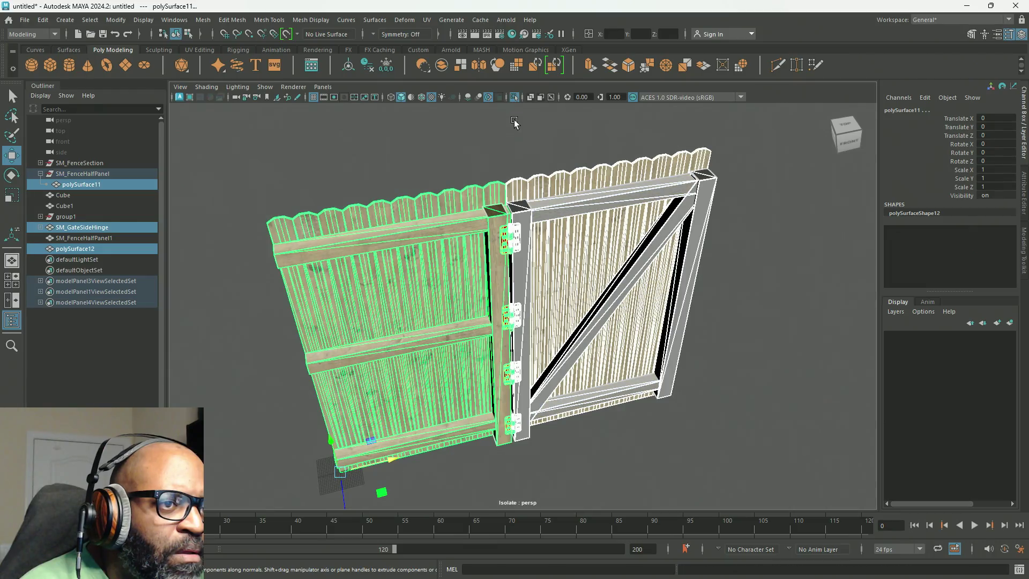
{"action": "left_click", "coordinate": [658, 137]}
{"action": "left_click", "coordinate": [653, 168]}
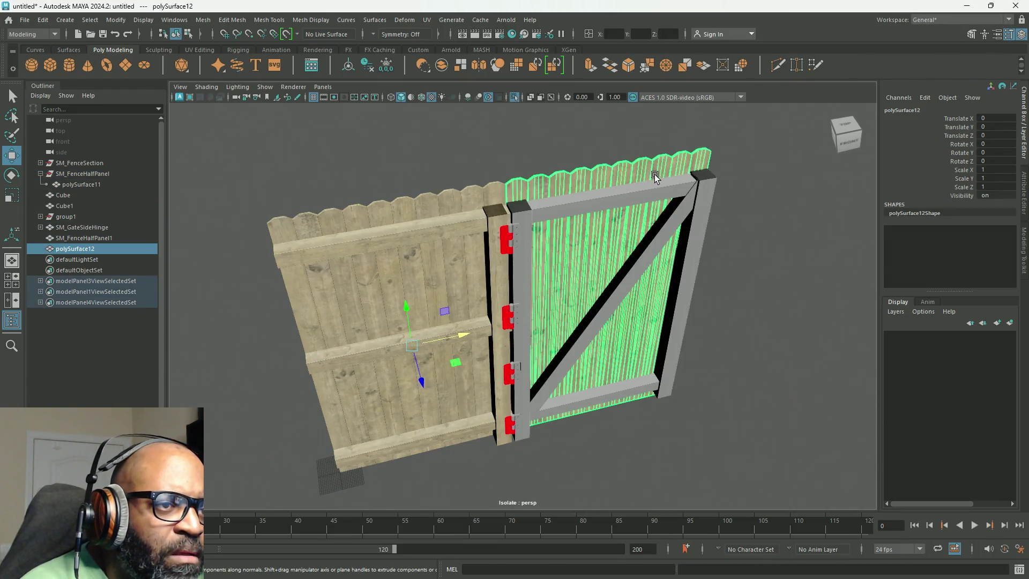
{"action": "key", "text": "alt+2"}
{"action": "left_click_drag", "start_coordinate": [561, 187], "coordinate": [548, 208], "text": "alt"}
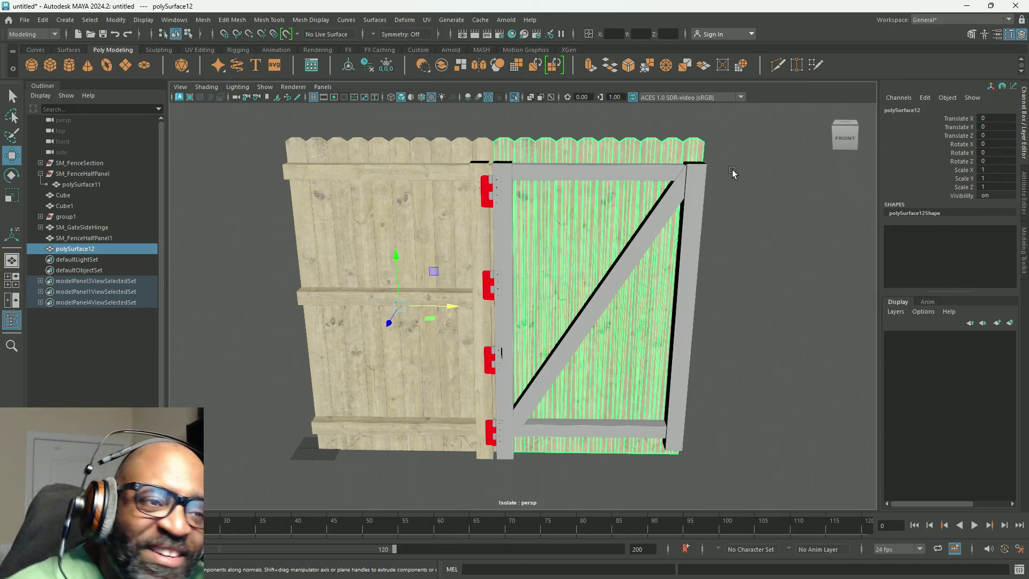
Switch the gate to face mode and marquee-select all of its faces
{"action": "scroll", "coordinate": [758, 242], "scroll_direction": "down", "scroll_amount": 2}
{"action": "scroll", "coordinate": [640, 271], "scroll_direction": "up", "scroll_amount": 5}
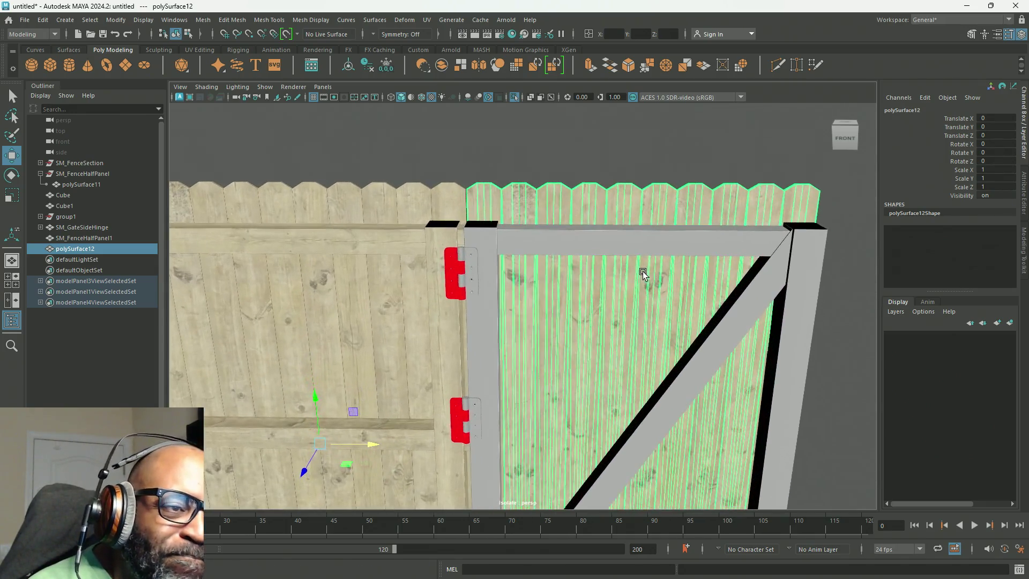
{"action": "right_click", "coordinate": [555, 136]}
{"action": "left_click", "coordinate": [554, 164]}
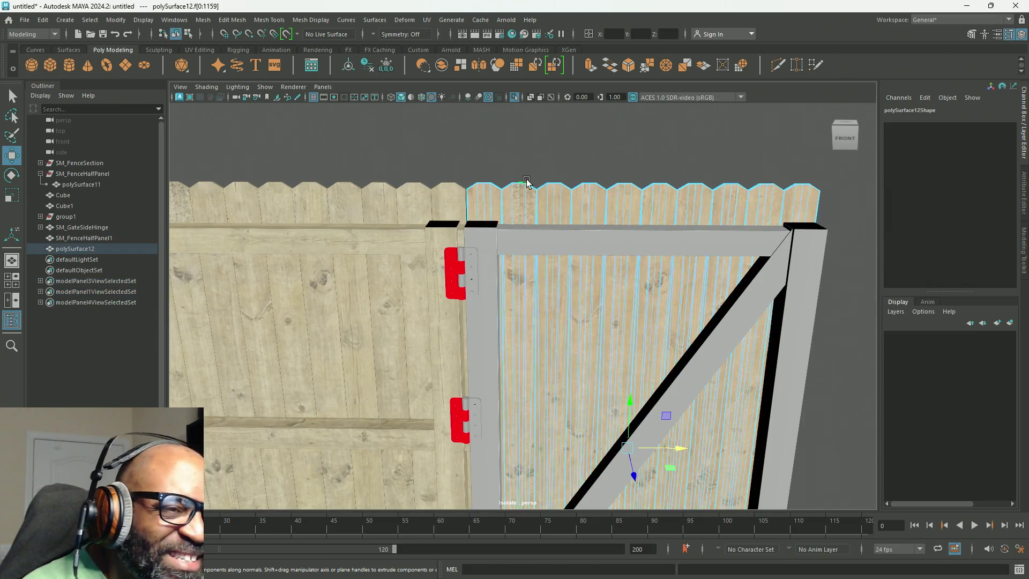
{"action": "left_click", "coordinate": [498, 194]}
{"action": "scroll", "coordinate": [724, 185], "scroll_direction": "down", "scroll_amount": 5}
{"action": "mouse_move", "coordinate": [726, 187]}
{"action": "left_mouse_down"}
{"action": "mouse_move", "coordinate": [390, 482]}
{"action": "mouse_move", "coordinate": [387, 500]}
{"action": "mouse_move", "coordinate": [379, 452]}
{"action": "left_mouse_up"}
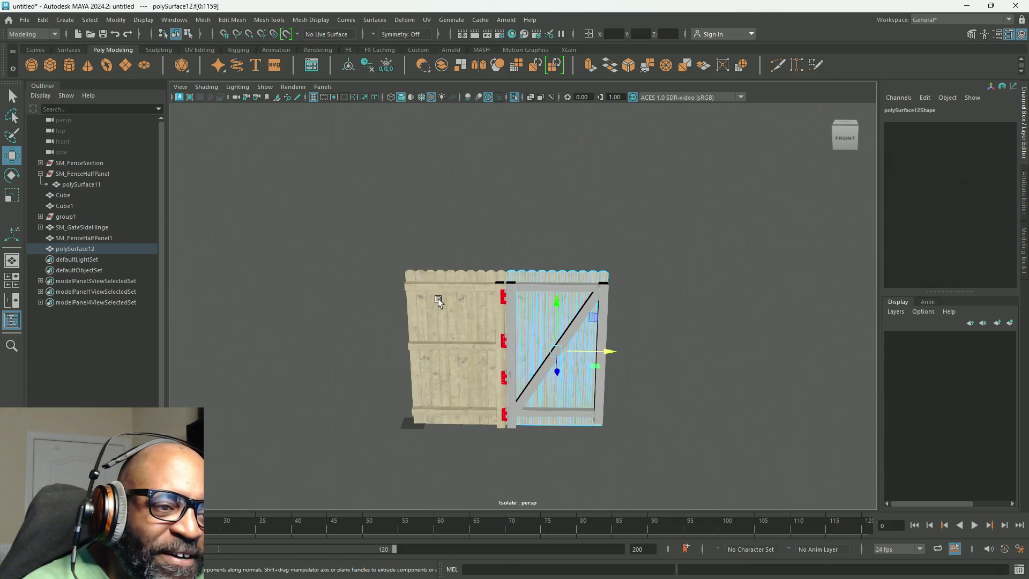
{"action": "scroll", "coordinate": [453, 285], "scroll_direction": "up", "scroll_amount": 5}
Snap the gate faces' pivot to the top picket corner
{"action": "key", "text": "d"}
{"action": "left_click", "coordinate": [664, 377]}
{"action": "left_click", "coordinate": [490, 219]}
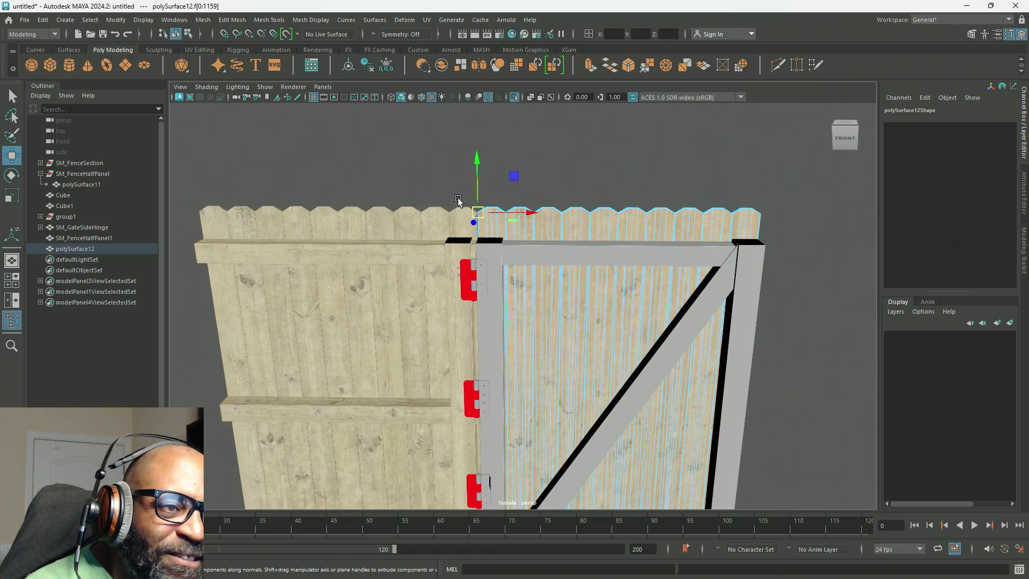
{"action": "scroll", "coordinate": [455, 193], "scroll_direction": "up", "scroll_amount": 5}
{"action": "scroll", "coordinate": [579, 407], "scroll_direction": "down", "scroll_amount": 5}
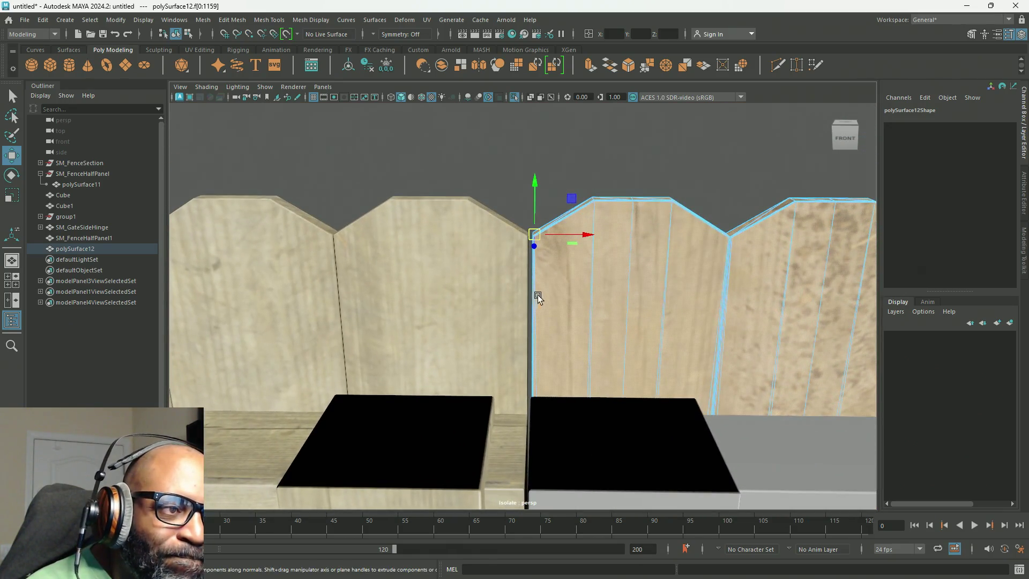
{"action": "scroll", "coordinate": [532, 288], "scroll_direction": "up", "scroll_amount": 2}
{"action": "scroll", "coordinate": [529, 288], "scroll_direction": "up", "scroll_amount": 2}
{"action": "scroll", "coordinate": [521, 316], "scroll_direction": "down", "scroll_amount": 1}
{"action": "scroll", "coordinate": [520, 316], "scroll_direction": "up", "scroll_amount": 3}
{"action": "mouse_move", "coordinate": [521, 316]}
{"action": "left_mouse_down", "text": "alt"}
{"action": "mouse_move", "coordinate": [550, 315]}
{"action": "mouse_move", "coordinate": [522, 305]}
{"action": "left_mouse_up", "text": "alt"}
Slide the gate faces left so they snap onto the neighbouring board's corner
{"action": "key", "text": "d"}
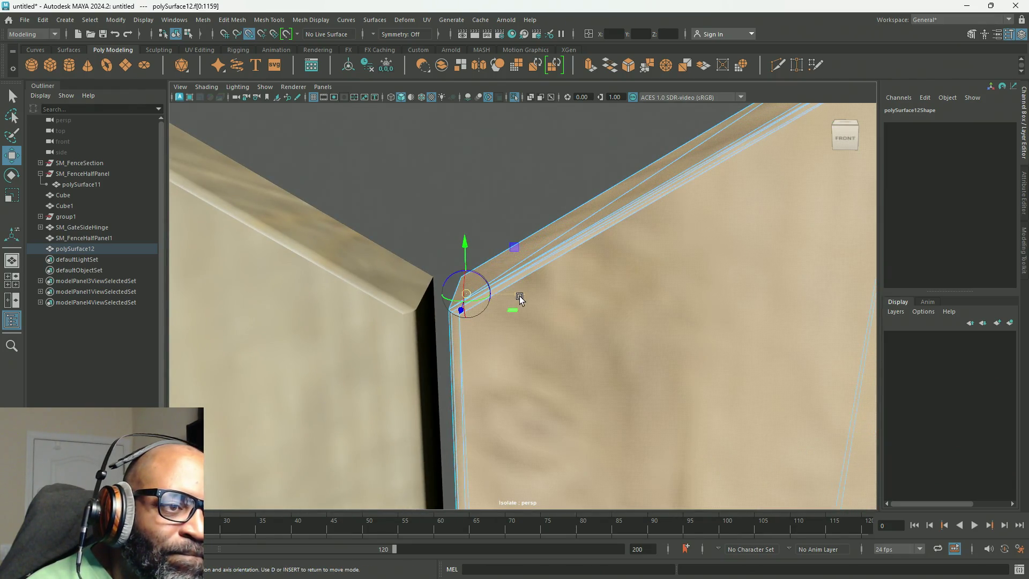
{"action": "key", "text": "d"}
{"action": "middle_click_drag", "start_coordinate": [509, 299], "coordinate": [478, 294]}
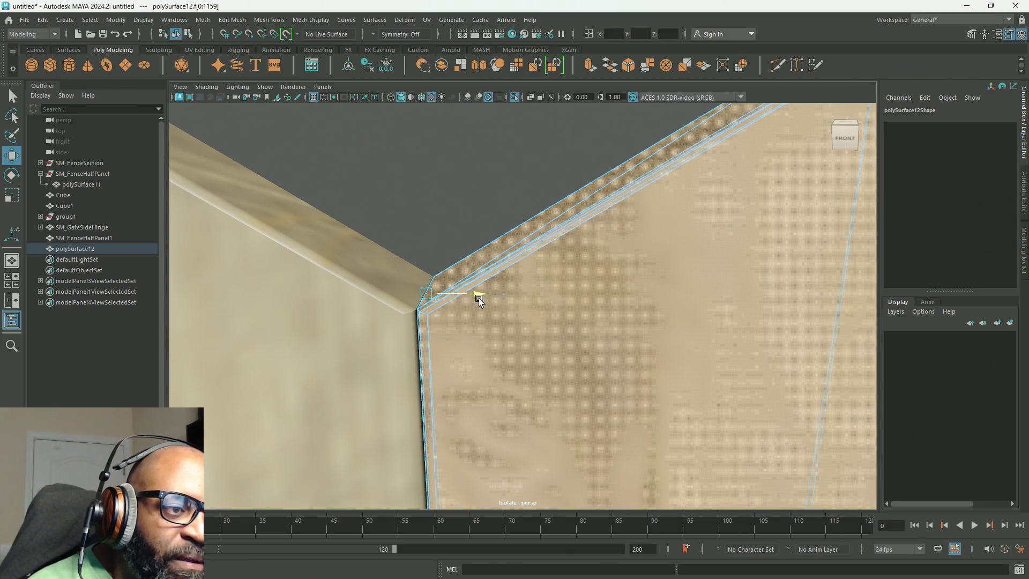
{"action": "key", "text": "a"}
{"action": "middle_click_drag", "start_coordinate": [653, 335], "coordinate": [528, 316], "text": "alt"}
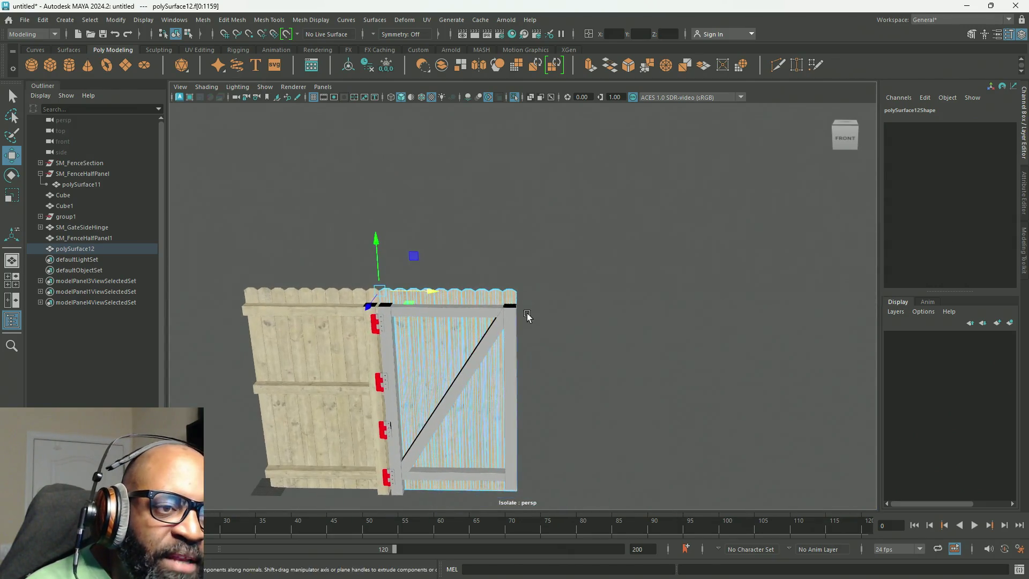
{"action": "scroll", "coordinate": [654, 349], "scroll_direction": "up", "scroll_amount": 6}
{"action": "left_click_drag", "start_coordinate": [632, 339], "coordinate": [455, 278], "text": "alt"}
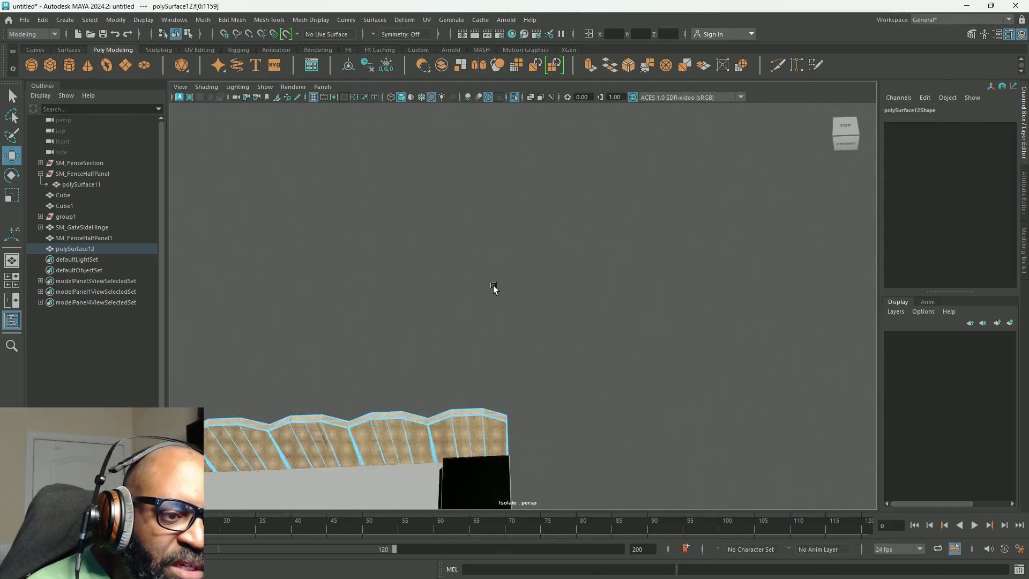
{"action": "scroll", "coordinate": [493, 285], "scroll_direction": "up", "scroll_amount": 10}
{"action": "scroll", "coordinate": [494, 288], "scroll_direction": "down", "scroll_amount": 5}
{"action": "mouse_move", "coordinate": [489, 299]}
{"action": "left_mouse_down", "text": "alt"}
{"action": "mouse_move", "coordinate": [515, 308]}
{"action": "mouse_move", "coordinate": [462, 279]}
{"action": "mouse_move", "coordinate": [423, 293]}
{"action": "left_mouse_up", "text": "alt"}
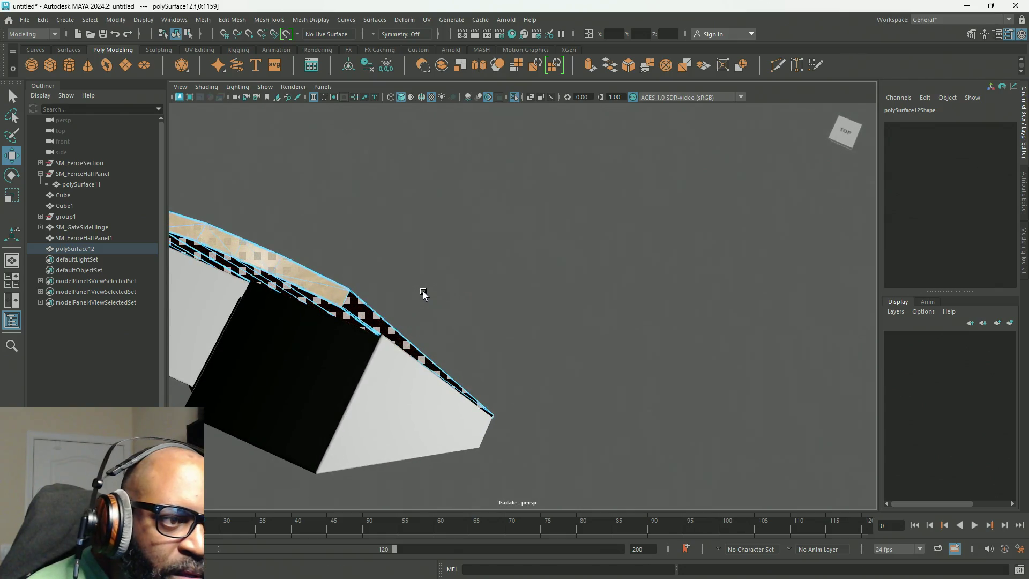
{"action": "left_click_drag", "start_coordinate": [329, 287], "coordinate": [391, 264], "text": "alt"}
{"action": "mouse_move", "coordinate": [464, 284]}
{"action": "left_mouse_down", "text": "alt"}
{"action": "mouse_move", "coordinate": [271, 211]}
{"action": "mouse_move", "coordinate": [333, 193]}
{"action": "mouse_move", "coordinate": [697, 244]}
{"action": "mouse_move", "coordinate": [379, 193]}
{"action": "mouse_move", "coordinate": [478, 197]}
{"action": "mouse_move", "coordinate": [450, 183]}
{"action": "mouse_move", "coordinate": [484, 181]}
{"action": "mouse_move", "coordinate": [476, 206]}
{"action": "mouse_move", "coordinate": [509, 275]}
{"action": "mouse_move", "coordinate": [580, 322]}
{"action": "mouse_move", "coordinate": [565, 329]}
{"action": "mouse_move", "coordinate": [566, 260]}
{"action": "mouse_move", "coordinate": [558, 253]}
{"action": "mouse_move", "coordinate": [542, 270]}
{"action": "mouse_move", "coordinate": [609, 333]}
{"action": "left_mouse_up", "text": "alt"}
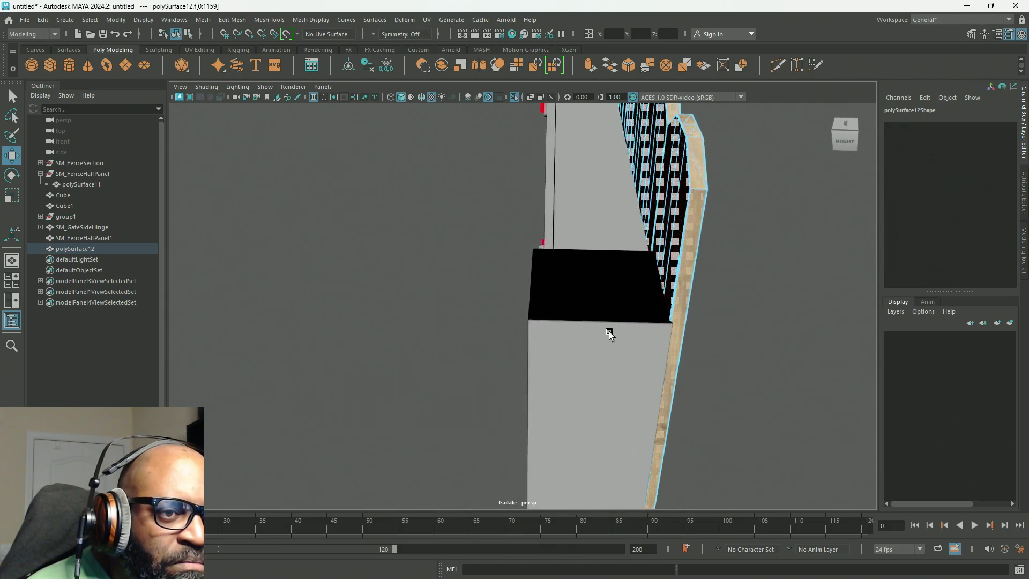
Select SM_GateSideHinge and switch it to component selection
{"action": "left_click", "coordinate": [599, 276]}
{"action": "mouse_move", "coordinate": [599, 276]}
{"action": "right_mouse_down"}
{"action": "mouse_move", "coordinate": [599, 299]}
{"action": "mouse_move", "coordinate": [626, 262]}
{"action": "mouse_move", "coordinate": [621, 274]}
{"action": "mouse_move", "coordinate": [591, 279]}
{"action": "right_mouse_up"}
{"action": "left_click", "coordinate": [579, 300]}
{"action": "mouse_move", "coordinate": [702, 321]}
{"action": "left_mouse_down", "text": "alt"}
{"action": "mouse_move", "coordinate": [655, 258]}
{"action": "mouse_move", "coordinate": [481, 197]}
{"action": "mouse_move", "coordinate": [531, 216]}
{"action": "mouse_move", "coordinate": [592, 263]}
{"action": "mouse_move", "coordinate": [554, 269]}
{"action": "mouse_move", "coordinate": [600, 252]}
{"action": "left_mouse_up", "text": "alt"}
Convert the hinge frame's side faces to vertices and move the post's end vertices
{"action": "right_click", "coordinate": [648, 237]}
{"action": "right_click_drag", "start_coordinate": [647, 237], "coordinate": [645, 268]}
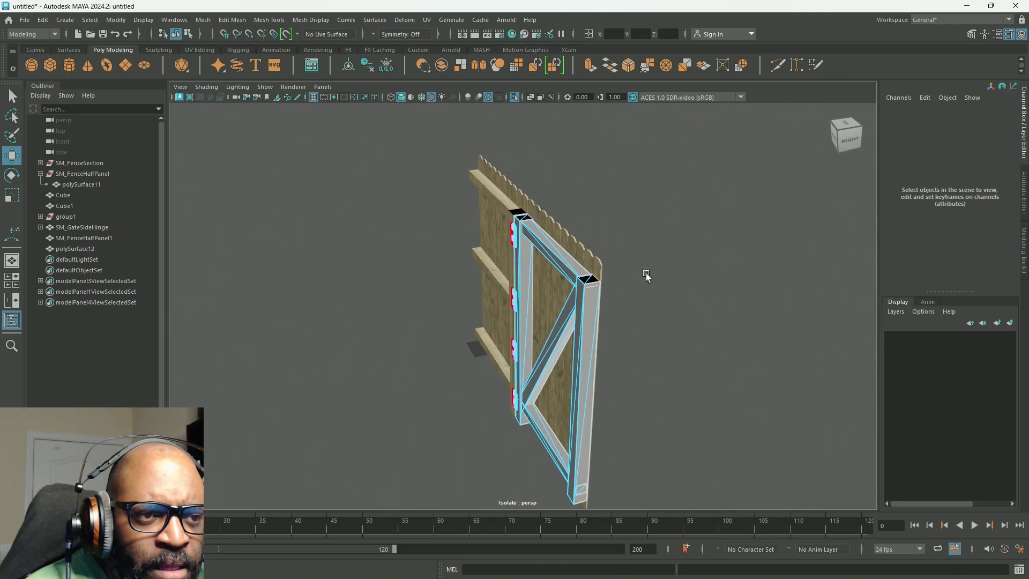
{"action": "left_click", "coordinate": [590, 330]}
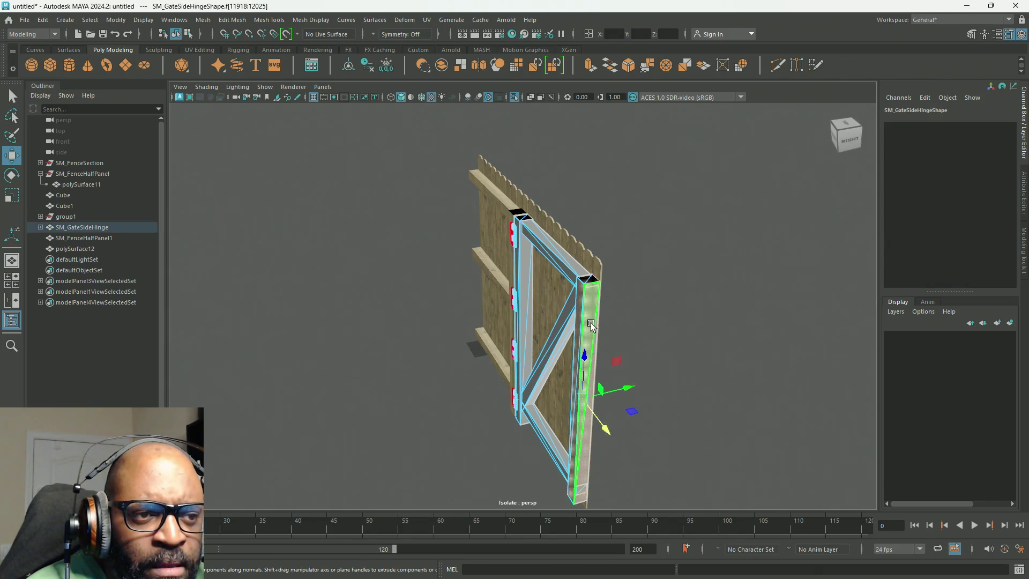
{"action": "right_click", "coordinate": [727, 262], "text": "ctrl"}
{"action": "right_click_drag", "start_coordinate": [726, 263], "coordinate": [608, 270], "text": "ctrl"}
{"action": "mouse_move", "coordinate": [632, 340]}
{"action": "left_mouse_down", "text": "alt"}
{"action": "mouse_move", "coordinate": [605, 312]}
{"action": "mouse_move", "coordinate": [601, 284]}
{"action": "left_mouse_up", "text": "alt"}
{"action": "left_click_drag", "start_coordinate": [489, 144], "coordinate": [536, 225]}
{"action": "left_click_drag", "start_coordinate": [481, 351], "coordinate": [533, 472]}
{"action": "mouse_move", "coordinate": [509, 201]}
{"action": "left_mouse_down", "text": "alt"}
{"action": "mouse_move", "coordinate": [515, 280]}
{"action": "mouse_move", "coordinate": [645, 415]}
{"action": "left_mouse_up", "text": "alt"}
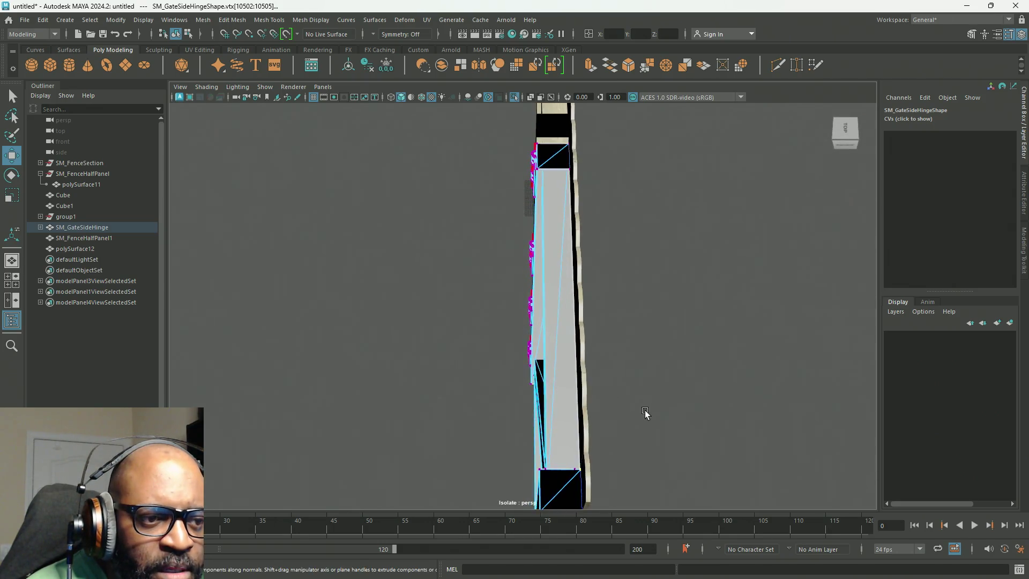
{"action": "scroll", "coordinate": [613, 223], "scroll_direction": "up", "scroll_amount": 5}
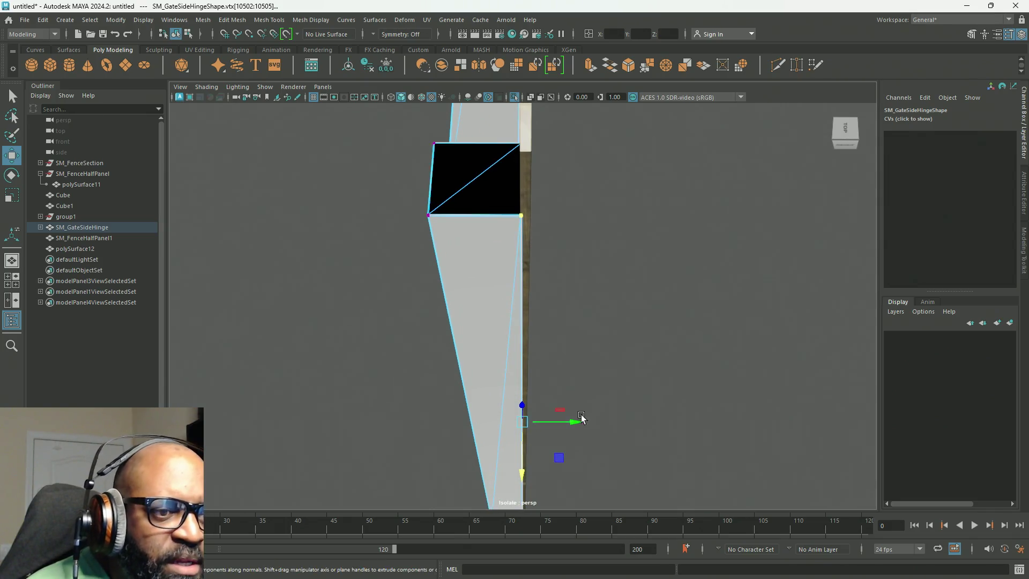
{"action": "mouse_move", "coordinate": [573, 422]}
{"action": "left_mouse_down"}
{"action": "mouse_move", "coordinate": [595, 301]}
{"action": "mouse_move", "coordinate": [460, 280]}
{"action": "mouse_move", "coordinate": [510, 279]}
{"action": "mouse_move", "coordinate": [539, 248]}
{"action": "mouse_move", "coordinate": [489, 134]}
{"action": "mouse_move", "coordinate": [477, 124]}
{"action": "mouse_move", "coordinate": [443, 152]}
{"action": "mouse_move", "coordinate": [436, 134]}
{"action": "mouse_move", "coordinate": [507, 191]}
{"action": "mouse_move", "coordinate": [533, 140]}
{"action": "mouse_move", "coordinate": [593, 113]}
{"action": "mouse_move", "coordinate": [636, 151]}
{"action": "mouse_move", "coordinate": [654, 147]}
{"action": "mouse_move", "coordinate": [475, 272]}
{"action": "mouse_move", "coordinate": [431, 257]}
{"action": "mouse_move", "coordinate": [445, 252]}
{"action": "mouse_move", "coordinate": [432, 222]}
{"action": "mouse_move", "coordinate": [423, 255]}
{"action": "mouse_move", "coordinate": [544, 219]}
{"action": "mouse_move", "coordinate": [477, 271]}
{"action": "mouse_move", "coordinate": [615, 243]}
{"action": "left_mouse_up"}
{"action": "scroll", "coordinate": [594, 303], "scroll_direction": "down", "scroll_amount": 5}
Select the post's bottom vertices and lower them flush with the gate panel
{"action": "right_click_drag", "start_coordinate": [615, 243], "coordinate": [600, 287]}
{"action": "mouse_move", "coordinate": [600, 287]}
{"action": "left_mouse_down", "text": "alt"}
{"action": "mouse_move", "coordinate": [570, 312]}
{"action": "mouse_move", "coordinate": [552, 281]}
{"action": "mouse_move", "coordinate": [565, 301]}
{"action": "mouse_move", "coordinate": [471, 306]}
{"action": "mouse_move", "coordinate": [554, 303]}
{"action": "mouse_move", "coordinate": [563, 278]}
{"action": "mouse_move", "coordinate": [592, 292]}
{"action": "left_mouse_up", "text": "alt"}
{"action": "right_click_drag", "start_coordinate": [591, 272], "coordinate": [552, 276]}
{"action": "left_click_drag", "start_coordinate": [553, 276], "coordinate": [592, 379], "text": "alt"}
{"action": "mouse_move", "coordinate": [559, 430]}
{"action": "left_mouse_down"}
{"action": "mouse_move", "coordinate": [512, 416]}
{"action": "mouse_move", "coordinate": [439, 354]}
{"action": "left_mouse_up"}
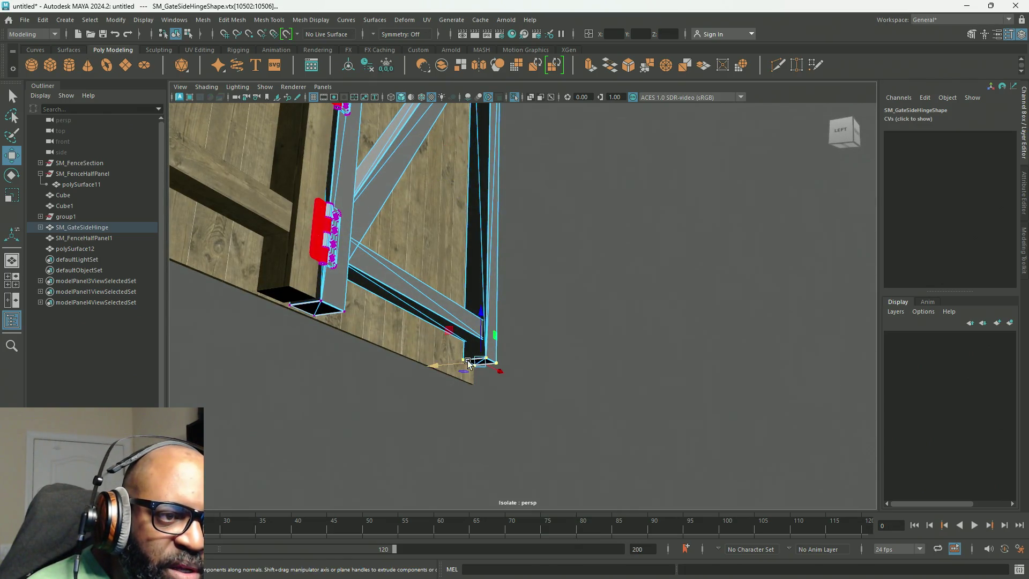
{"action": "mouse_move", "coordinate": [480, 311]}
{"action": "left_mouse_down"}
{"action": "mouse_move", "coordinate": [501, 402]}
{"action": "mouse_move", "coordinate": [409, 401]}
{"action": "mouse_move", "coordinate": [413, 384]}
{"action": "mouse_move", "coordinate": [446, 381]}
{"action": "mouse_move", "coordinate": [515, 281]}
{"action": "mouse_move", "coordinate": [535, 286]}
{"action": "mouse_move", "coordinate": [450, 316]}
{"action": "mouse_move", "coordinate": [501, 285]}
{"action": "left_mouse_up"}
{"action": "right_click_drag", "start_coordinate": [500, 279], "coordinate": [542, 252]}
{"action": "right_click_drag", "start_coordinate": [460, 284], "coordinate": [413, 276]}
{"action": "mouse_move", "coordinate": [413, 280]}
{"action": "left_mouse_down", "text": "alt"}
{"action": "mouse_move", "coordinate": [410, 316]}
{"action": "mouse_move", "coordinate": [514, 340]}
{"action": "mouse_move", "coordinate": [354, 299]}
{"action": "mouse_move", "coordinate": [375, 318]}
{"action": "left_mouse_up", "text": "alt"}
{"action": "left_click_drag", "start_coordinate": [703, 375], "coordinate": [382, 295]}
{"action": "key", "text": "f"}
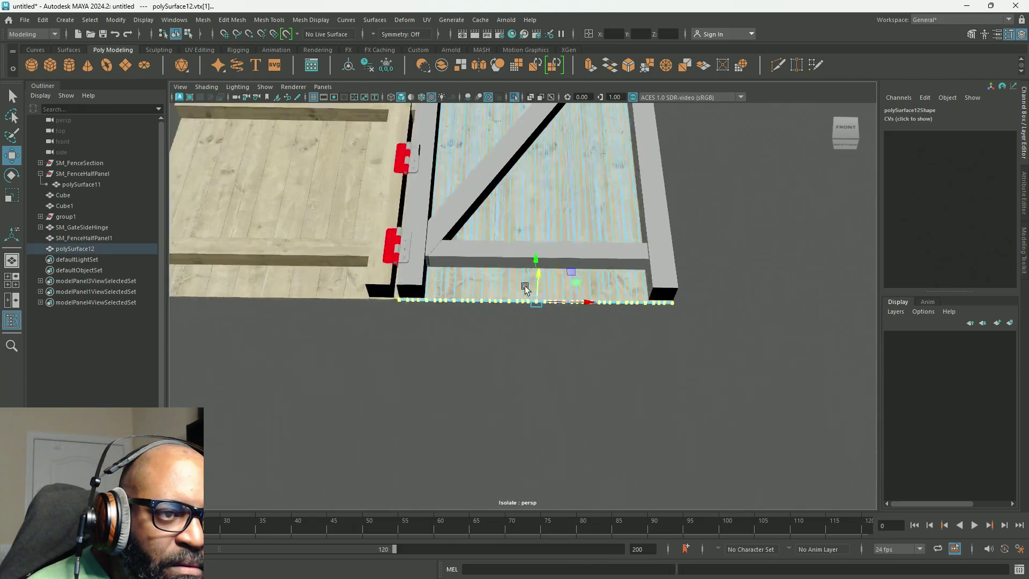
{"action": "left_click_drag", "start_coordinate": [550, 256], "coordinate": [541, 259], "text": "alt"}
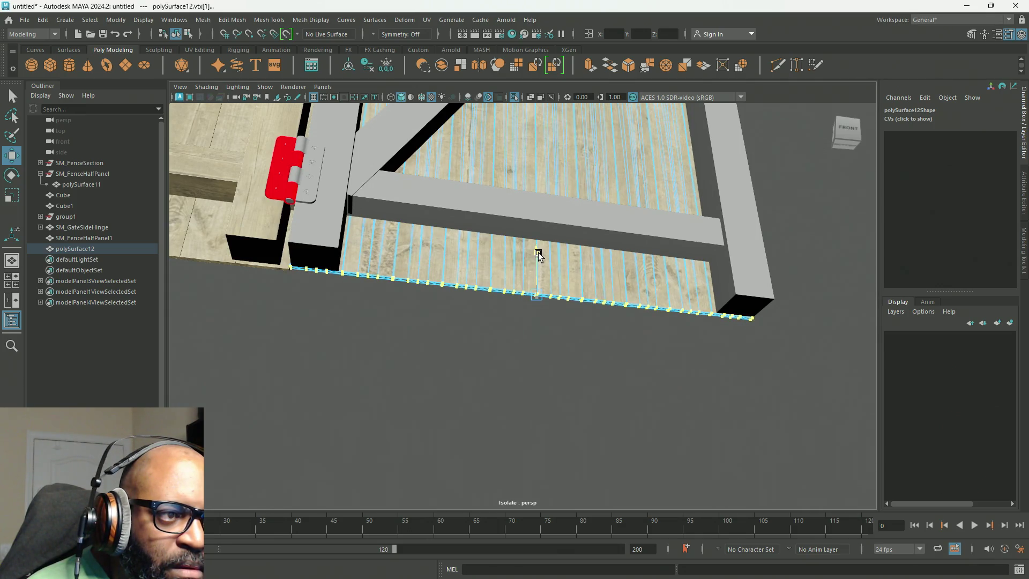
{"action": "mouse_move", "coordinate": [376, 356]}
{"action": "left_mouse_down", "text": "alt"}
{"action": "mouse_move", "coordinate": [340, 372]}
{"action": "mouse_move", "coordinate": [354, 367]}
{"action": "mouse_move", "coordinate": [442, 214]}
{"action": "mouse_move", "coordinate": [468, 284]}
{"action": "mouse_move", "coordinate": [391, 222]}
{"action": "mouse_move", "coordinate": [463, 268]}
{"action": "left_mouse_up", "text": "alt"}
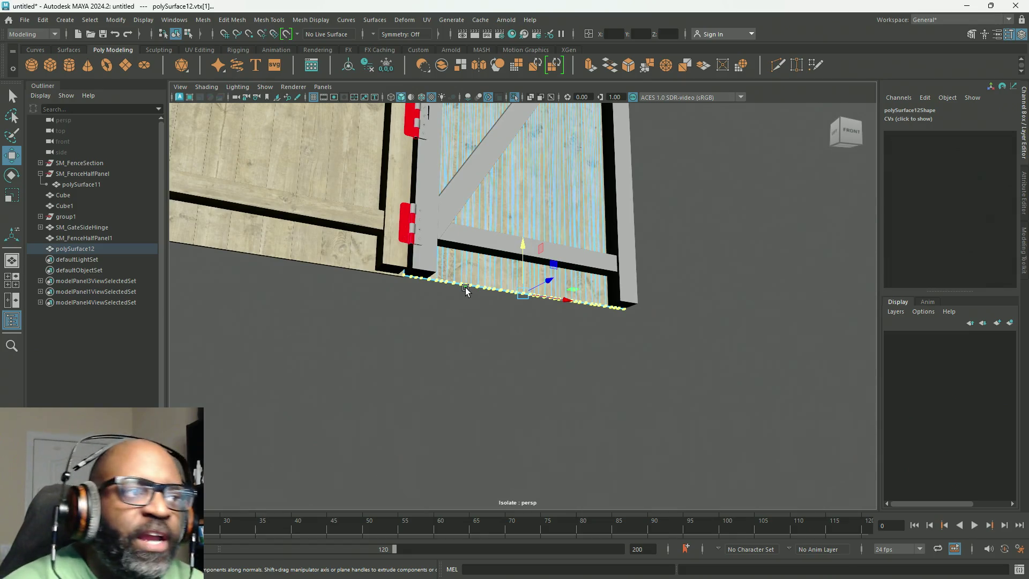
{"action": "mouse_move", "coordinate": [620, 293]}
{"action": "left_mouse_down", "text": "alt"}
{"action": "mouse_move", "coordinate": [544, 323]}
{"action": "mouse_move", "coordinate": [573, 317]}
{"action": "mouse_move", "coordinate": [572, 230]}
{"action": "mouse_move", "coordinate": [452, 200]}
{"action": "left_mouse_up", "text": "alt"}
{"action": "mouse_move", "coordinate": [452, 200]}
{"action": "right_mouse_down", "text": "alt"}
{"action": "mouse_move", "coordinate": [386, 308]}
{"action": "mouse_move", "coordinate": [464, 311]}
{"action": "right_mouse_up", "text": "alt"}
{"action": "mouse_move", "coordinate": [333, 280]}
{"action": "left_mouse_down", "text": "alt"}
{"action": "mouse_move", "coordinate": [416, 298]}
{"action": "mouse_move", "coordinate": [376, 297]}
{"action": "left_mouse_up", "text": "alt"}
{"action": "mouse_move", "coordinate": [442, 290]}
{"action": "left_mouse_down", "text": "alt"}
{"action": "mouse_move", "coordinate": [375, 299]}
{"action": "mouse_move", "coordinate": [459, 326]}
{"action": "mouse_move", "coordinate": [450, 339]}
{"action": "left_mouse_up", "text": "alt"}
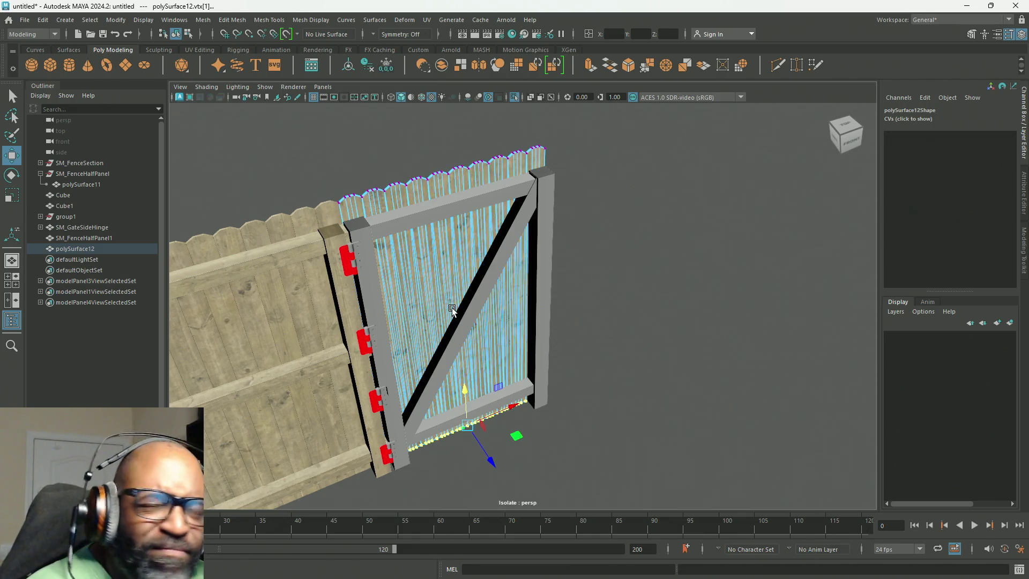
{"action": "mouse_move", "coordinate": [599, 274]}
{"action": "left_mouse_down", "text": "alt"}
{"action": "mouse_move", "coordinate": [504, 277]}
{"action": "mouse_move", "coordinate": [543, 146]}
{"action": "mouse_move", "coordinate": [518, 203]}
{"action": "left_mouse_up", "text": "alt"}
{"action": "right_click_drag", "start_coordinate": [519, 202], "coordinate": [715, 333], "text": "alt"}
{"action": "mouse_move", "coordinate": [588, 248]}
{"action": "left_mouse_down", "text": "alt"}
{"action": "mouse_move", "coordinate": [579, 268]}
{"action": "mouse_move", "coordinate": [580, 260]}
{"action": "left_mouse_up", "text": "alt"}
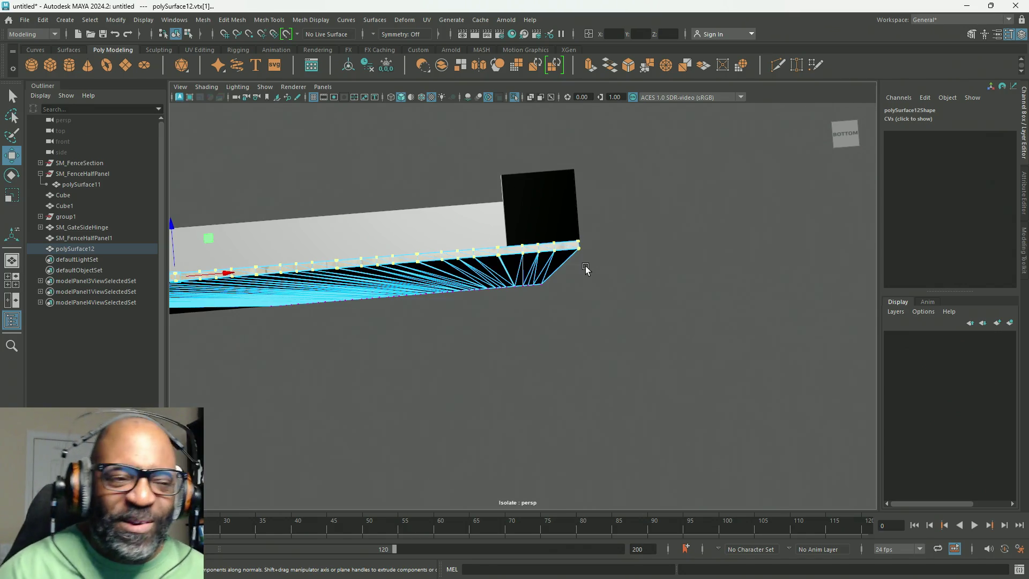
{"action": "mouse_move", "coordinate": [585, 269]}
{"action": "left_mouse_down", "text": "alt"}
{"action": "mouse_move", "coordinate": [625, 317]}
{"action": "mouse_move", "coordinate": [401, 299]}
{"action": "mouse_move", "coordinate": [392, 313]}
{"action": "left_mouse_up", "text": "alt"}
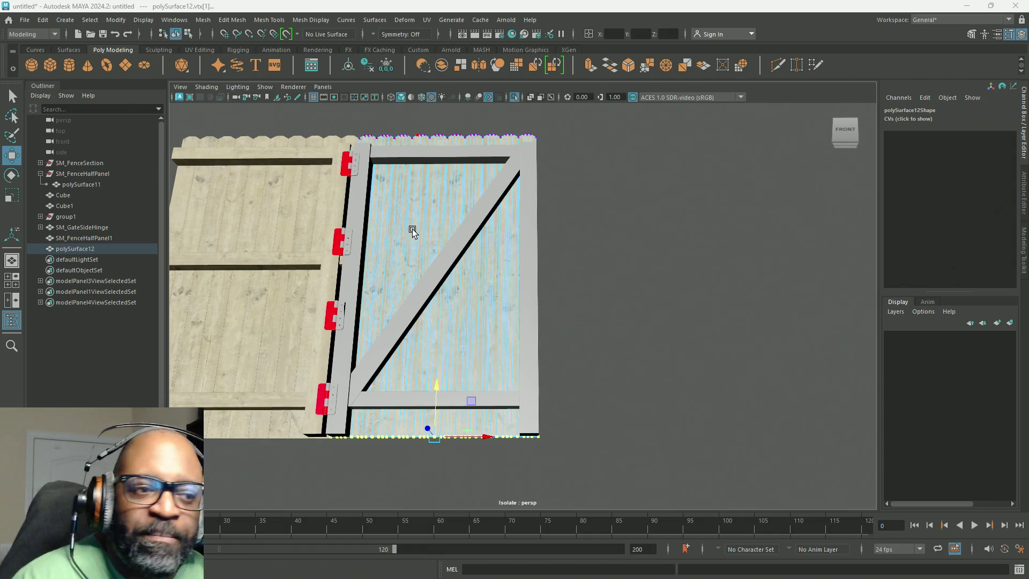
{"action": "right_click_drag", "start_coordinate": [653, 184], "coordinate": [696, 169]}
Return to Object Mode and select the whole SM_GateSideHinge object
{"action": "left_click", "coordinate": [569, 292]}
{"action": "mouse_move", "coordinate": [570, 292]}
{"action": "left_mouse_down", "text": "alt"}
{"action": "mouse_move", "coordinate": [598, 312]}
{"action": "mouse_move", "coordinate": [560, 347]}
{"action": "mouse_move", "coordinate": [544, 297]}
{"action": "mouse_move", "coordinate": [567, 230]}
{"action": "mouse_move", "coordinate": [542, 273]}
{"action": "mouse_move", "coordinate": [518, 273]}
{"action": "mouse_move", "coordinate": [533, 281]}
{"action": "mouse_move", "coordinate": [659, 261]}
{"action": "mouse_move", "coordinate": [616, 257]}
{"action": "mouse_move", "coordinate": [616, 271]}
{"action": "mouse_move", "coordinate": [647, 273]}
{"action": "left_mouse_up", "text": "alt"}
{"action": "left_click", "coordinate": [647, 274]}
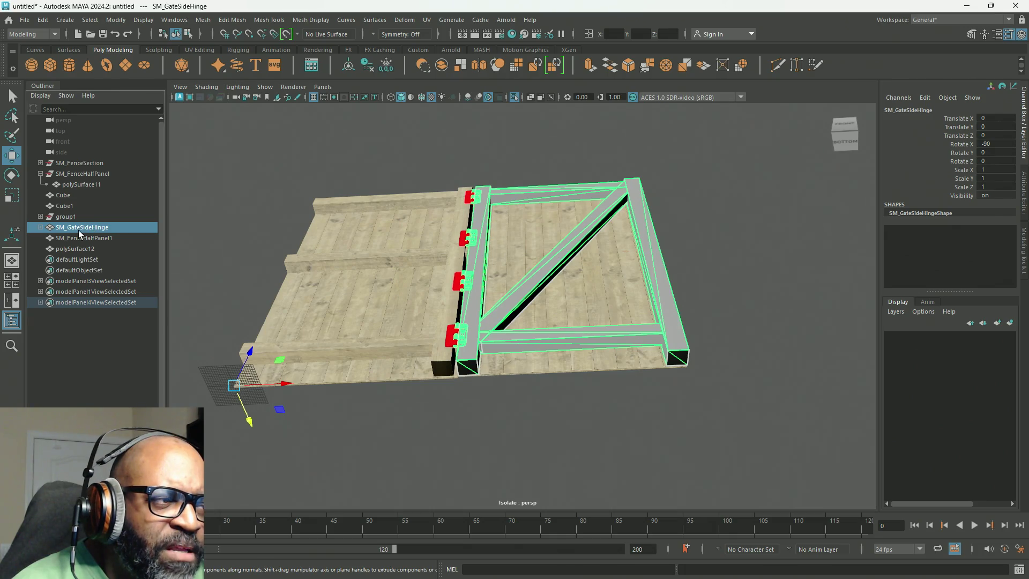
Rename SM_GateSideHinge to SM_Gate
{"action": "double_click", "coordinate": [67, 229]}
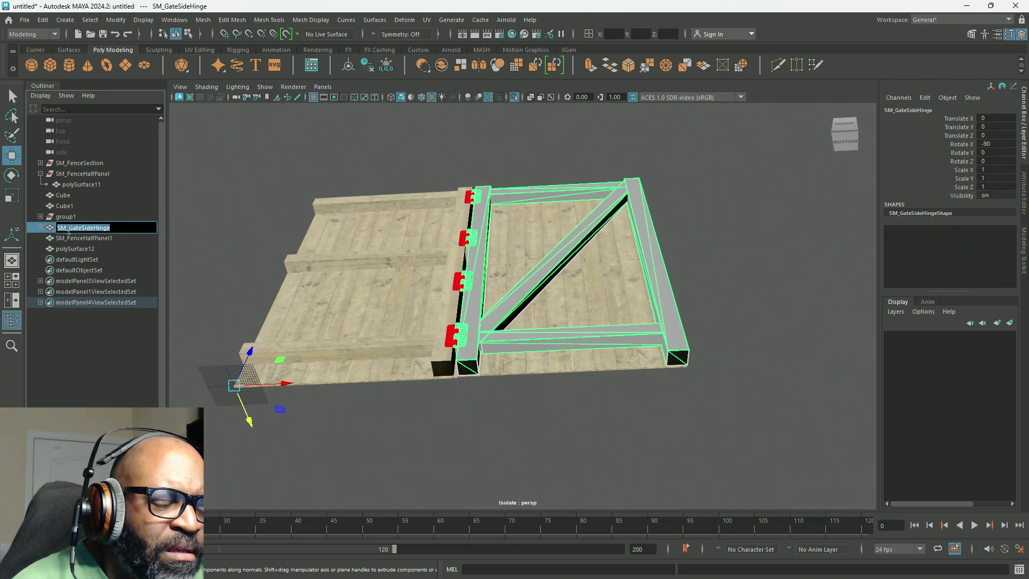
{"action": "left_click", "coordinate": [124, 227]}
{"action": "left_click", "coordinate": [81, 228], "text": "shift"}
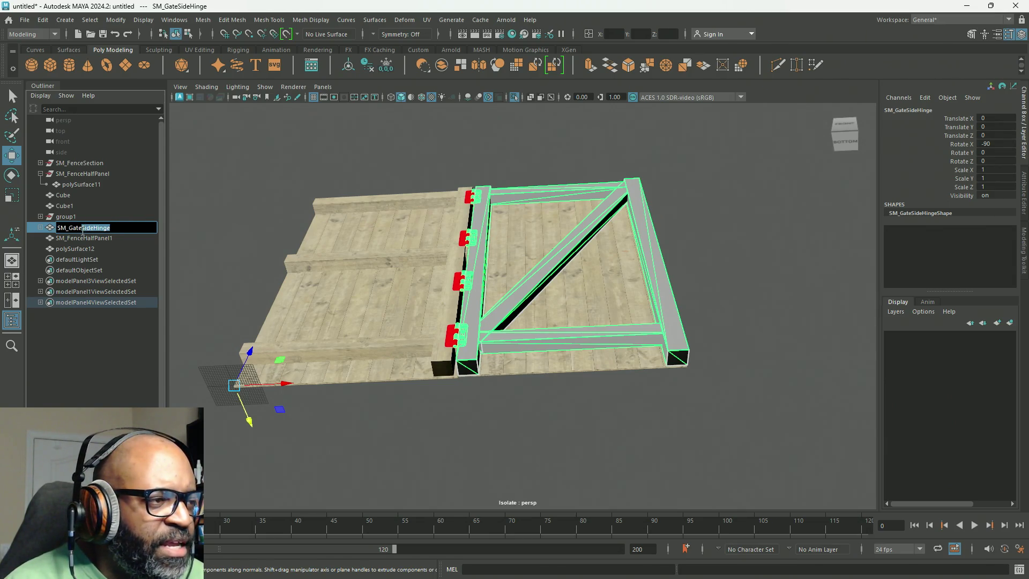
{"action": "key", "text": "BackSpace"}
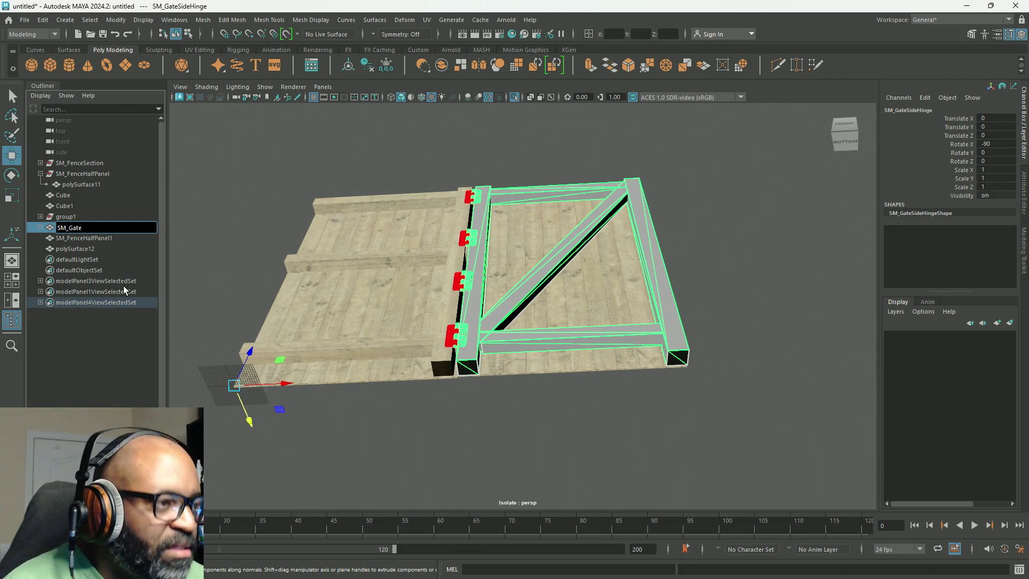
{"action": "key", "text": "Return"}
Combine SM_Gate with polySurface12 and name the result SM_Gate1
{"action": "double_click", "coordinate": [78, 228]}
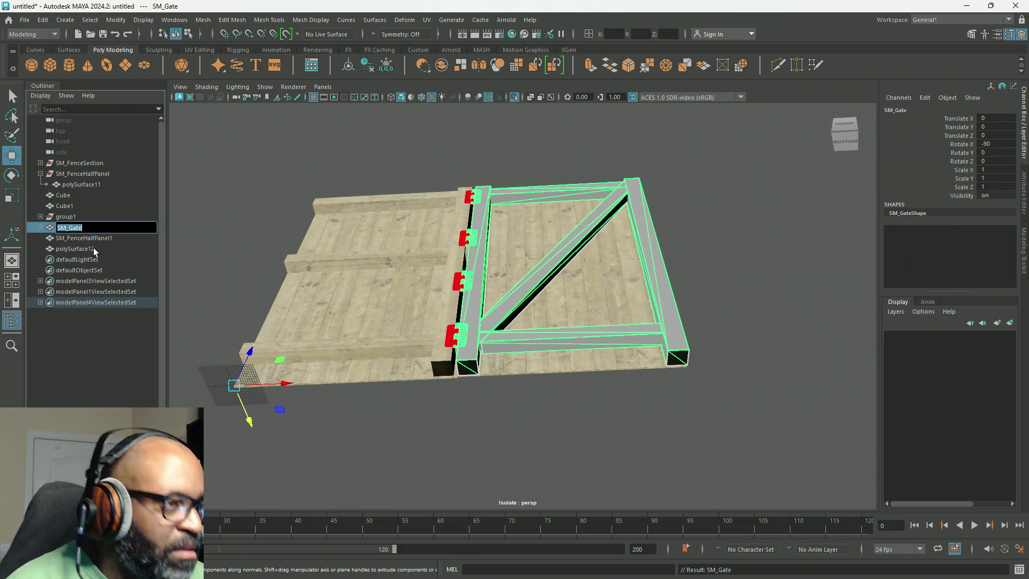
{"action": "left_click", "coordinate": [616, 298], "text": "shift"}
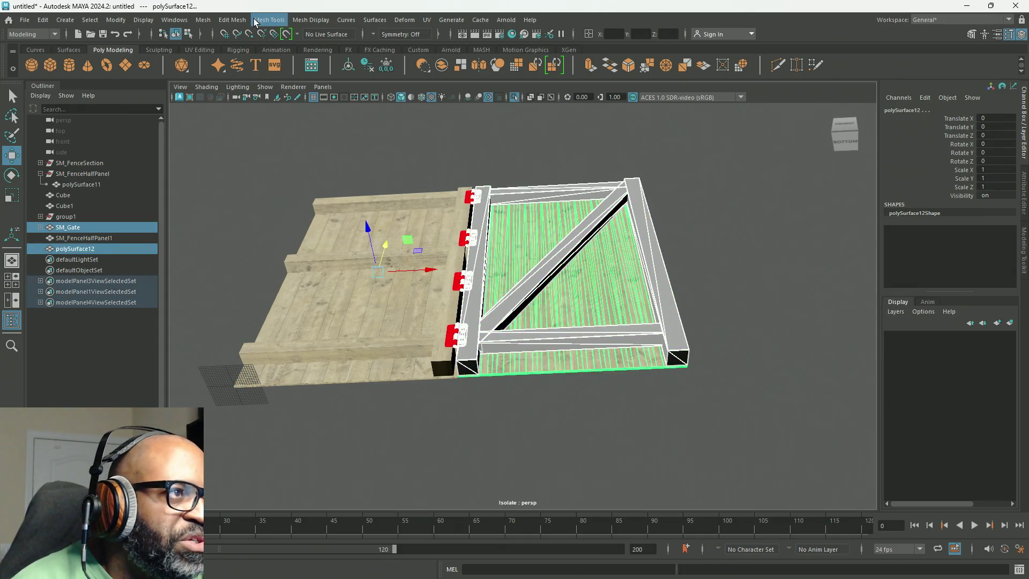
{"action": "left_click", "coordinate": [202, 20]}
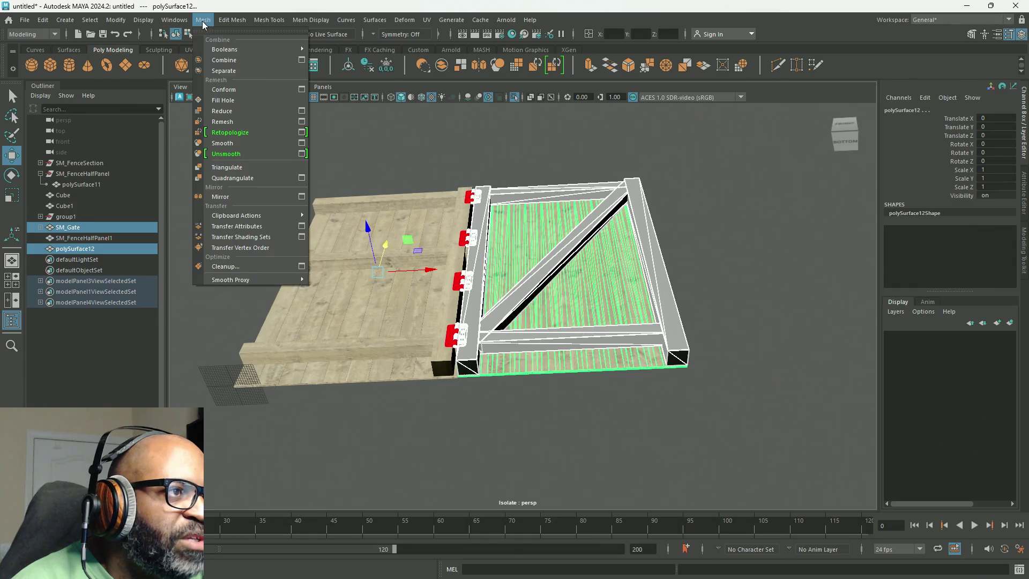
{"action": "left_click", "coordinate": [219, 56]}
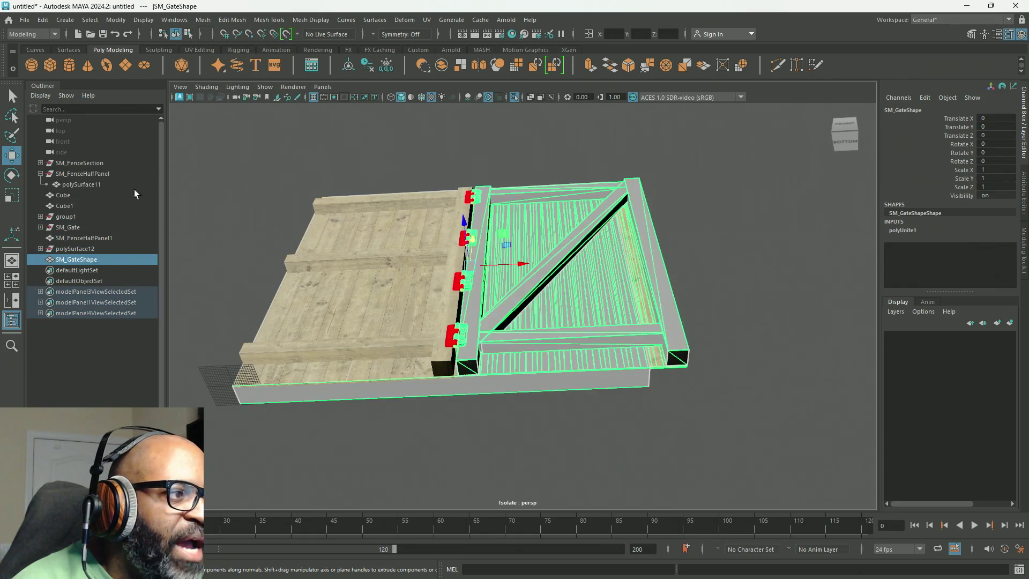
{"action": "double_click", "coordinate": [89, 260]}
{"action": "key", "text": "Return"}
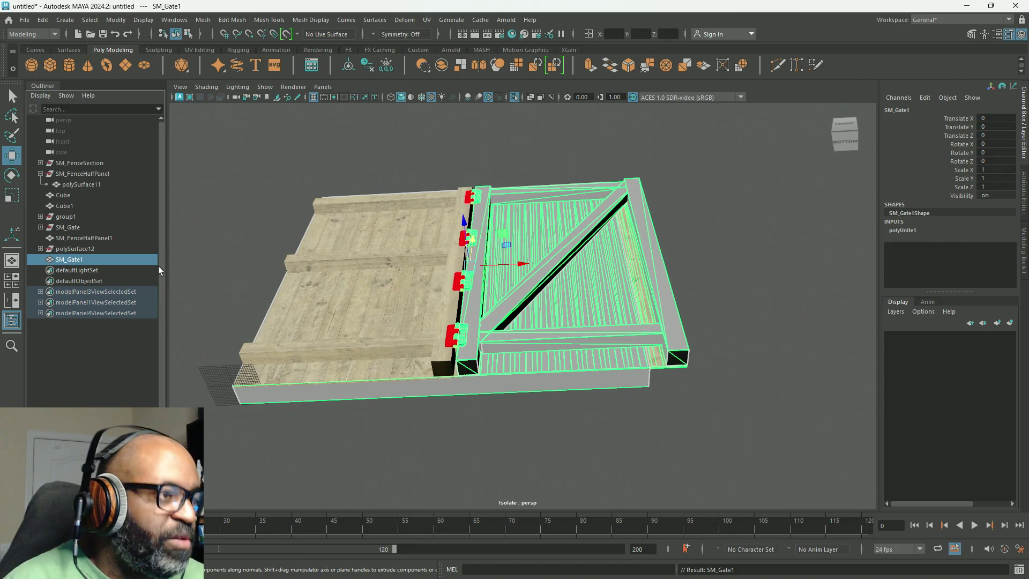
Delete all construction history on SM_Gate1
{"action": "left_click", "coordinate": [42, 20]}
{"action": "mouse_move", "coordinate": [77, 159]}
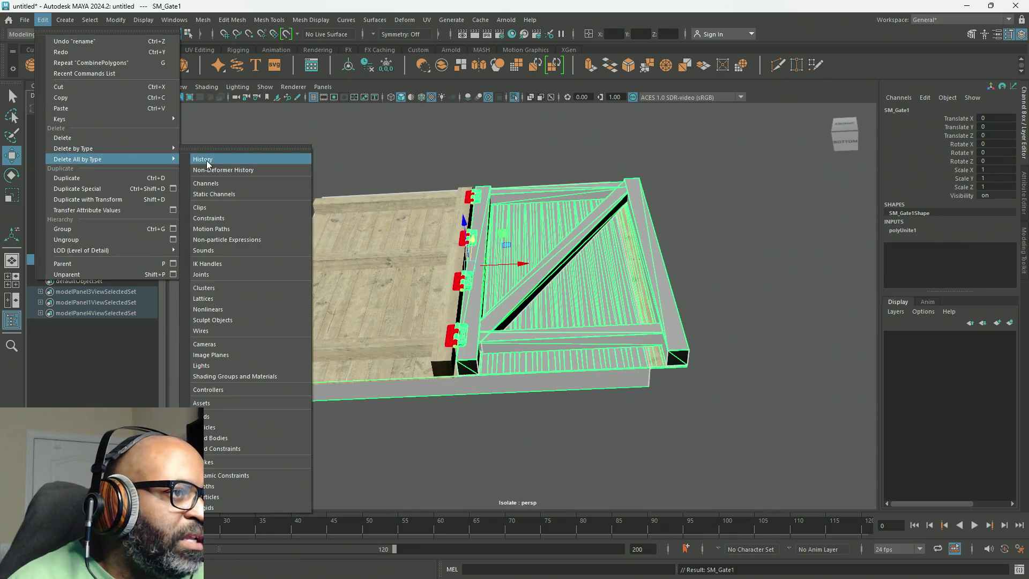
{"action": "left_click", "coordinate": [209, 155]}
{"action": "mouse_move", "coordinate": [321, 308]}
{"action": "left_mouse_down", "text": "alt"}
{"action": "mouse_move", "coordinate": [375, 316]}
{"action": "mouse_move", "coordinate": [540, 261]}
{"action": "left_mouse_up", "text": "alt"}
{"action": "key", "text": "q"}
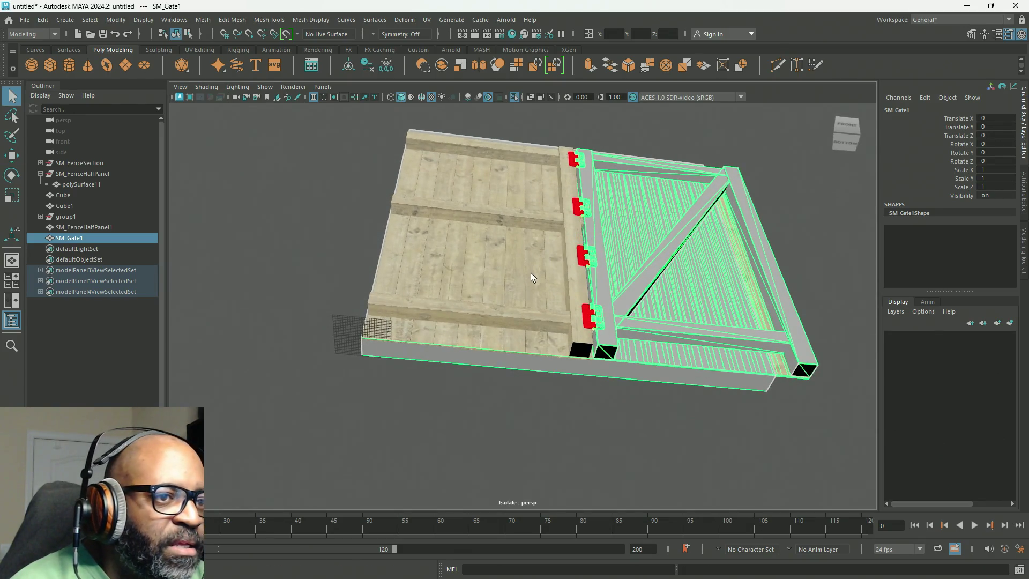
{"action": "left_click", "coordinate": [531, 277]}
{"action": "mouse_move", "coordinate": [524, 310]}
{"action": "left_mouse_down", "text": "alt"}
{"action": "mouse_move", "coordinate": [504, 328]}
{"action": "mouse_move", "coordinate": [513, 289]}
{"action": "left_mouse_up", "text": "alt"}
{"action": "key", "text": "w"}
{"action": "left_click", "coordinate": [628, 252]}
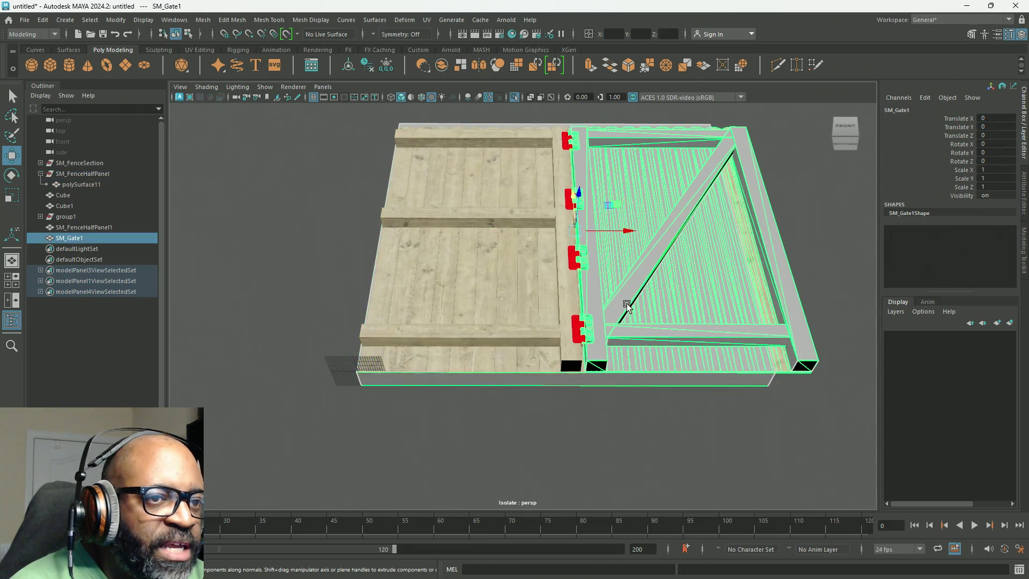
{"action": "mouse_move", "coordinate": [627, 306]}
{"action": "left_mouse_down", "text": "alt"}
{"action": "mouse_move", "coordinate": [635, 403]}
{"action": "mouse_move", "coordinate": [498, 375]}
{"action": "left_mouse_up", "text": "alt"}
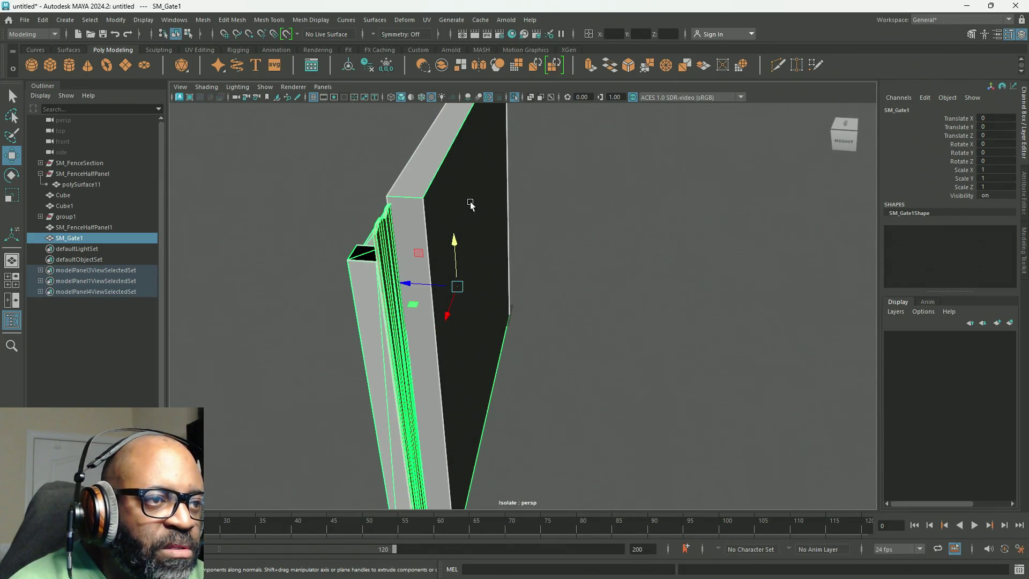
{"action": "right_click_drag", "start_coordinate": [463, 178], "coordinate": [514, 177]}
{"action": "left_click", "coordinate": [461, 209]}
{"action": "left_click", "coordinate": [461, 209]}
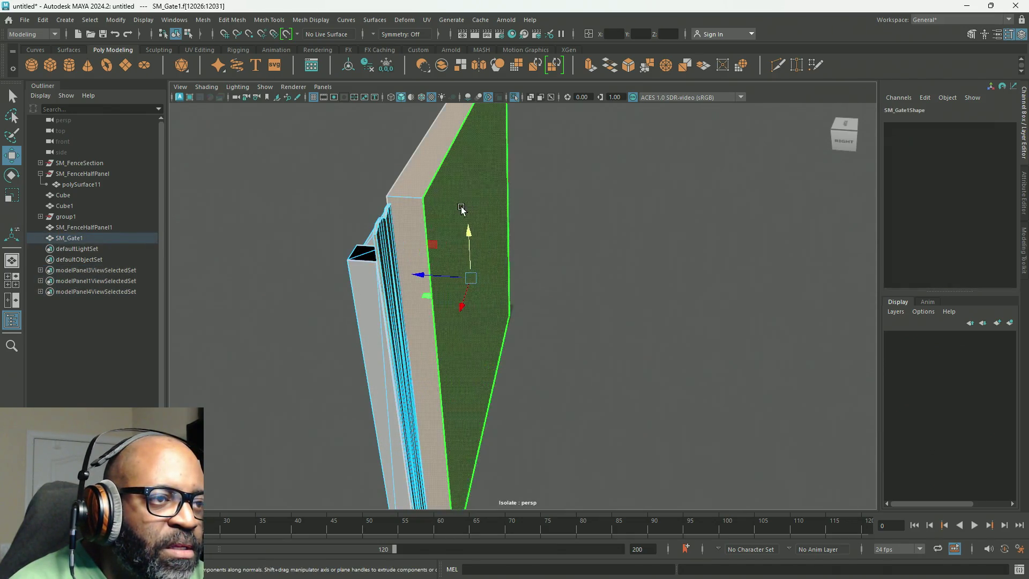
{"action": "left_click", "coordinate": [497, 225]}
{"action": "mouse_move", "coordinate": [404, 294]}
{"action": "left_mouse_down", "text": "alt"}
{"action": "mouse_move", "coordinate": [522, 279]}
{"action": "mouse_move", "coordinate": [634, 236]}
{"action": "left_mouse_up", "text": "alt"}
{"action": "right_click_drag", "start_coordinate": [666, 229], "coordinate": [716, 185]}
{"action": "mouse_move", "coordinate": [674, 261]}
{"action": "left_mouse_down", "text": "alt"}
{"action": "mouse_move", "coordinate": [661, 273]}
{"action": "mouse_move", "coordinate": [672, 284]}
{"action": "left_mouse_up", "text": "alt"}
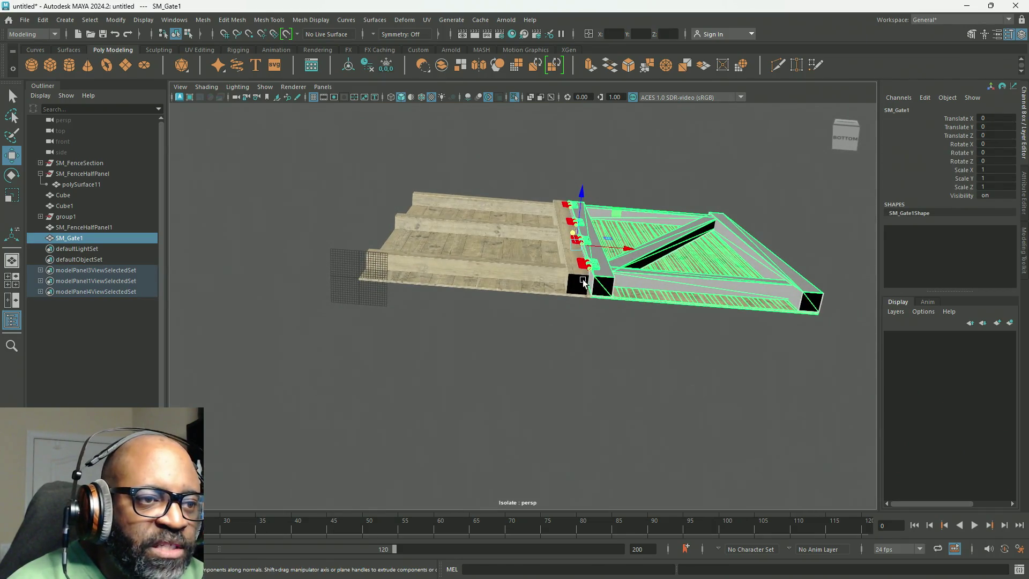
Match SM_Gate1's pivot to the fence half panel's pivot
{"action": "left_click", "coordinate": [523, 271], "text": "shift"}
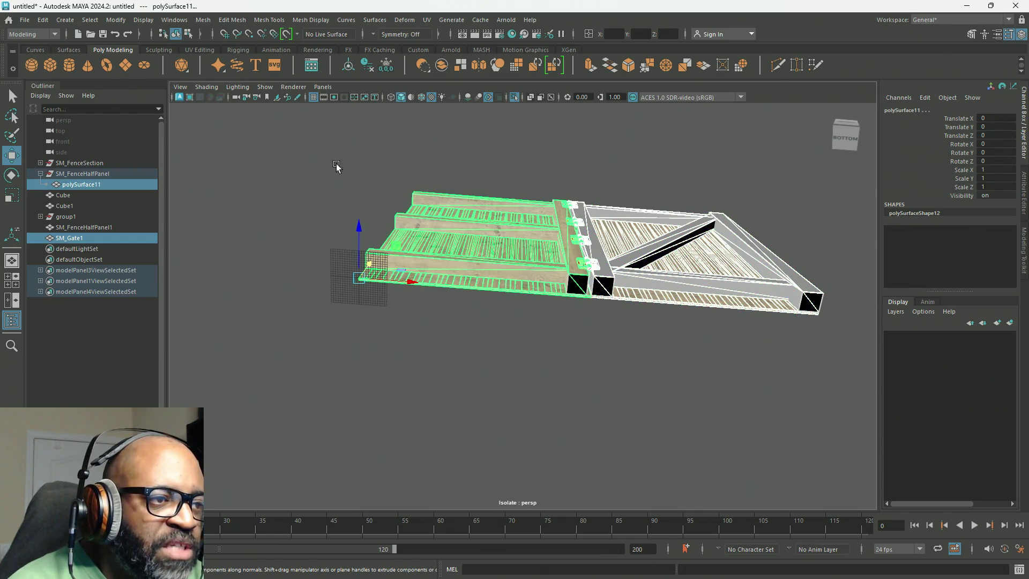
{"action": "left_click", "coordinate": [114, 20]}
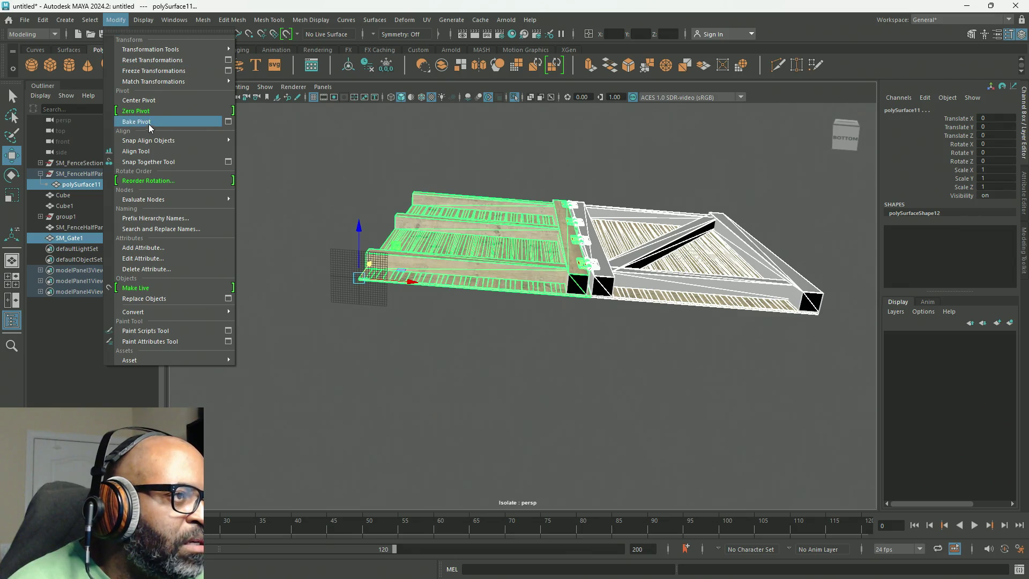
{"action": "mouse_move", "coordinate": [179, 85]}
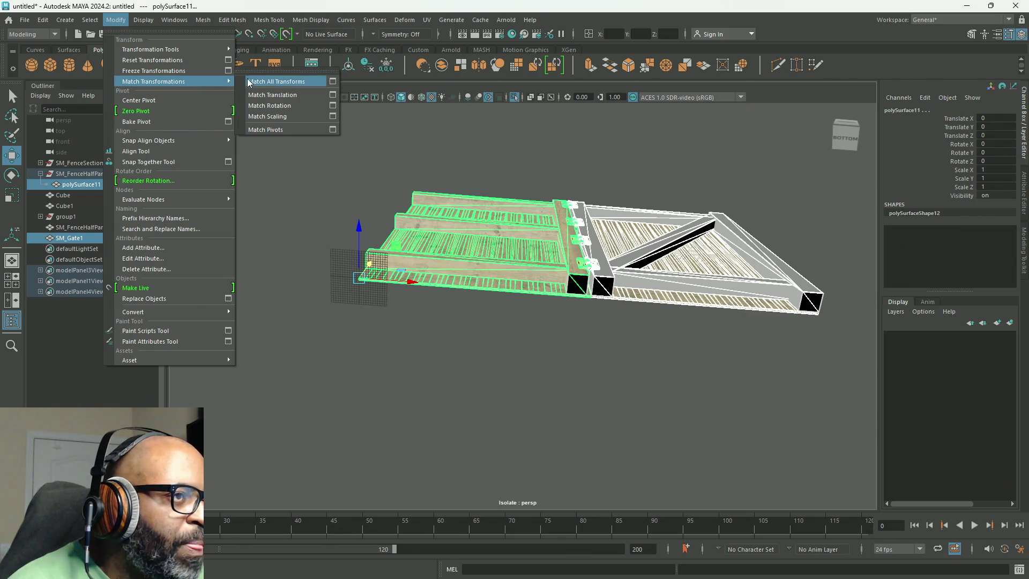
{"action": "left_click", "coordinate": [273, 131]}
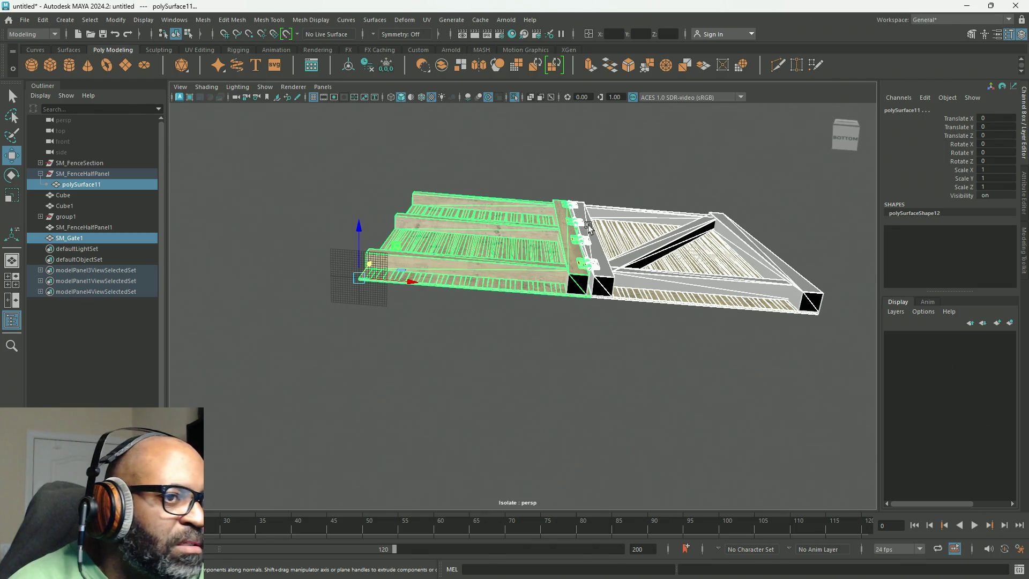
Select SM_Gate1 on its own and switch it to face selection
{"action": "mouse_move", "coordinate": [689, 174]}
{"action": "right_mouse_down"}
{"action": "mouse_move", "coordinate": [724, 161]}
{"action": "mouse_move", "coordinate": [705, 166]}
{"action": "right_mouse_up"}
{"action": "left_click", "coordinate": [676, 298]}
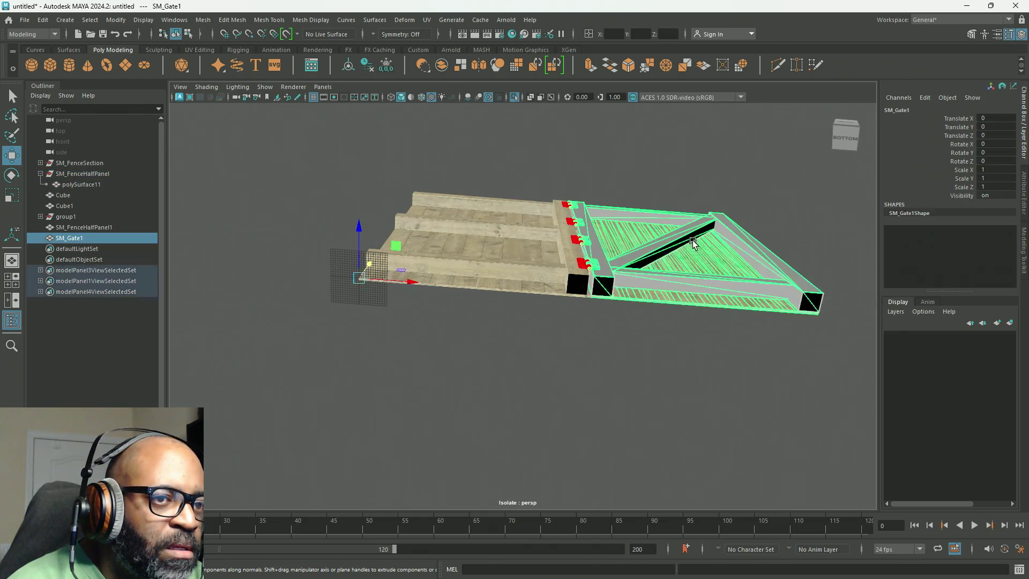
{"action": "left_click_drag", "start_coordinate": [647, 281], "coordinate": [644, 300], "text": "alt"}
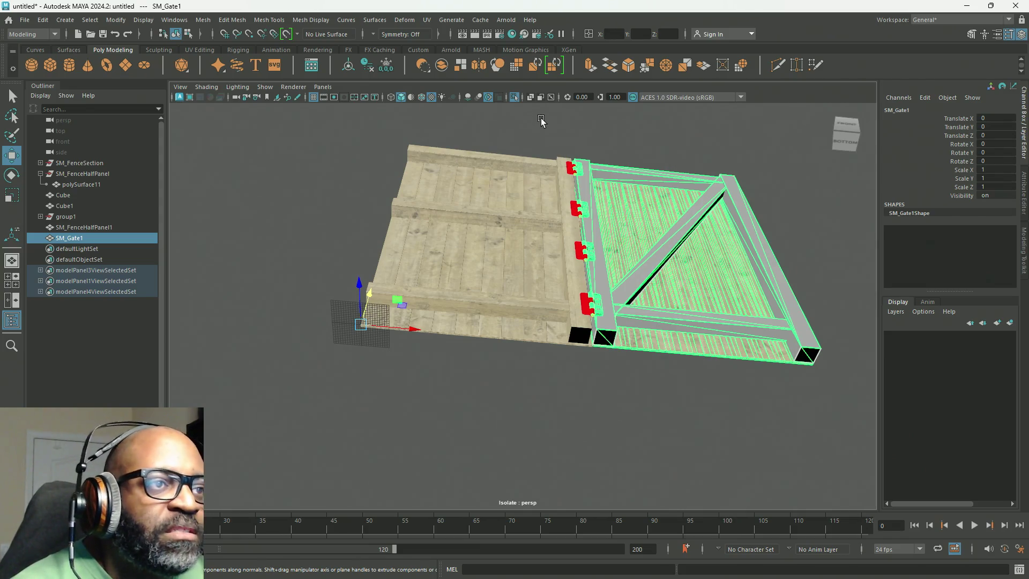
{"action": "right_click_drag", "start_coordinate": [628, 127], "coordinate": [634, 157]}
Select all of the gate's faces and isolate the gate in the view
{"action": "scroll", "coordinate": [642, 165], "scroll_direction": "down", "scroll_amount": 5}
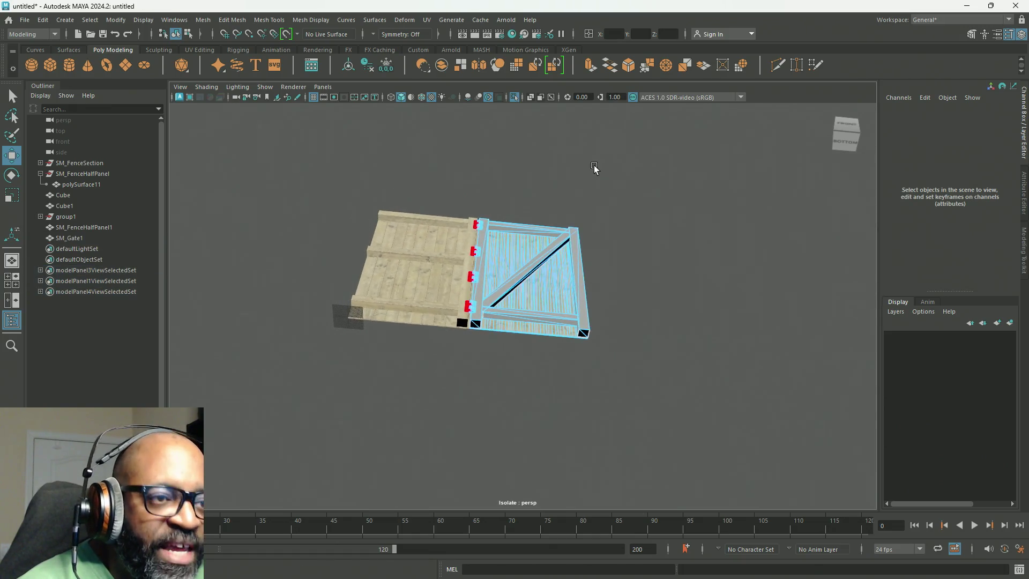
{"action": "left_click_drag", "start_coordinate": [659, 156], "coordinate": [355, 429]}
{"action": "mouse_move", "coordinate": [455, 330]}
{"action": "left_mouse_down", "text": "alt"}
{"action": "mouse_move", "coordinate": [574, 310]}
{"action": "mouse_move", "coordinate": [523, 298]}
{"action": "mouse_move", "coordinate": [510, 279]}
{"action": "left_mouse_up", "text": "alt"}
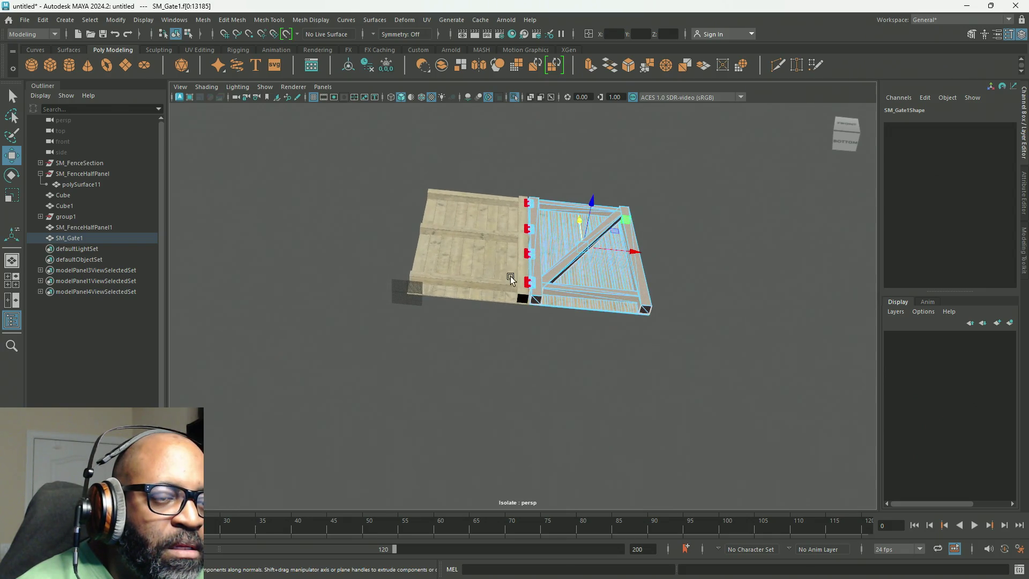
{"action": "left_click", "coordinate": [514, 97]}
{"action": "left_click", "coordinate": [514, 97]}
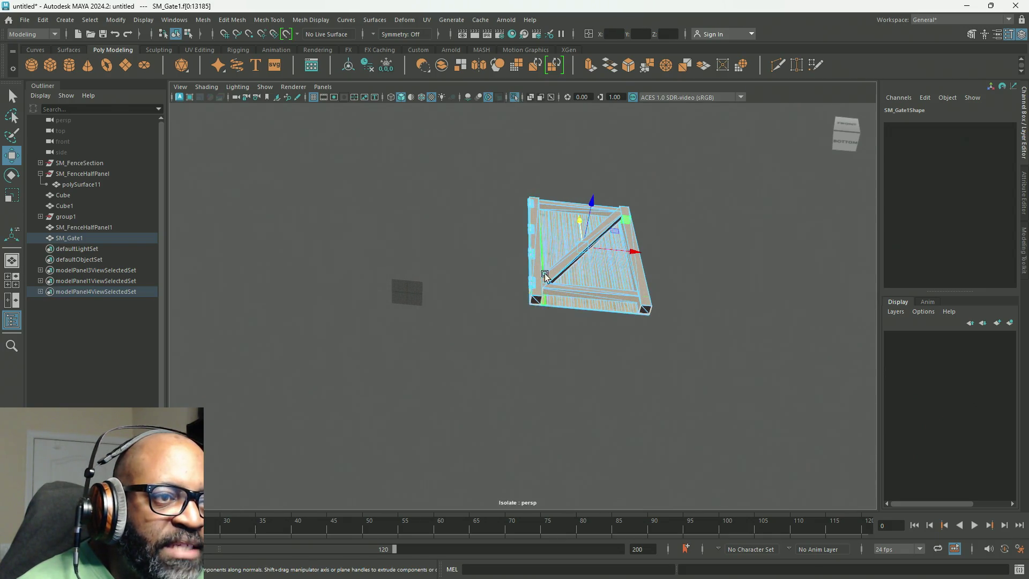
{"action": "scroll", "coordinate": [545, 276], "scroll_direction": "up", "scroll_amount": 6}
{"action": "mouse_move", "coordinate": [586, 314]}
{"action": "left_mouse_down", "text": "alt"}
{"action": "mouse_move", "coordinate": [519, 321]}
{"action": "mouse_move", "coordinate": [510, 351]}
{"action": "mouse_move", "coordinate": [253, 214]}
{"action": "mouse_move", "coordinate": [540, 291]}
{"action": "mouse_move", "coordinate": [539, 308]}
{"action": "left_mouse_up", "text": "alt"}
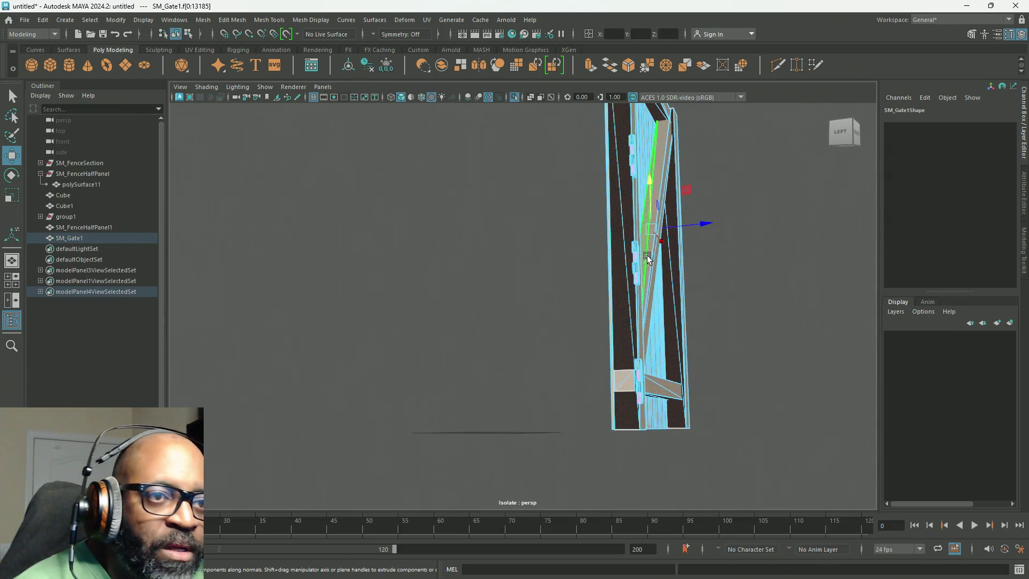
Undo the faces' flattening to Y 0 and reselect SM_Gate1 as an object
{"action": "key", "text": "d"}
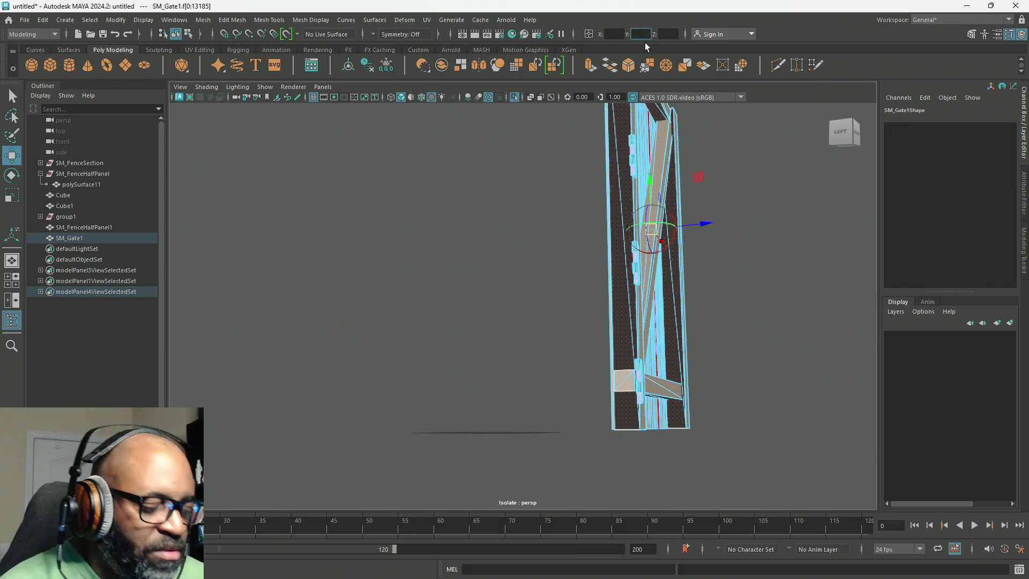
{"action": "type", "text": "0"}
{"action": "key", "text": "Return"}
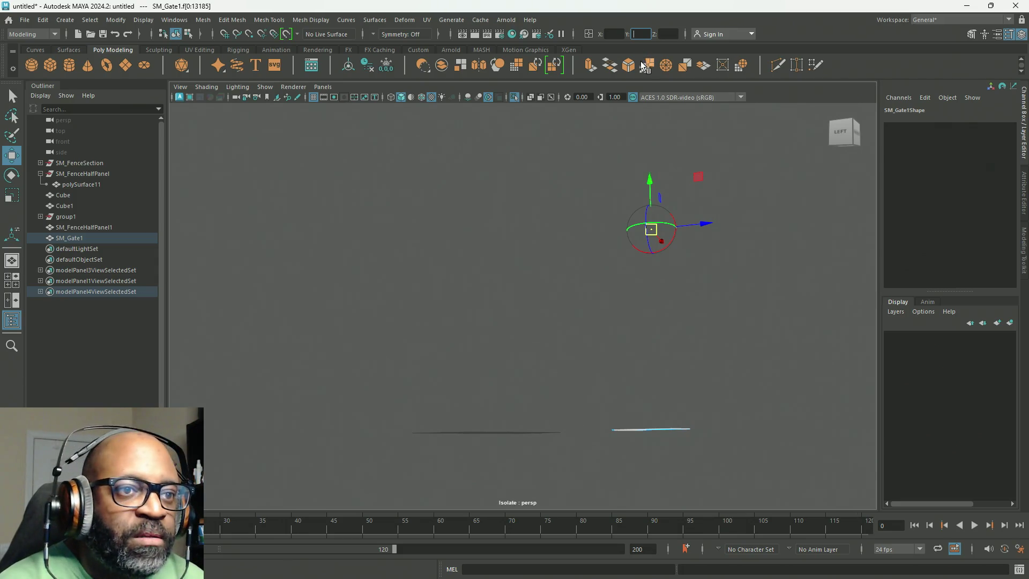
{"action": "key", "text": "ctrl+z"}
{"action": "key", "text": "ctrl+z"}
{"action": "key", "text": "ctrl+z"}
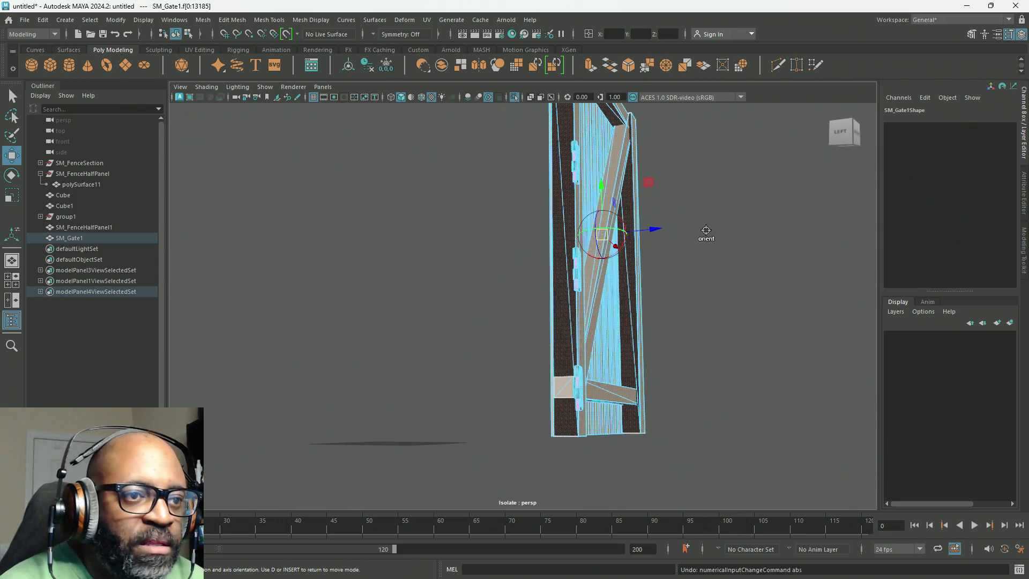
{"action": "mouse_move", "coordinate": [708, 247]}
{"action": "left_mouse_down", "text": "alt"}
{"action": "mouse_move", "coordinate": [649, 236]}
{"action": "mouse_move", "coordinate": [694, 239]}
{"action": "mouse_move", "coordinate": [694, 190]}
{"action": "left_mouse_up", "text": "alt"}
{"action": "mouse_move", "coordinate": [630, 197]}
{"action": "left_mouse_down"}
{"action": "mouse_move", "coordinate": [642, 196]}
{"action": "mouse_move", "coordinate": [633, 201]}
{"action": "mouse_move", "coordinate": [640, 213]}
{"action": "mouse_move", "coordinate": [592, 213]}
{"action": "mouse_move", "coordinate": [664, 199]}
{"action": "mouse_move", "coordinate": [625, 220]}
{"action": "left_mouse_up"}
{"action": "left_click", "coordinate": [79, 239]}
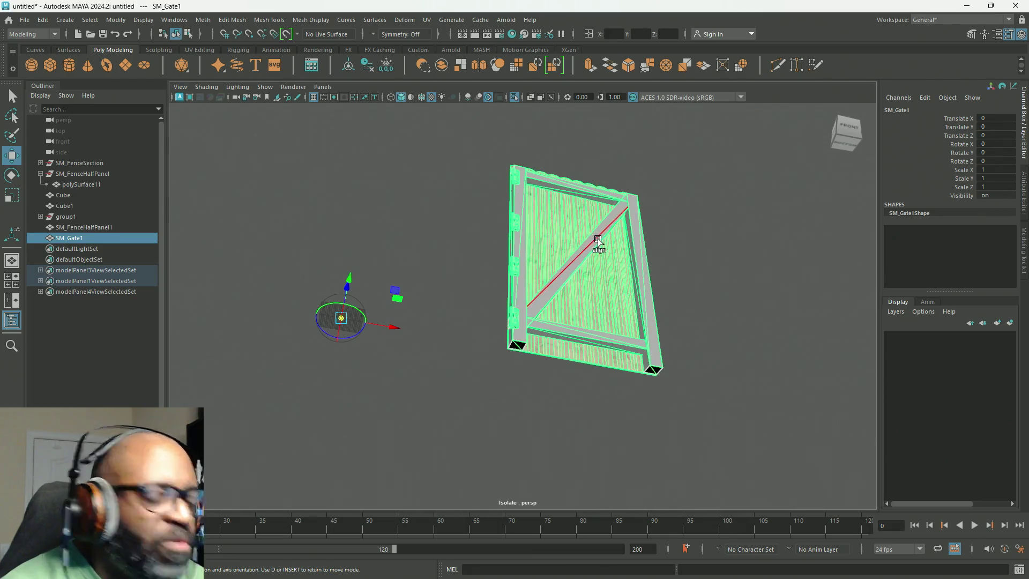
Select all of SM_Gate1's vertices and commit a Y position with pivot editing on
{"action": "right_click_drag", "start_coordinate": [627, 229], "coordinate": [596, 231]}
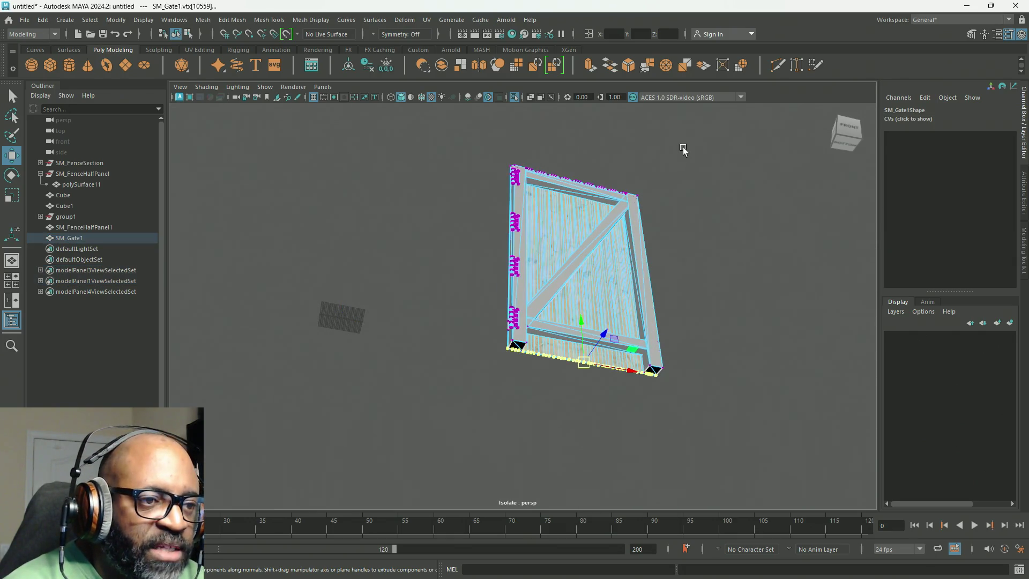
{"action": "left_click_drag", "start_coordinate": [692, 147], "coordinate": [483, 402]}
{"action": "left_click_drag", "start_coordinate": [466, 356], "coordinate": [476, 345], "text": "alt"}
{"action": "key", "text": "d"}
{"action": "type", "text": "0"}
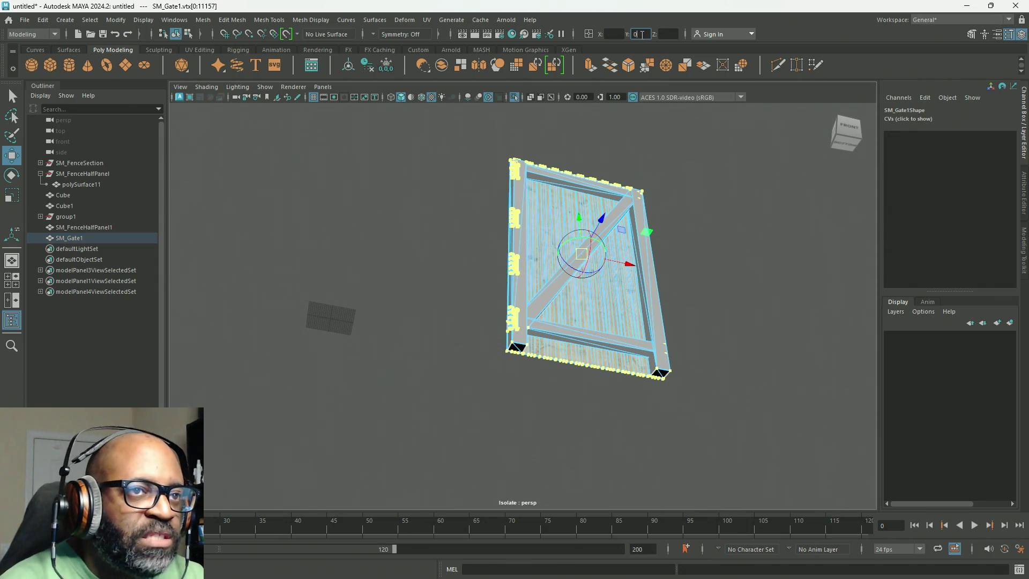
{"action": "key", "text": "Return"}
{"action": "left_click_drag", "start_coordinate": [685, 261], "coordinate": [682, 271], "text": "alt"}
Switch numeric input to Relative transform and re-enter pivot editing mode
{"action": "left_click", "coordinate": [588, 33]}
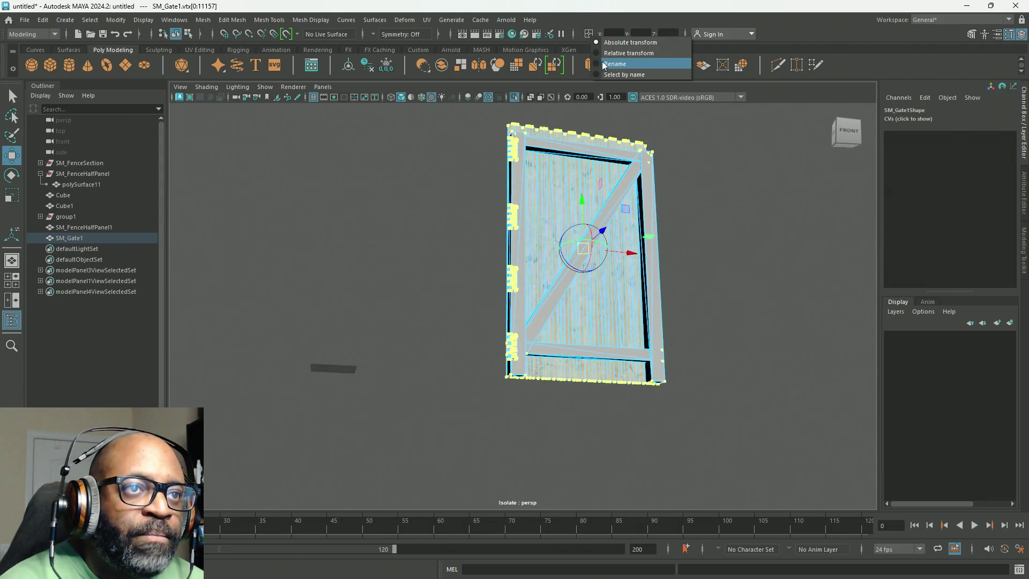
{"action": "left_click", "coordinate": [608, 54]}
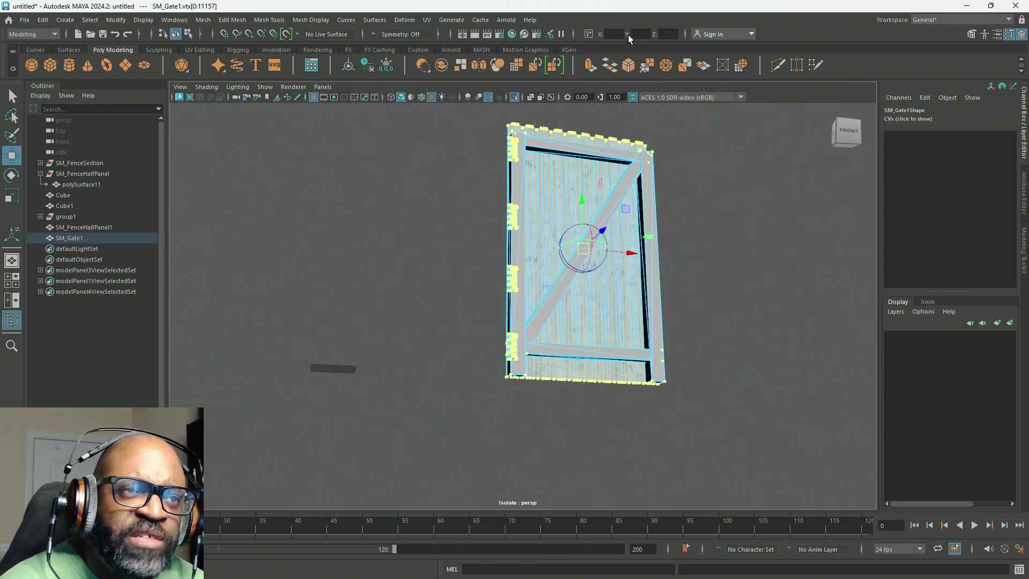
{"action": "left_click_drag", "start_coordinate": [635, 113], "coordinate": [633, 121], "text": "alt"}
{"action": "left_click", "coordinate": [642, 35]}
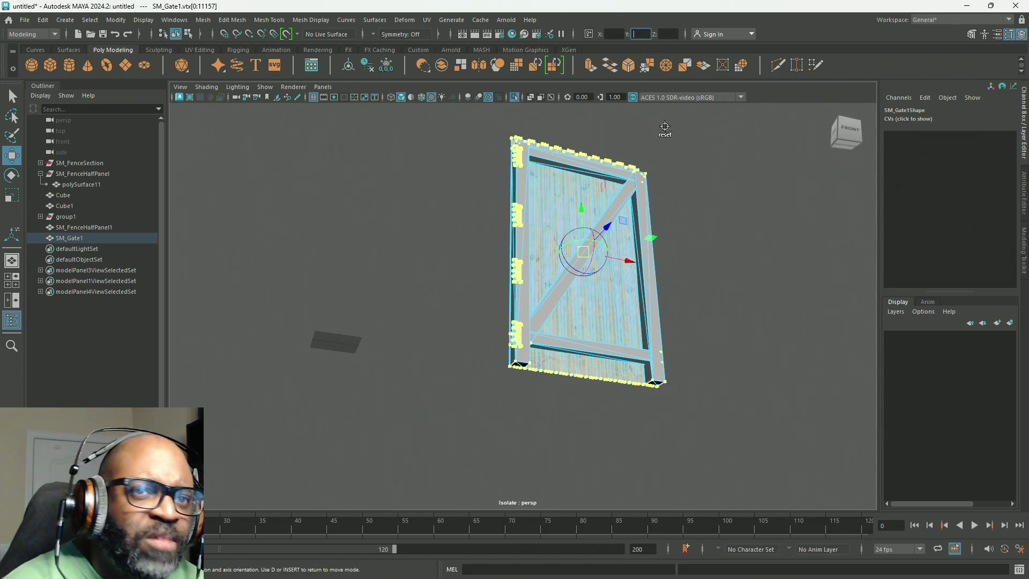
{"action": "key", "text": "d"}
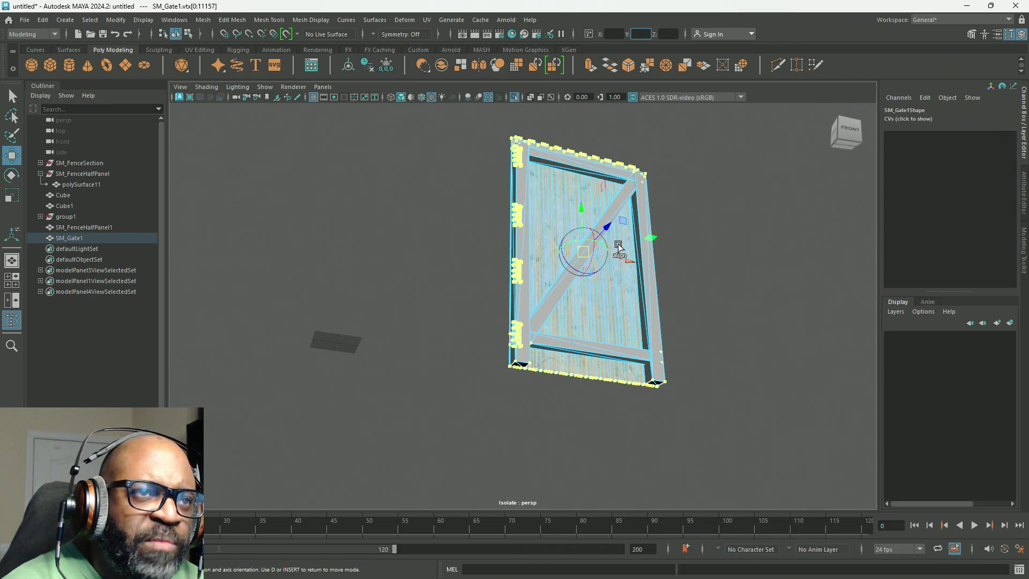
{"action": "mouse_move", "coordinate": [697, 222]}
{"action": "left_mouse_down", "text": "alt"}
{"action": "mouse_move", "coordinate": [659, 232]}
{"action": "mouse_move", "coordinate": [707, 225]}
{"action": "left_mouse_up", "text": "alt"}
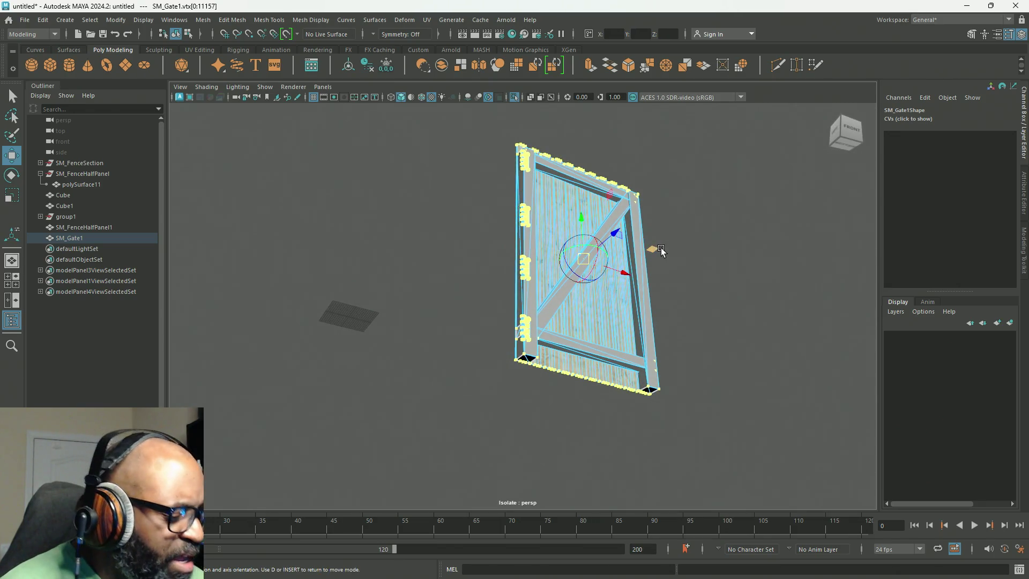
{"action": "key", "text": "d"}
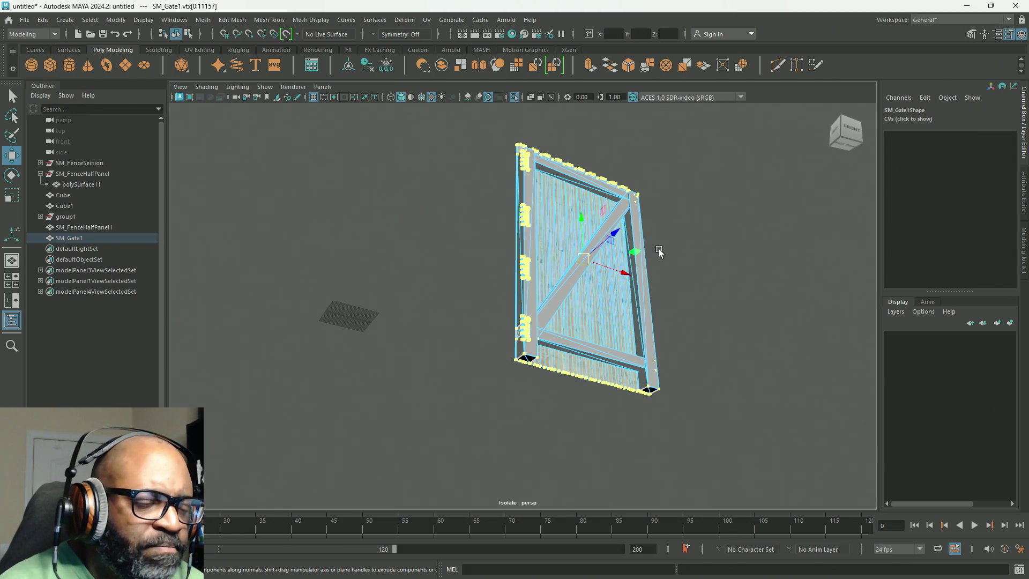
{"action": "mouse_move", "coordinate": [659, 252]}
{"action": "left_mouse_down", "text": "alt"}
{"action": "mouse_move", "coordinate": [670, 301]}
{"action": "mouse_move", "coordinate": [661, 298]}
{"action": "left_mouse_up", "text": "alt"}
{"action": "key", "text": "d"}
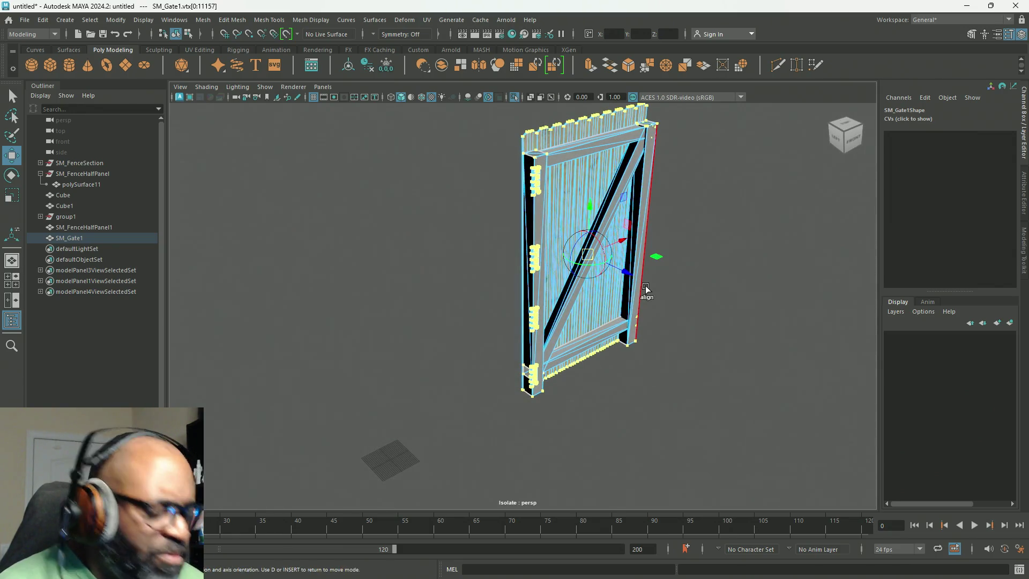
Grid-snap SM_Gate1's pivot to the ground below the gate, then return to object mode
{"action": "left_click_drag", "start_coordinate": [590, 257], "coordinate": [410, 455]}
{"action": "key", "text": "d"}
{"action": "key", "text": "ctrl+z"}
{"action": "key", "text": "d"}
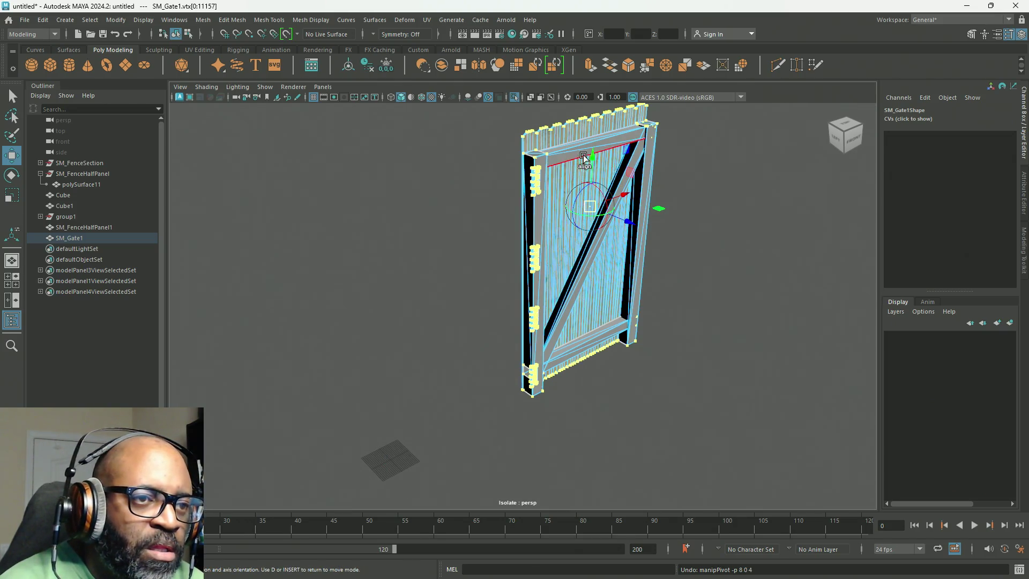
{"action": "key", "text": "x"}
{"action": "mouse_move", "coordinate": [593, 159]}
{"action": "middle_mouse_down"}
{"action": "mouse_move", "coordinate": [457, 450]}
{"action": "mouse_move", "coordinate": [391, 462]}
{"action": "mouse_move", "coordinate": [392, 410]}
{"action": "middle_mouse_up"}
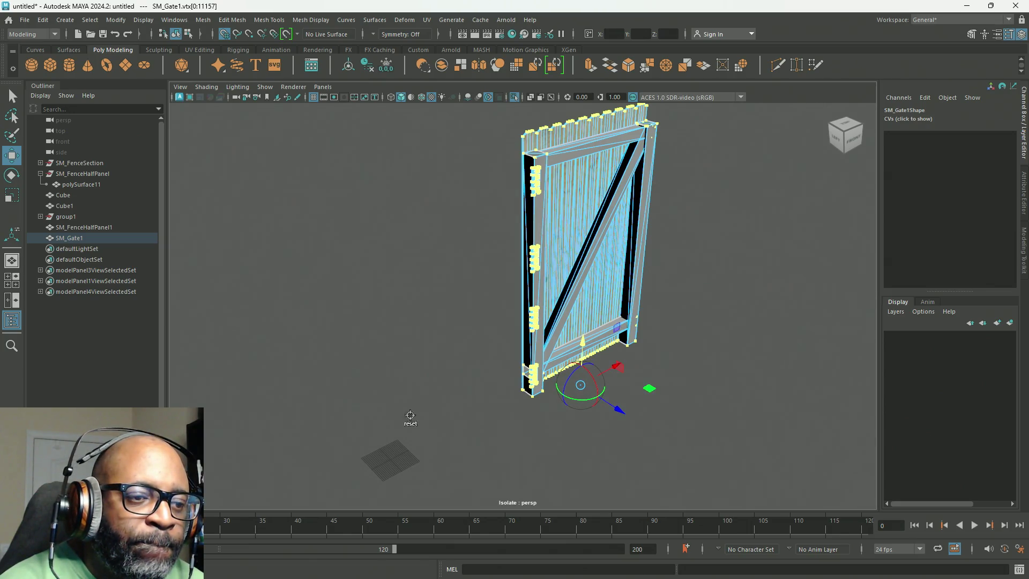
{"action": "mouse_move", "coordinate": [538, 455]}
{"action": "left_mouse_down", "text": "alt"}
{"action": "mouse_move", "coordinate": [583, 411]}
{"action": "mouse_move", "coordinate": [616, 428]}
{"action": "mouse_move", "coordinate": [489, 317]}
{"action": "mouse_move", "coordinate": [497, 356]}
{"action": "mouse_move", "coordinate": [694, 214]}
{"action": "mouse_move", "coordinate": [637, 262]}
{"action": "mouse_move", "coordinate": [663, 295]}
{"action": "left_mouse_up", "text": "alt"}
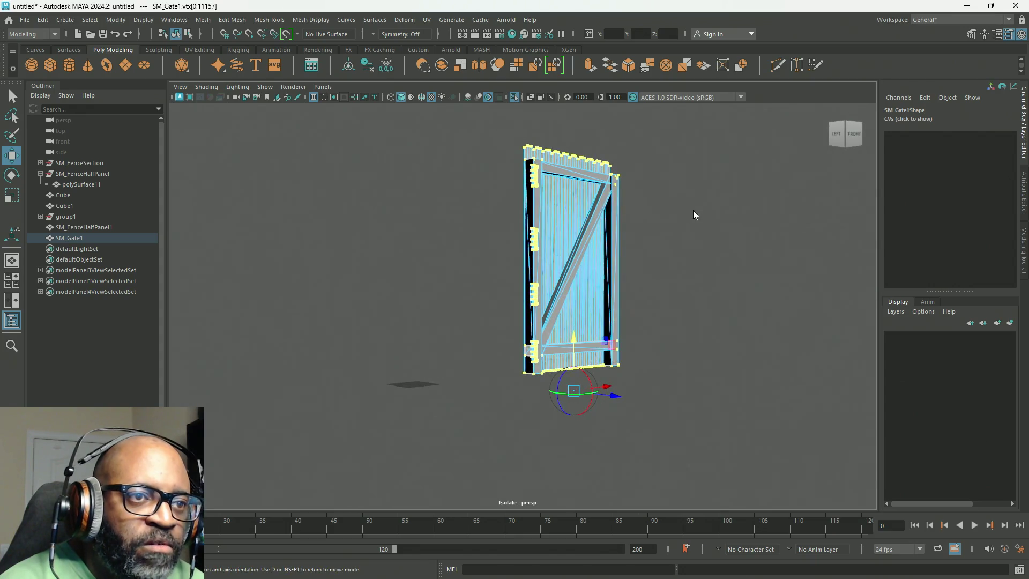
{"action": "key", "text": "d"}
{"action": "right_click_drag", "start_coordinate": [662, 295], "coordinate": [677, 191]}
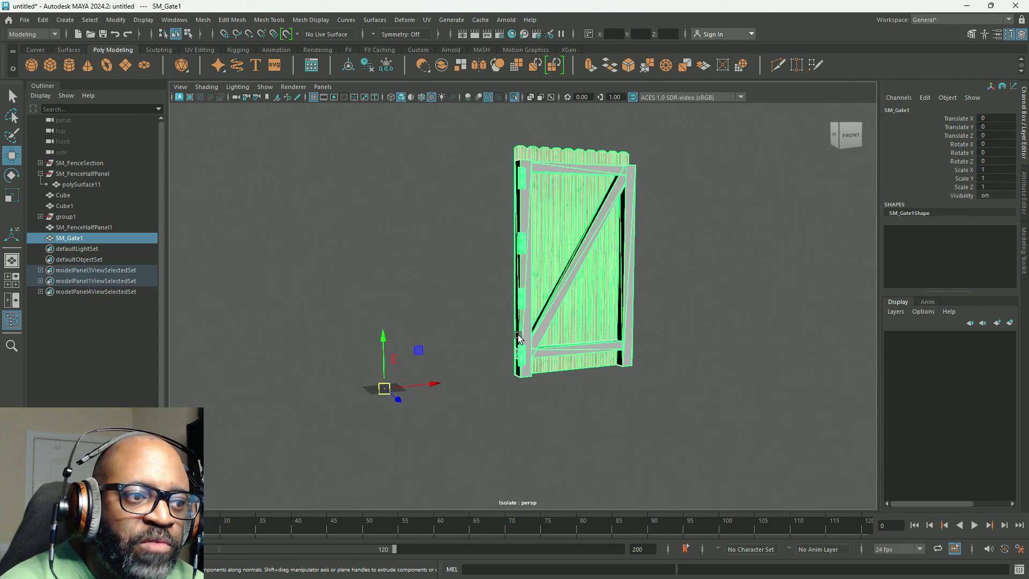
Zero SM_Gate1's pivot to the world origin with Modify > Zero Pivot
{"action": "left_click_drag", "start_coordinate": [508, 347], "coordinate": [487, 351], "text": "alt"}
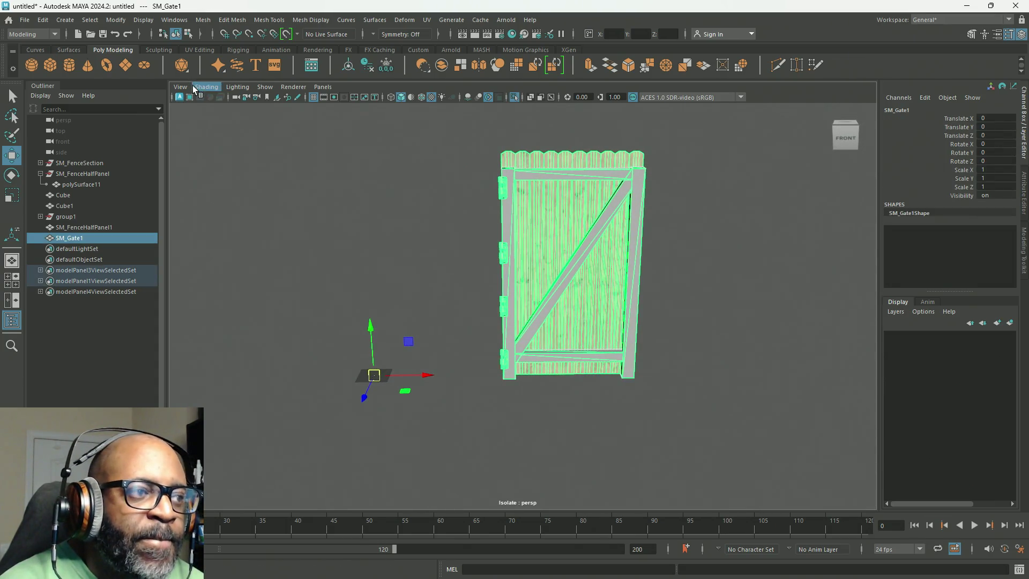
{"action": "left_click", "coordinate": [116, 19]}
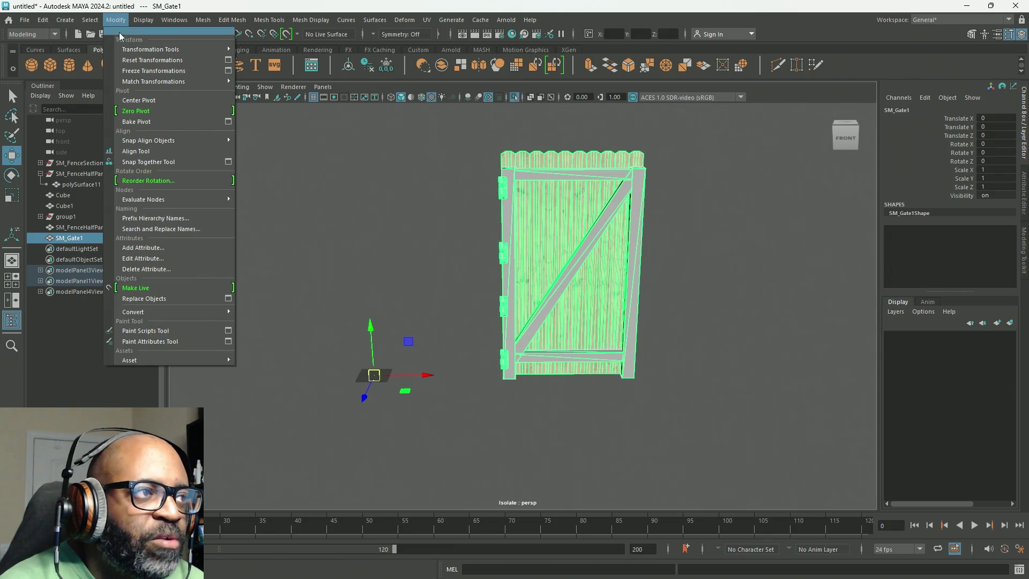
{"action": "left_click", "coordinate": [152, 112]}
{"action": "left_click_drag", "start_coordinate": [423, 230], "coordinate": [453, 237], "text": "alt"}
Switch numeric input to Absolute transform, try Y 0, and undo the gate's drop
{"action": "key", "text": "d"}
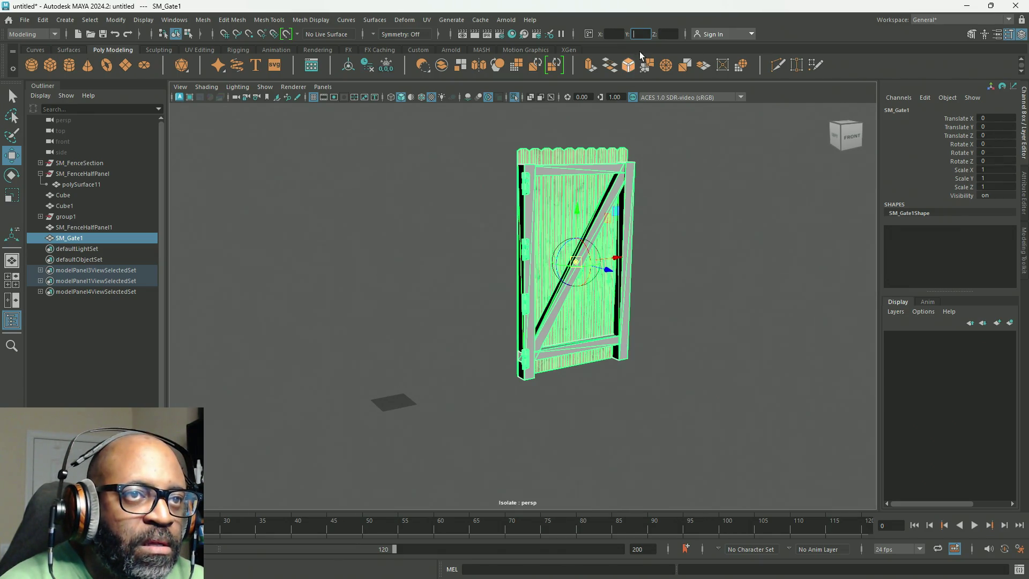
{"action": "left_click", "coordinate": [588, 34]}
{"action": "left_click", "coordinate": [616, 47]}
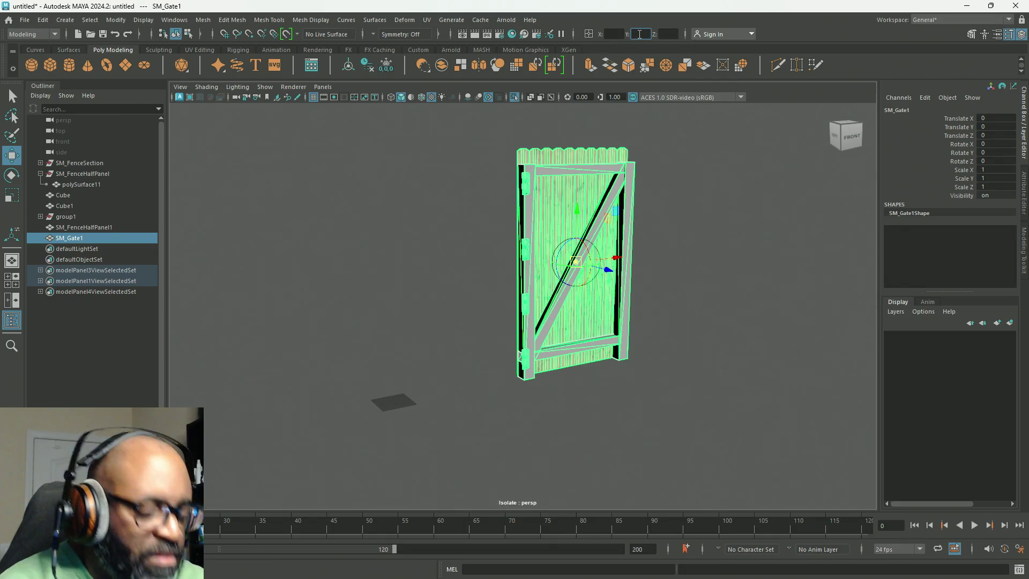
{"action": "type", "text": "0"}
{"action": "key", "text": "Return"}
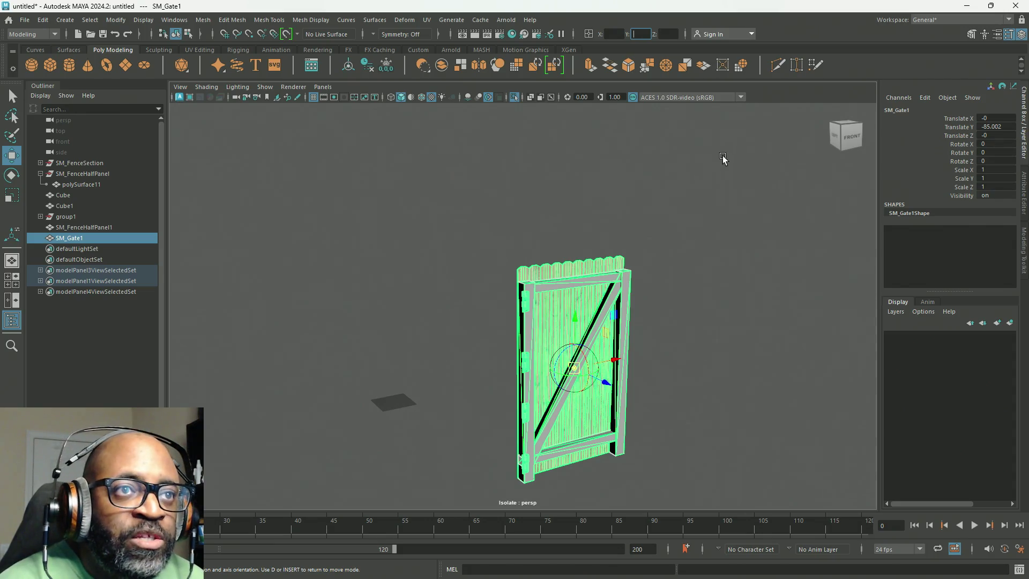
{"action": "key", "text": "ctrl+z"}
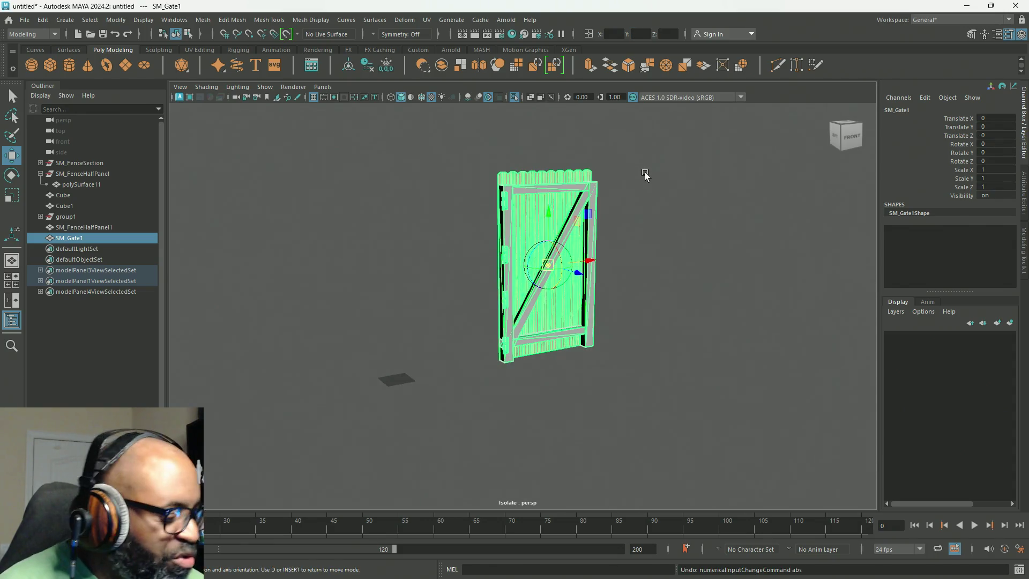
{"action": "key", "text": "d"}
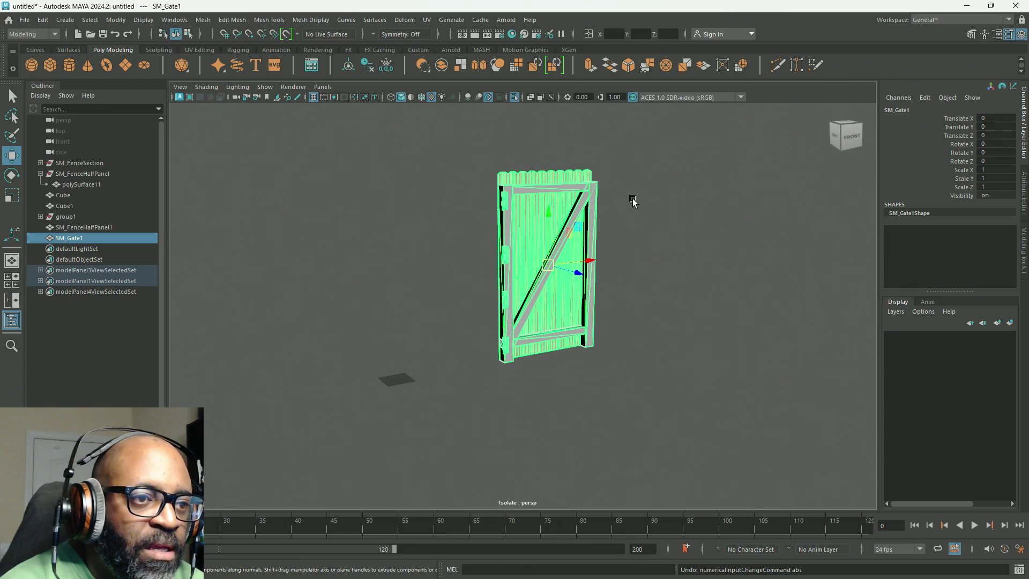
{"action": "key", "text": "d"}
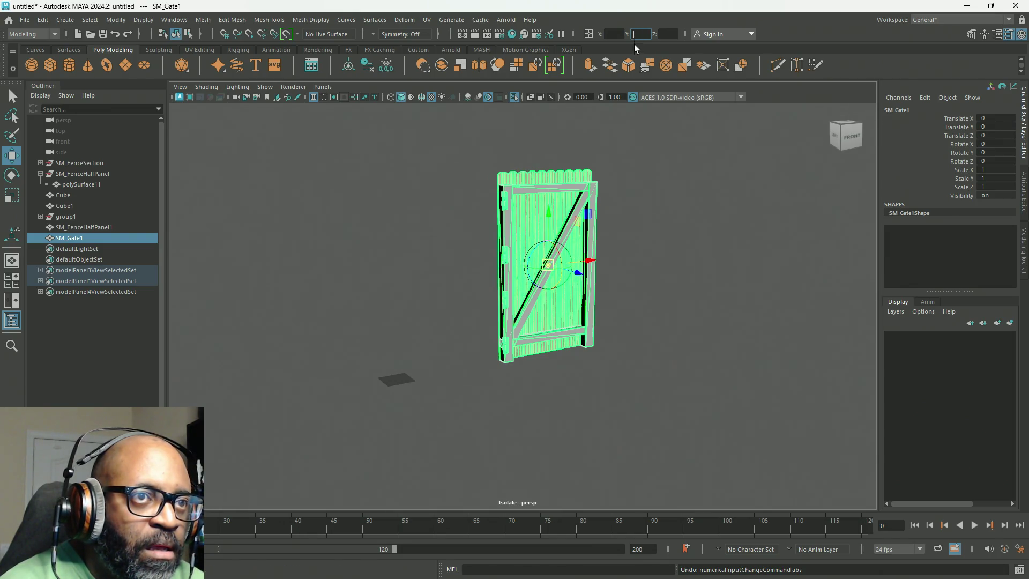
{"action": "type", "text": "0"}
{"action": "key", "text": "Return"}
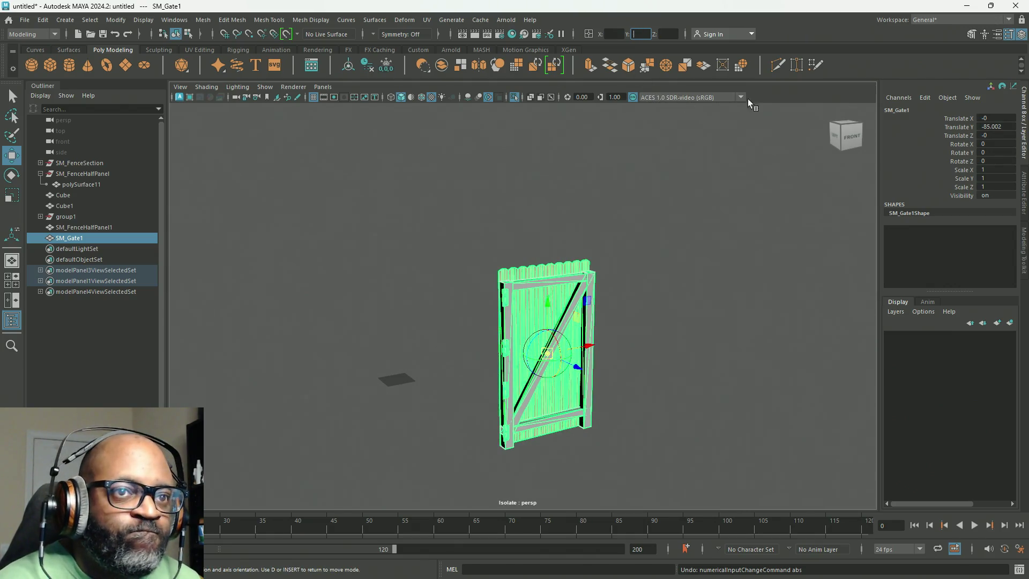
{"action": "key", "text": "ctrl+z"}
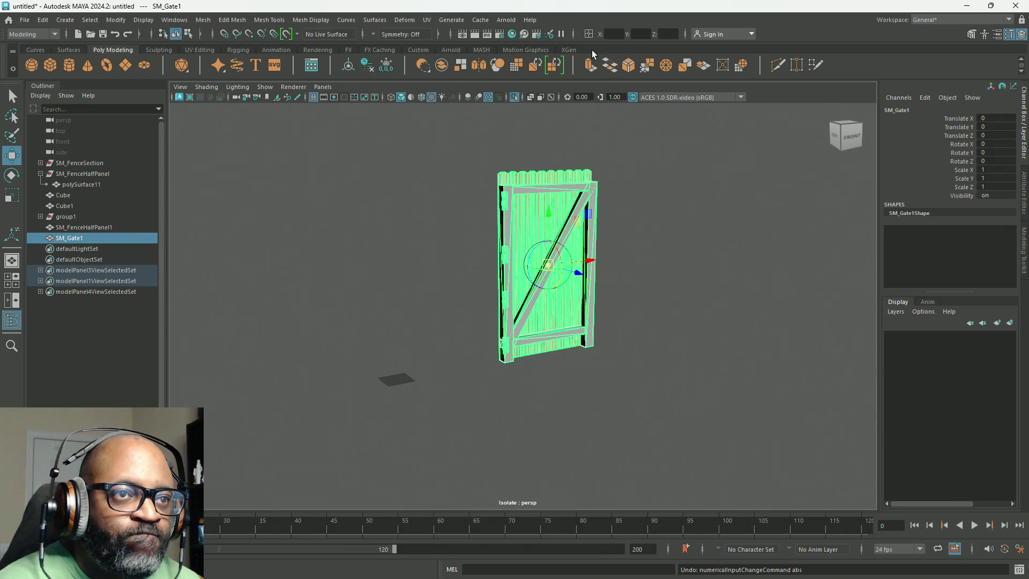
{"action": "left_click", "coordinate": [594, 32]}
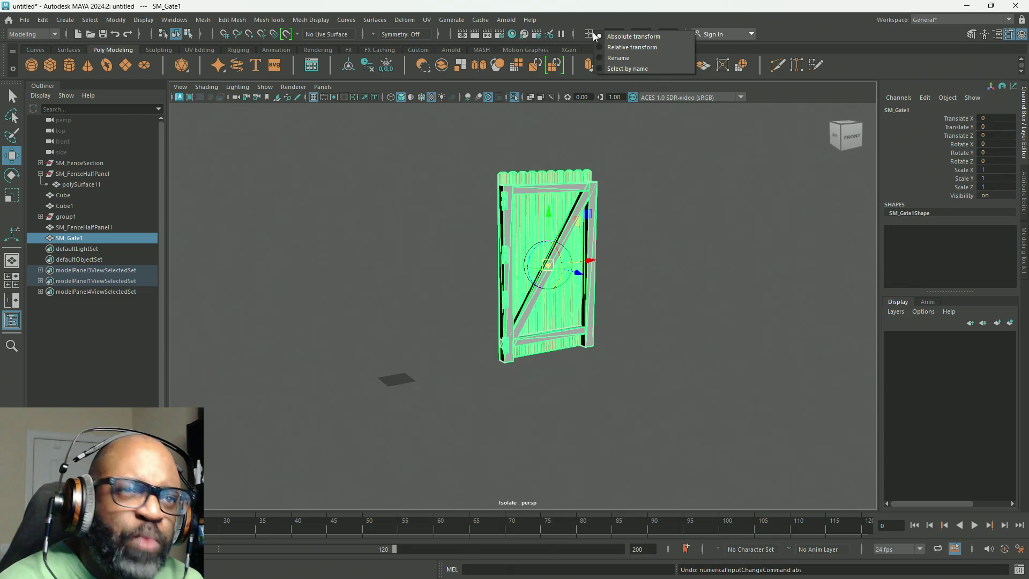
{"action": "left_click", "coordinate": [769, 50]}
{"action": "key", "text": "d"}
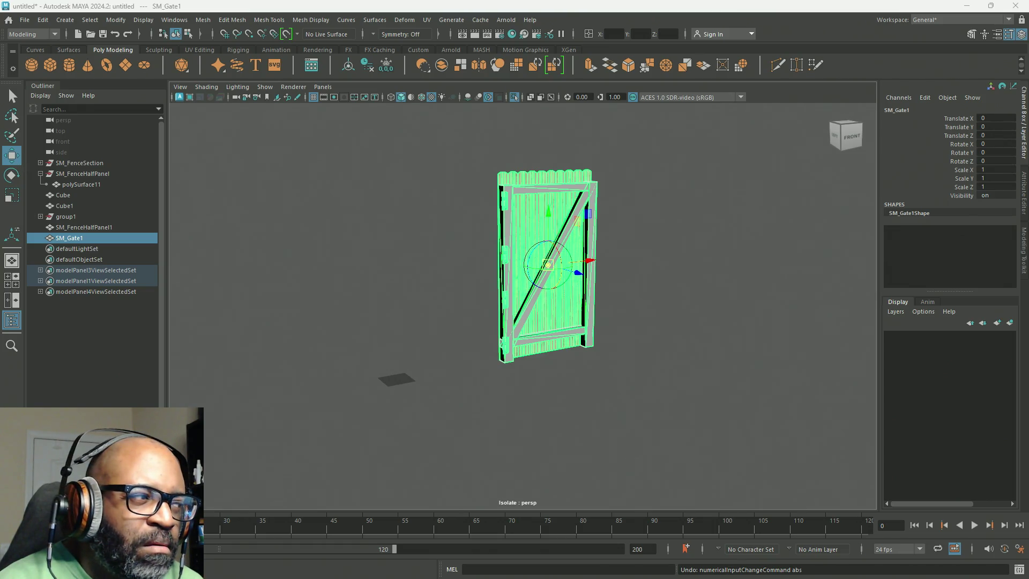
Change the Move Tool's Axis Orientation from Object to World and close its settings
{"action": "double_click", "coordinate": [11, 156]}
{"action": "left_click_drag", "start_coordinate": [328, 87], "coordinate": [271, 67]}
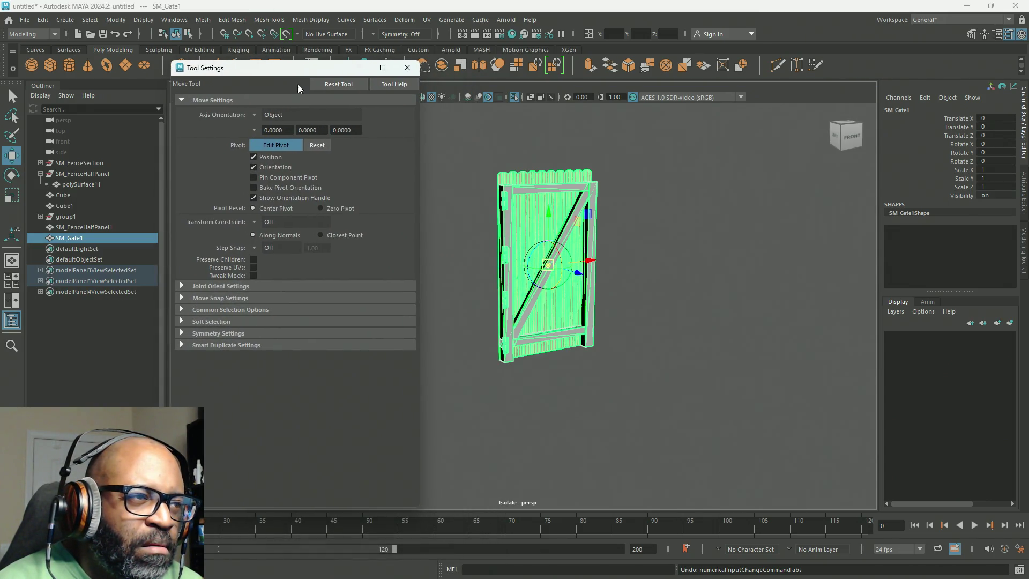
{"action": "left_click", "coordinate": [254, 115]}
{"action": "left_click", "coordinate": [268, 131]}
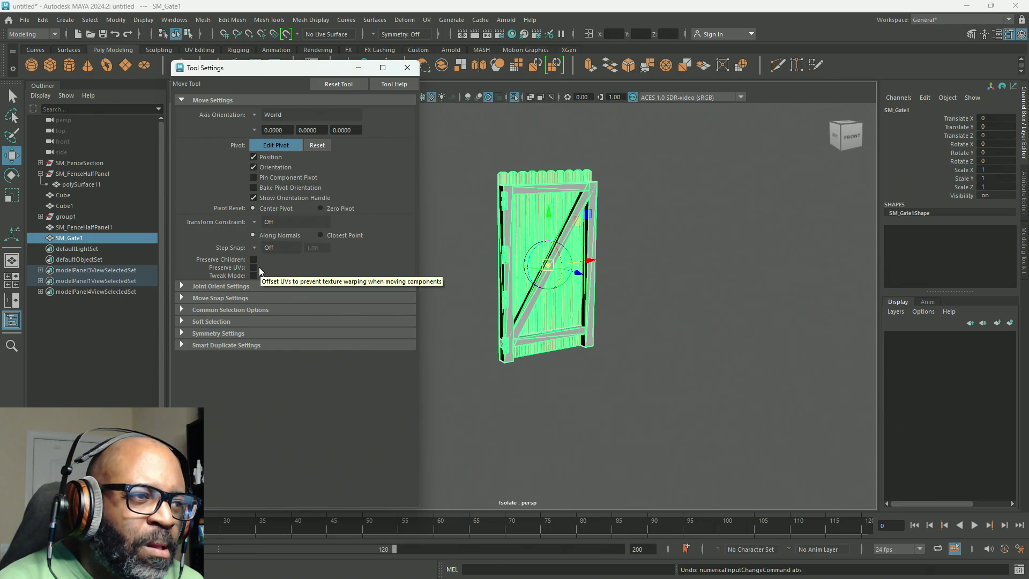
{"action": "left_click", "coordinate": [407, 68]}
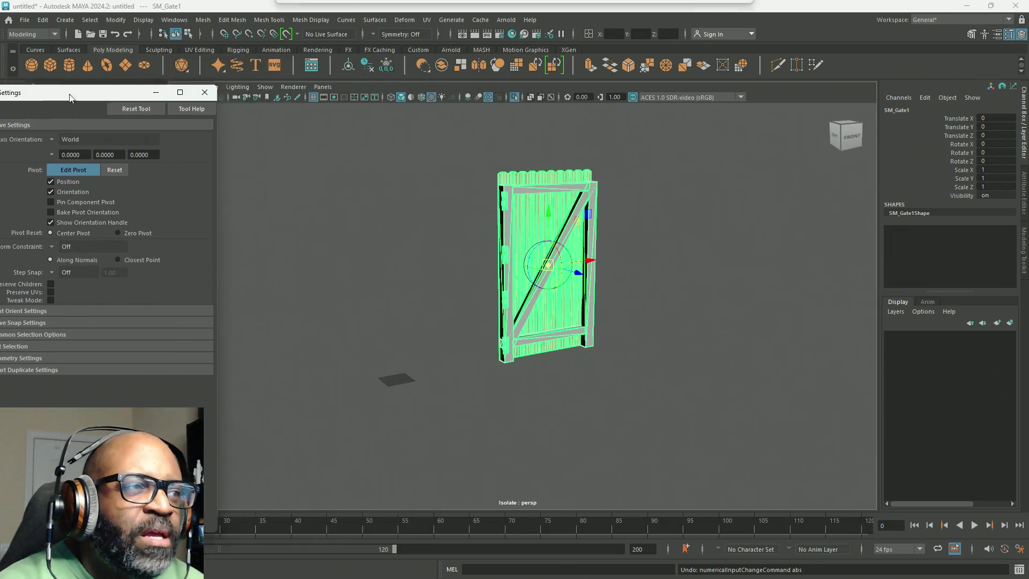
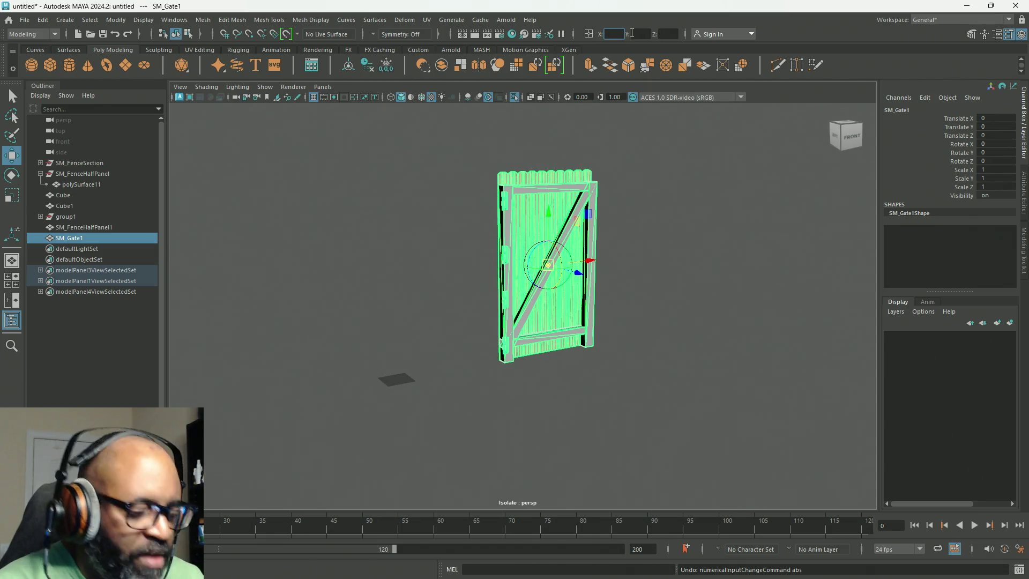
Zero the gate's X and Y position with absolute input and the Translate channels
{"action": "left_click", "coordinate": [644, 33]}
{"action": "type", "text": "0"}
{"action": "left_click", "coordinate": [673, 35]}
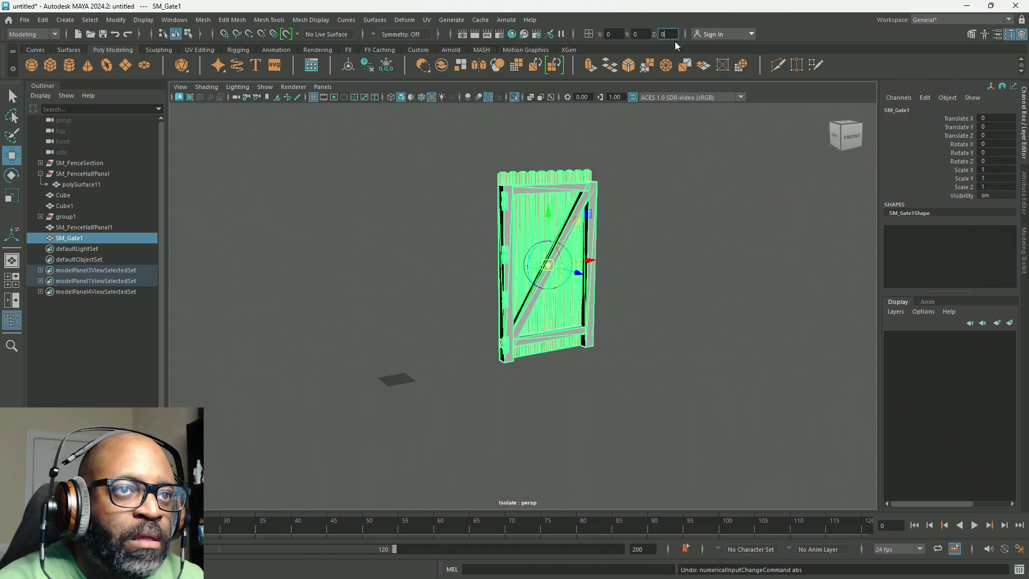
{"action": "type", "text": "0"}
{"action": "key", "text": "Return"}
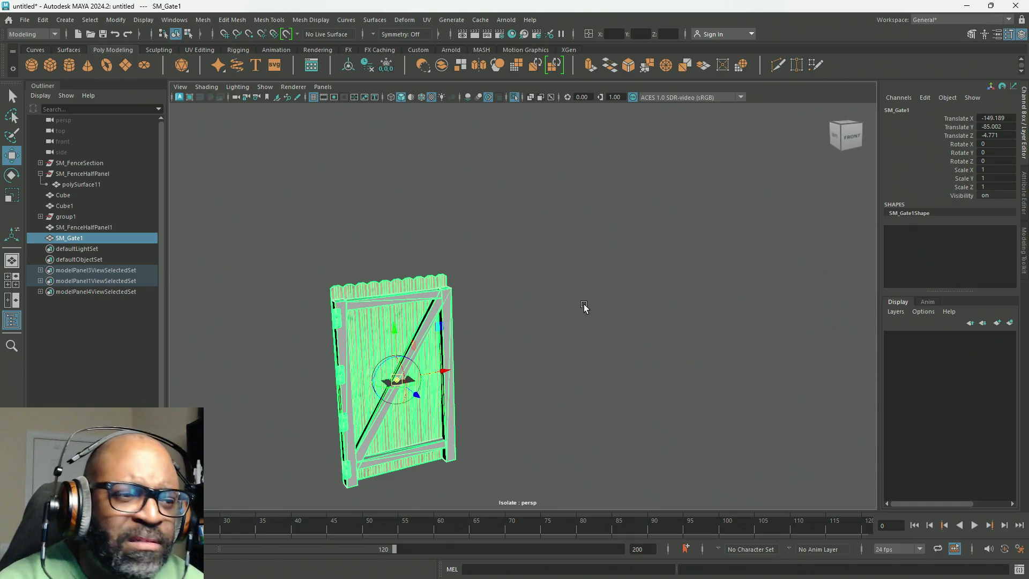
{"action": "left_click_drag", "start_coordinate": [584, 308], "coordinate": [577, 309], "text": "alt"}
{"action": "key", "text": "d"}
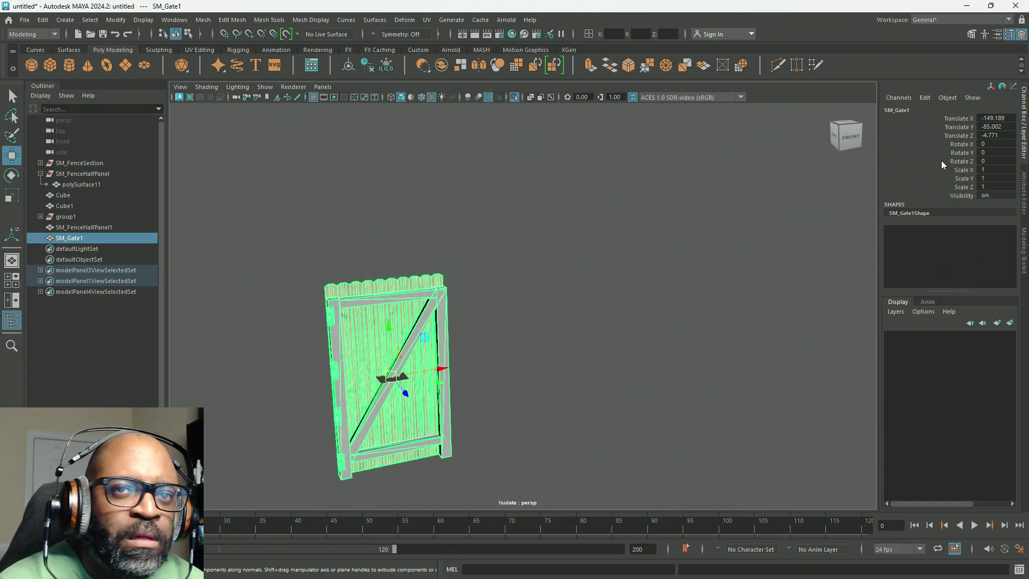
{"action": "double_click", "coordinate": [987, 118]}
{"action": "type", "text": "0"}
{"action": "key", "text": "Tab"}
{"action": "key", "text": "Tab"}
{"action": "type", "text": "0"}
{"action": "key", "text": "Tab"}
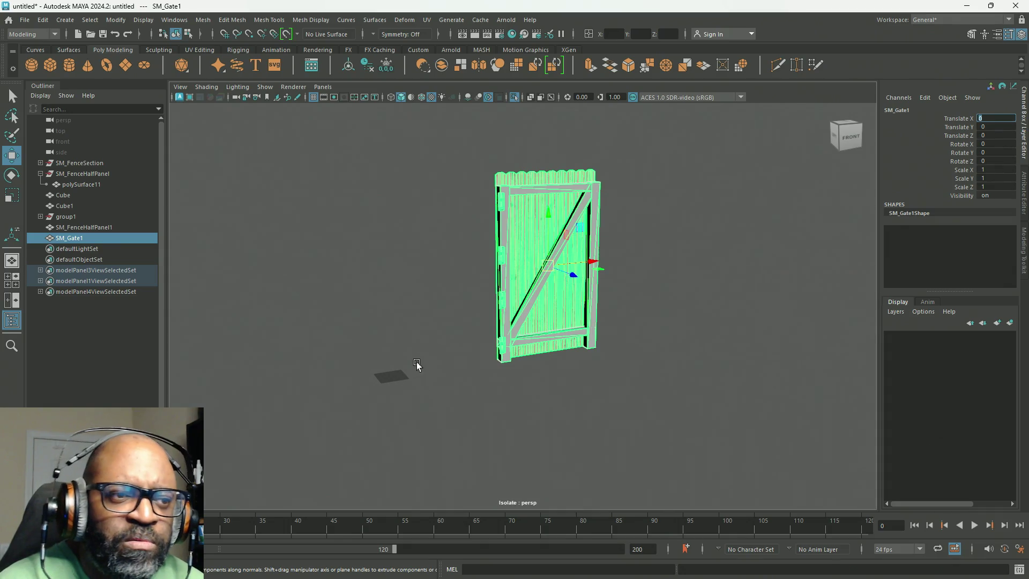
Inspect the gate from several angles and enable point snapping for pivot editing
{"action": "left_click_drag", "start_coordinate": [462, 350], "coordinate": [513, 360], "text": "alt"}
{"action": "key", "text": "d"}
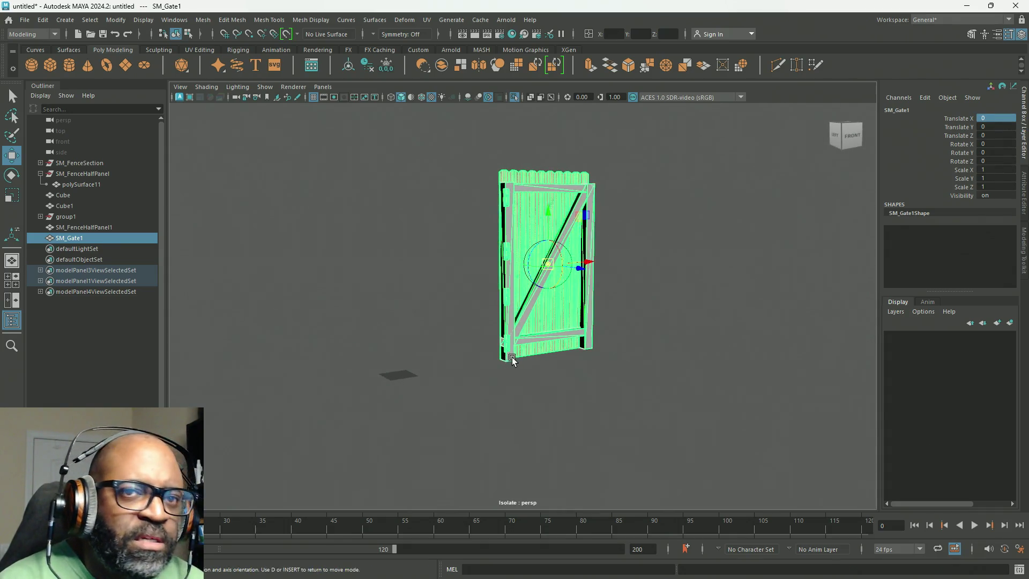
{"action": "key", "text": "d"}
{"action": "mouse_move", "coordinate": [530, 364]}
{"action": "right_mouse_down", "text": "alt"}
{"action": "mouse_move", "coordinate": [597, 427]}
{"action": "mouse_move", "coordinate": [613, 298]}
{"action": "mouse_move", "coordinate": [466, 279]}
{"action": "right_mouse_up", "text": "alt"}
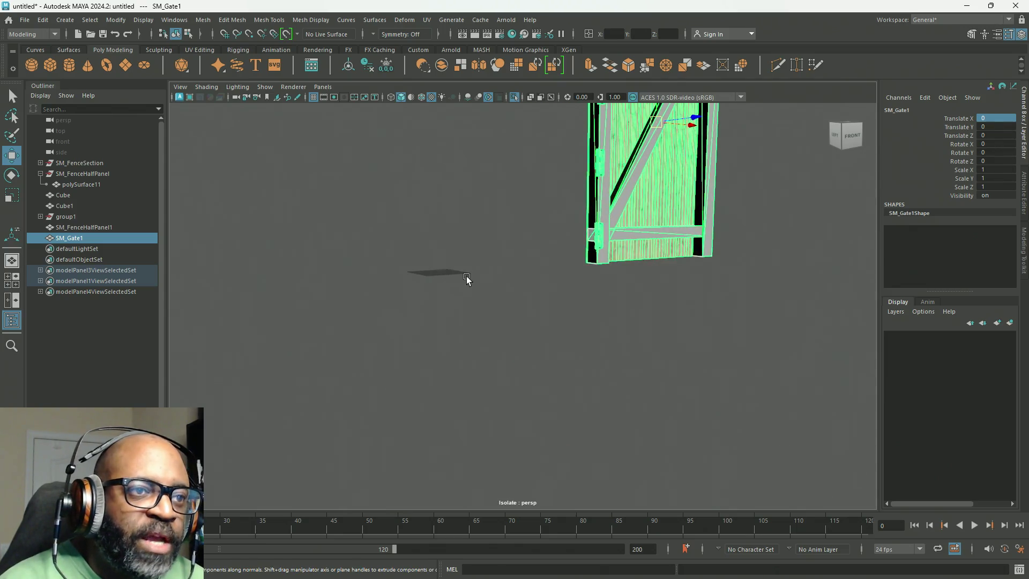
{"action": "mouse_move", "coordinate": [466, 279]}
{"action": "left_mouse_down", "text": "alt"}
{"action": "mouse_move", "coordinate": [535, 335]}
{"action": "mouse_move", "coordinate": [489, 319]}
{"action": "mouse_move", "coordinate": [597, 305]}
{"action": "mouse_move", "coordinate": [735, 358]}
{"action": "mouse_move", "coordinate": [705, 282]}
{"action": "left_mouse_up", "text": "alt"}
{"action": "mouse_move", "coordinate": [705, 282]}
{"action": "right_mouse_down", "text": "alt"}
{"action": "mouse_move", "coordinate": [608, 348]}
{"action": "mouse_move", "coordinate": [648, 372]}
{"action": "mouse_move", "coordinate": [758, 395]}
{"action": "mouse_move", "coordinate": [565, 363]}
{"action": "mouse_move", "coordinate": [542, 379]}
{"action": "mouse_move", "coordinate": [550, 358]}
{"action": "mouse_move", "coordinate": [541, 343]}
{"action": "right_mouse_up", "text": "alt"}
{"action": "mouse_move", "coordinate": [541, 343]}
{"action": "left_mouse_down", "text": "alt"}
{"action": "mouse_move", "coordinate": [501, 268]}
{"action": "mouse_move", "coordinate": [625, 299]}
{"action": "mouse_move", "coordinate": [533, 245]}
{"action": "mouse_move", "coordinate": [480, 251]}
{"action": "mouse_move", "coordinate": [521, 266]}
{"action": "left_mouse_up", "text": "alt"}
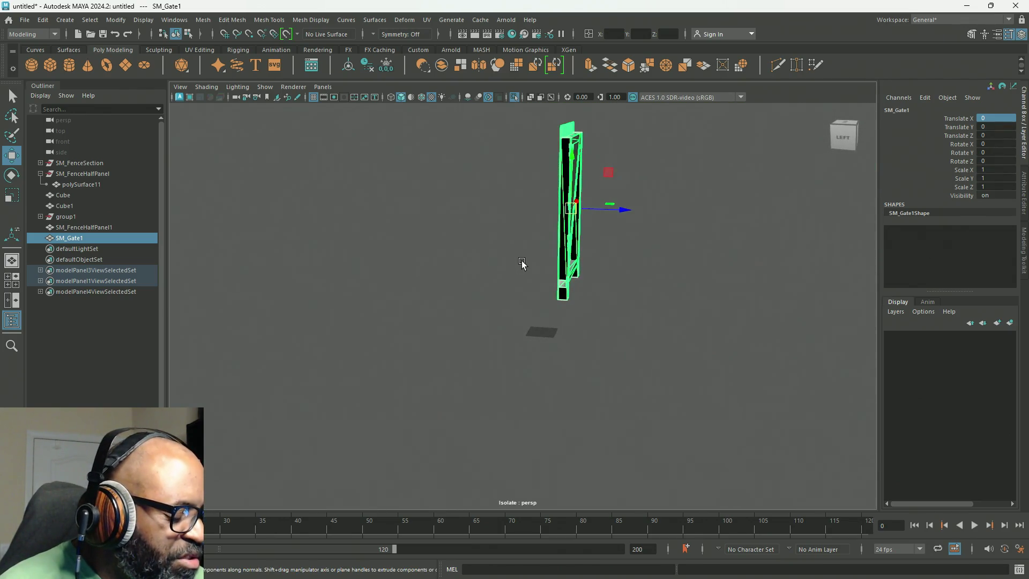
{"action": "key", "text": "d"}
{"action": "key", "text": "w"}
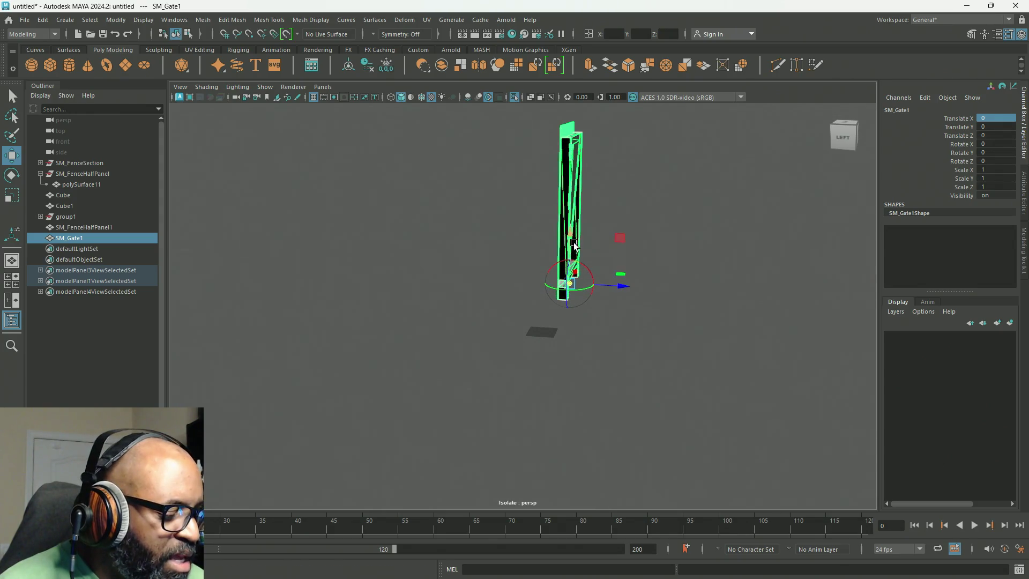
{"action": "key", "text": "v"}
{"action": "key", "text": "d"}
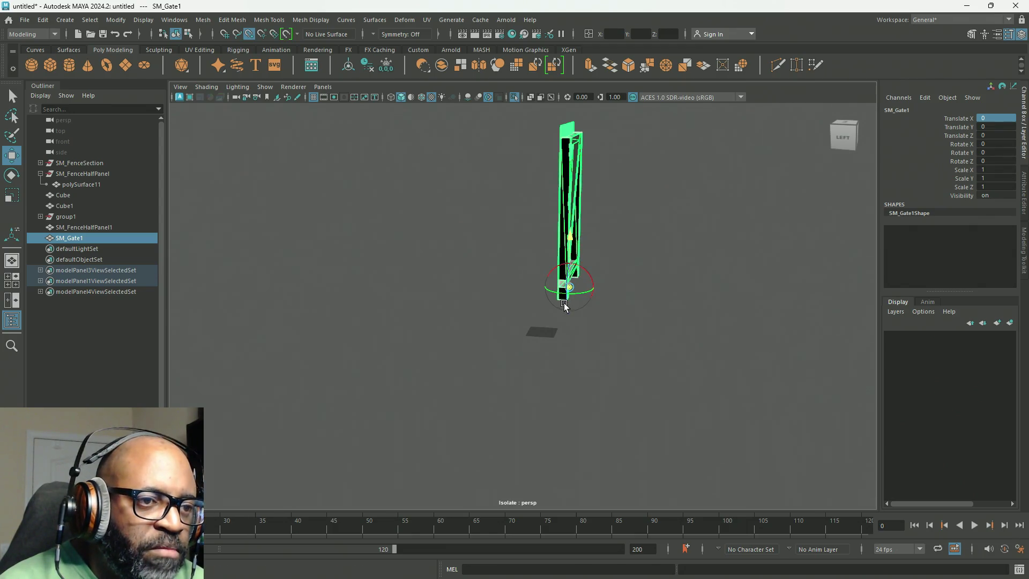
{"action": "mouse_move", "coordinate": [567, 307]}
{"action": "right_mouse_down", "text": "alt"}
{"action": "mouse_move", "coordinate": [581, 306]}
{"action": "mouse_move", "coordinate": [547, 338]}
{"action": "mouse_move", "coordinate": [560, 345]}
{"action": "mouse_move", "coordinate": [551, 343]}
{"action": "mouse_move", "coordinate": [895, 391]}
{"action": "right_mouse_up", "text": "alt"}
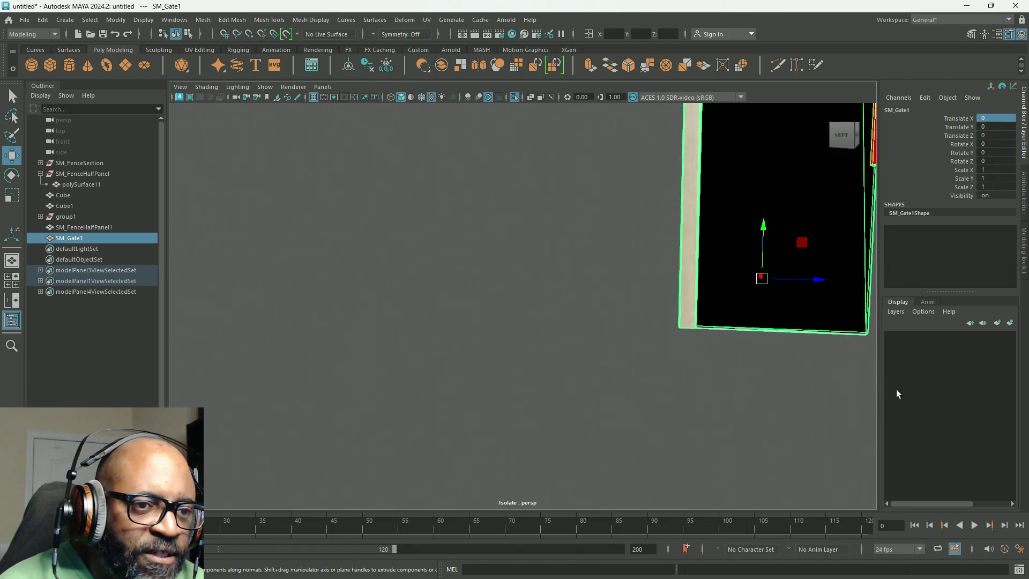
{"action": "middle_click_drag", "start_coordinate": [895, 391], "coordinate": [757, 348], "text": "alt"}
{"action": "mouse_move", "coordinate": [757, 348]}
{"action": "left_mouse_down", "text": "alt"}
{"action": "mouse_move", "coordinate": [627, 333]}
{"action": "mouse_move", "coordinate": [605, 307]}
{"action": "mouse_move", "coordinate": [681, 324]}
{"action": "mouse_move", "coordinate": [672, 327]}
{"action": "mouse_move", "coordinate": [662, 263]}
{"action": "mouse_move", "coordinate": [665, 307]}
{"action": "left_mouse_up", "text": "alt"}
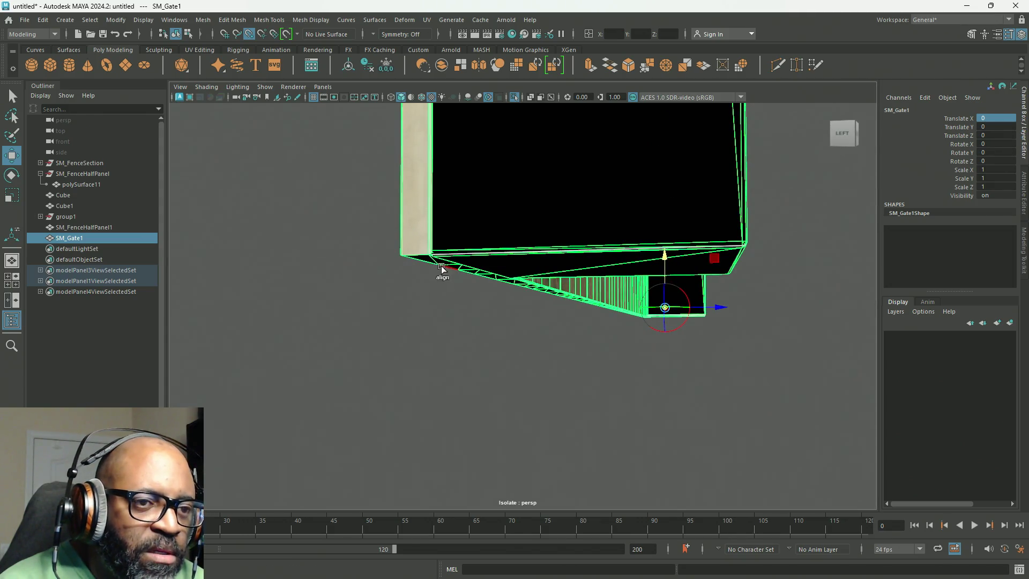
Slide the pivot along the gate's bottom edge, constrained to X, toward the hinge pole corner
{"action": "scroll", "coordinate": [579, 343], "scroll_direction": "up", "scroll_amount": 5}
{"action": "key", "text": "d"}
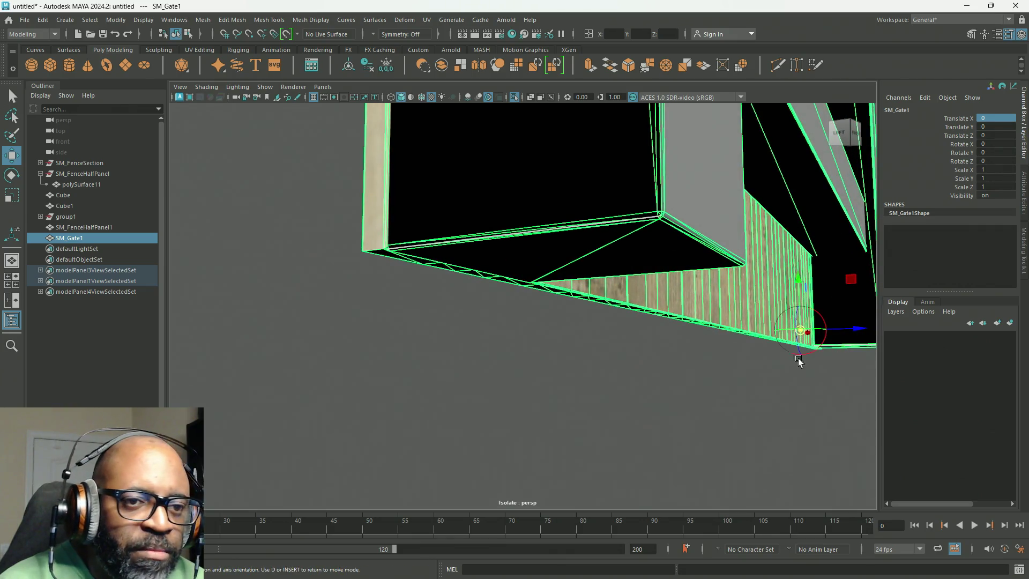
{"action": "key", "text": "v"}
{"action": "mouse_move", "coordinate": [812, 336]}
{"action": "left_mouse_down"}
{"action": "mouse_move", "coordinate": [493, 310]}
{"action": "mouse_move", "coordinate": [517, 236]}
{"action": "left_mouse_up"}
{"action": "mouse_move", "coordinate": [381, 252]}
{"action": "left_mouse_down", "text": "alt"}
{"action": "mouse_move", "coordinate": [427, 316]}
{"action": "mouse_move", "coordinate": [372, 298]}
{"action": "left_mouse_up", "text": "alt"}
{"action": "key", "text": "d"}
{"action": "key", "text": "v"}
{"action": "left_click", "coordinate": [408, 214]}
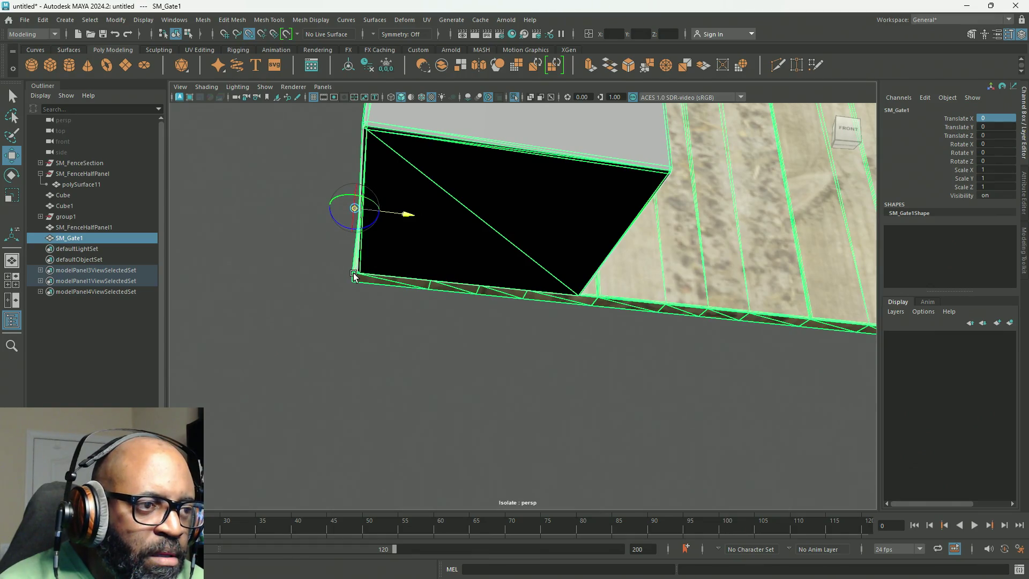
{"action": "mouse_move", "coordinate": [429, 333]}
{"action": "left_mouse_down", "text": "alt"}
{"action": "mouse_move", "coordinate": [526, 246]}
{"action": "mouse_move", "coordinate": [307, 223]}
{"action": "mouse_move", "coordinate": [537, 371]}
{"action": "mouse_move", "coordinate": [553, 411]}
{"action": "mouse_move", "coordinate": [569, 379]}
{"action": "left_mouse_up", "text": "alt"}
{"action": "mouse_move", "coordinate": [570, 379]}
{"action": "right_mouse_down", "text": "alt"}
{"action": "mouse_move", "coordinate": [805, 431]}
{"action": "mouse_move", "coordinate": [636, 335]}
{"action": "mouse_move", "coordinate": [638, 301]}
{"action": "mouse_move", "coordinate": [516, 292]}
{"action": "mouse_move", "coordinate": [700, 357]}
{"action": "right_mouse_up", "text": "alt"}
{"action": "left_click_drag", "start_coordinate": [700, 358], "coordinate": [646, 356], "text": "alt"}
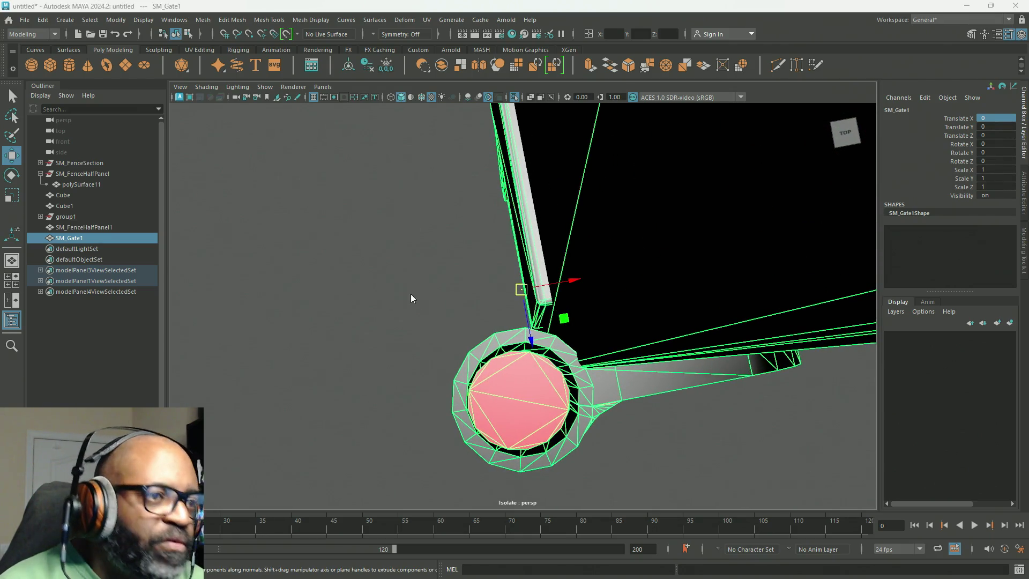
In the isolated top view, snap the gate's pivot to the hinge circle's centre
{"action": "key", "text": "space"}
{"action": "key", "text": "space"}
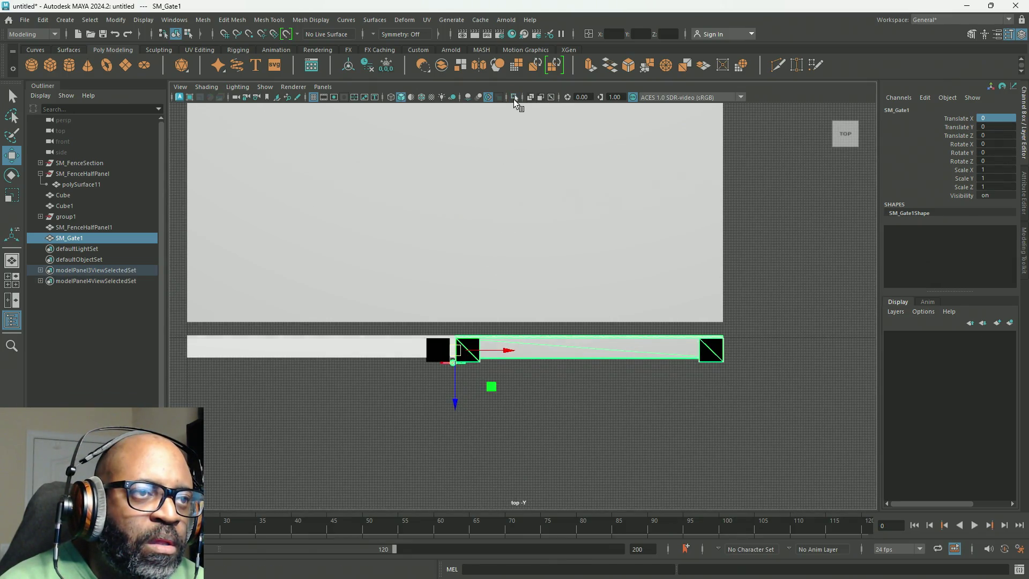
{"action": "left_click", "coordinate": [514, 97]}
{"action": "key", "text": "f"}
{"action": "mouse_move", "coordinate": [455, 329]}
{"action": "middle_mouse_down", "text": "alt"}
{"action": "mouse_move", "coordinate": [556, 299]}
{"action": "mouse_move", "coordinate": [375, 209]}
{"action": "middle_mouse_up", "text": "alt"}
{"action": "scroll", "coordinate": [614, 313], "scroll_direction": "up", "scroll_amount": 2}
{"action": "middle_click_drag", "start_coordinate": [613, 313], "coordinate": [475, 213], "text": "alt"}
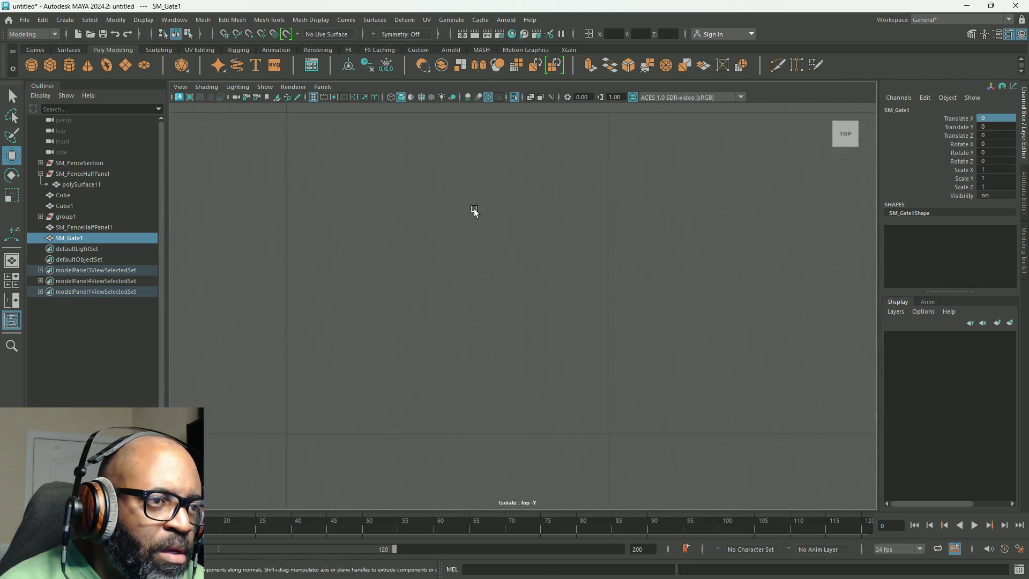
{"action": "mouse_move", "coordinate": [661, 381]}
{"action": "middle_mouse_down", "text": "alt"}
{"action": "mouse_move", "coordinate": [368, 203]}
{"action": "mouse_move", "coordinate": [452, 268]}
{"action": "middle_mouse_up", "text": "alt"}
{"action": "mouse_move", "coordinate": [452, 268]}
{"action": "right_mouse_down", "text": "alt"}
{"action": "mouse_move", "coordinate": [723, 372]}
{"action": "mouse_move", "coordinate": [626, 325]}
{"action": "right_mouse_up", "text": "alt"}
{"action": "middle_click_drag", "start_coordinate": [626, 325], "coordinate": [627, 361], "text": "alt"}
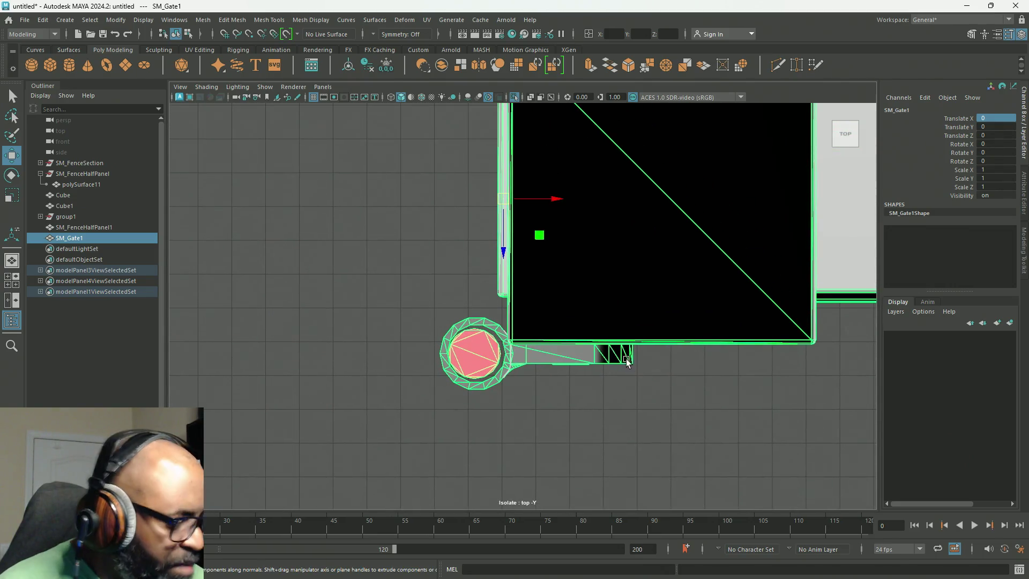
{"action": "key", "text": "d"}
{"action": "middle_click_drag", "start_coordinate": [552, 247], "coordinate": [523, 400]}
{"action": "key", "text": "d"}
Back in perspective, swing the gate about 40.6° around its new hinge pivot
{"action": "scroll", "coordinate": [570, 295], "scroll_direction": "down", "scroll_amount": 3}
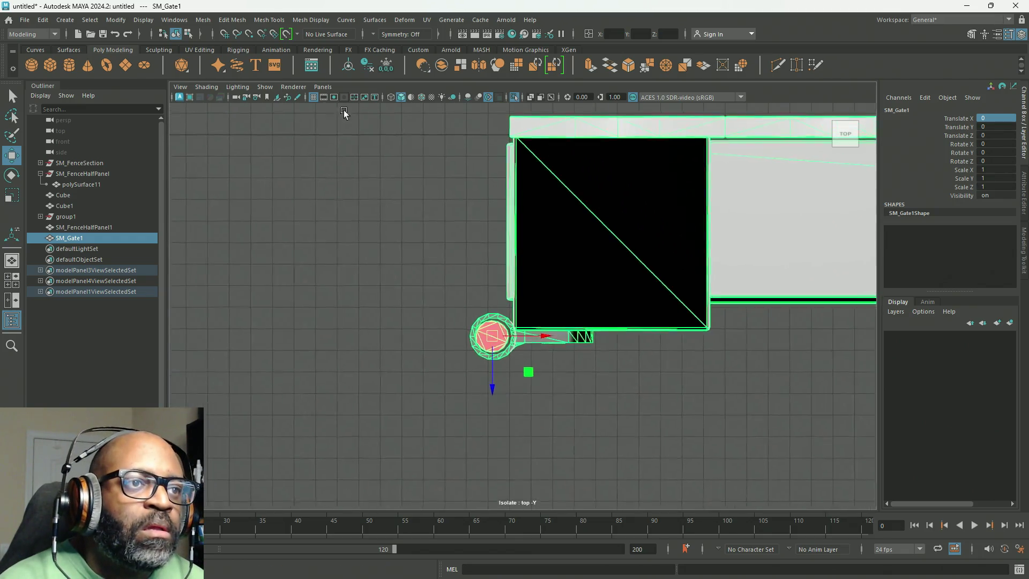
{"action": "left_click", "coordinate": [515, 97]}
{"action": "scroll", "coordinate": [566, 235], "scroll_direction": "down", "scroll_amount": 2}
{"action": "scroll", "coordinate": [566, 236], "scroll_direction": "down", "scroll_amount": 2}
{"action": "key", "text": "space"}
{"action": "key", "text": "space"}
{"action": "key", "text": "f"}
{"action": "left_click_drag", "start_coordinate": [493, 287], "coordinate": [437, 242], "text": "alt"}
{"action": "key", "text": "e"}
{"action": "mouse_move", "coordinate": [609, 360]}
{"action": "left_mouse_down", "text": "alt"}
{"action": "mouse_move", "coordinate": [581, 384]}
{"action": "mouse_move", "coordinate": [552, 321]}
{"action": "mouse_move", "coordinate": [459, 351]}
{"action": "mouse_move", "coordinate": [585, 338]}
{"action": "mouse_move", "coordinate": [403, 365]}
{"action": "mouse_move", "coordinate": [579, 327]}
{"action": "left_mouse_up", "text": "alt"}
Reset the gate's Rotate Y to 0 so it stands closed
{"action": "left_click", "coordinate": [991, 153]}
{"action": "type", "text": "0"}
{"action": "key", "text": "Return"}
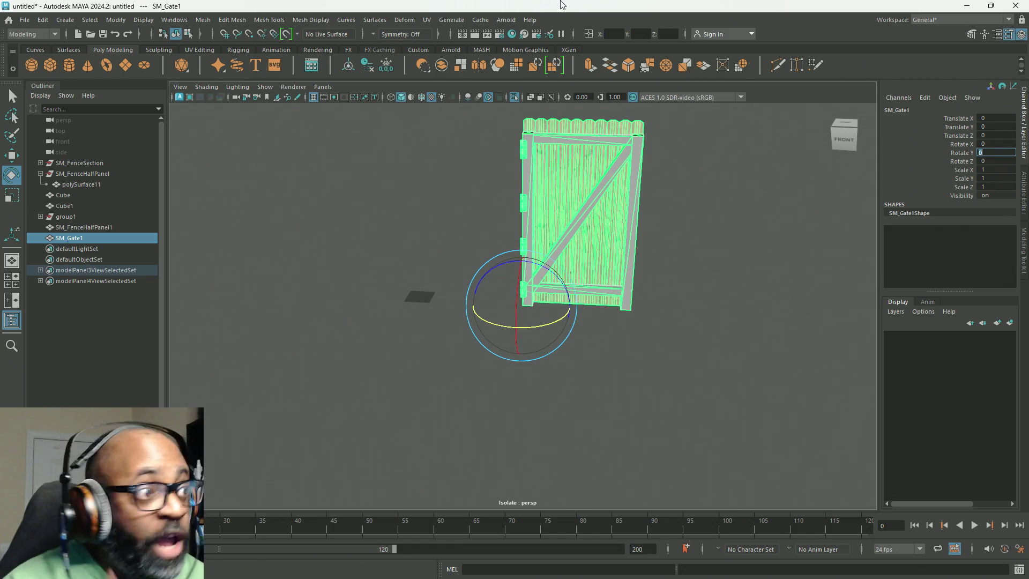
{"action": "right_click", "coordinate": [552, 5]}
{"action": "mouse_move", "coordinate": [533, 409]}
{"action": "left_mouse_down", "text": "alt"}
{"action": "mouse_move", "coordinate": [616, 374]}
{"action": "mouse_move", "coordinate": [551, 288]}
{"action": "mouse_move", "coordinate": [609, 336]}
{"action": "mouse_move", "coordinate": [549, 388]}
{"action": "mouse_move", "coordinate": [534, 383]}
{"action": "left_mouse_up", "text": "alt"}
{"action": "key", "text": "w"}
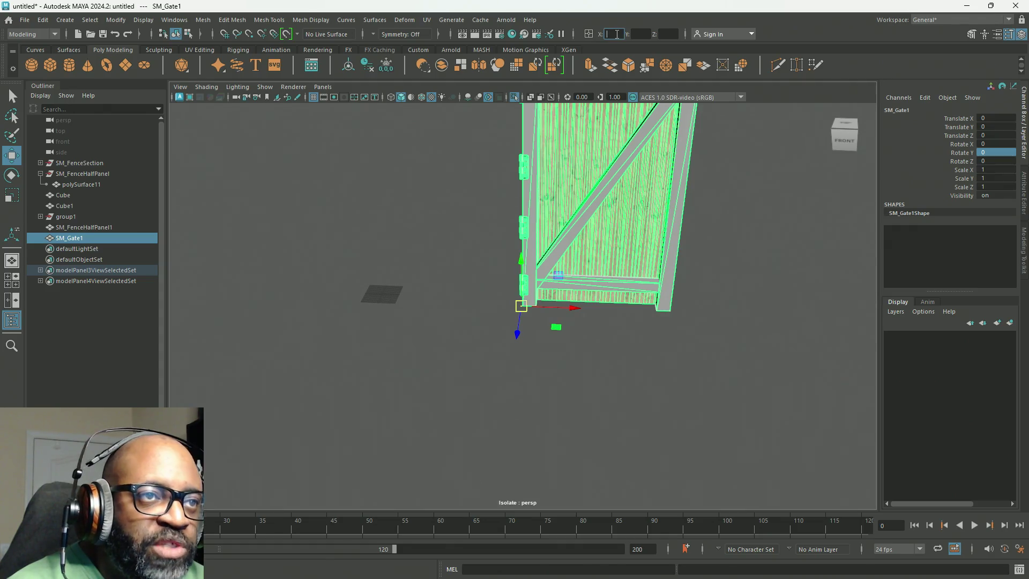
Move the gate's pivot to the world origin at 0 0 0 and freeze all transforms
{"action": "type", "text": "0"}
{"action": "left_click", "coordinate": [641, 34]}
{"action": "left_click", "coordinate": [667, 35]}
{"action": "type", "text": "0"}
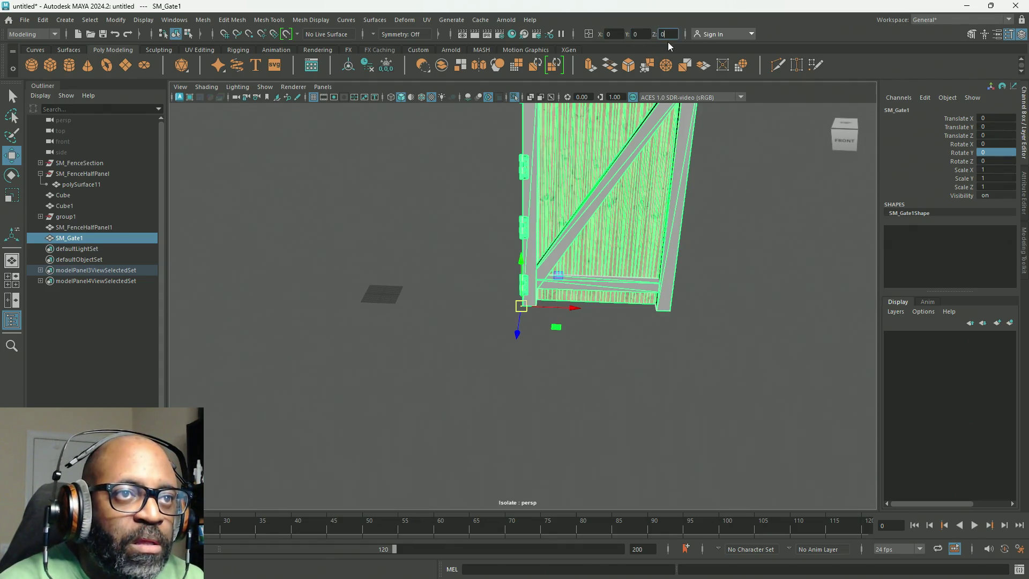
{"action": "key", "text": "Return"}
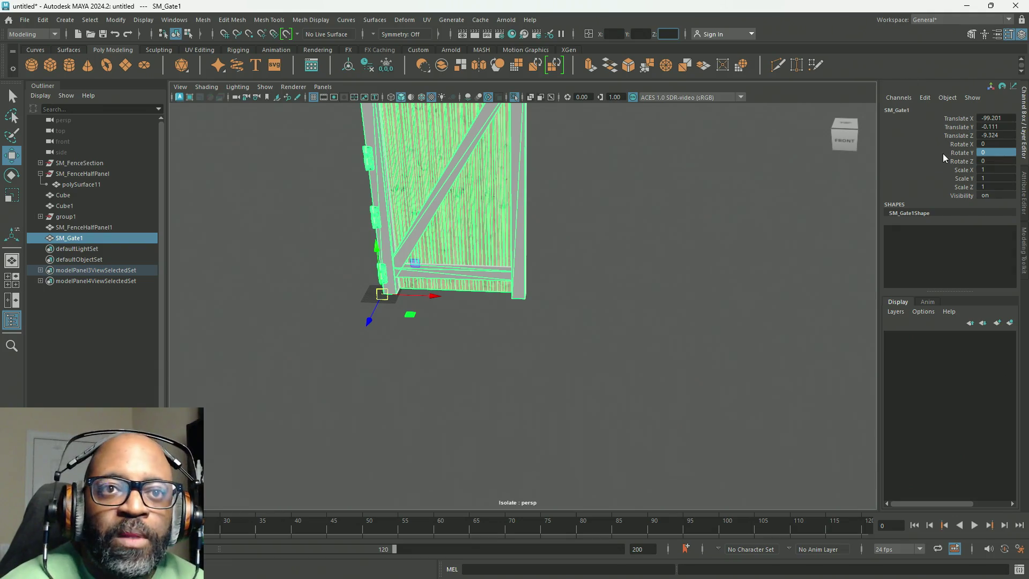
{"action": "right_click", "coordinate": [961, 154]}
{"action": "mouse_move", "coordinate": [966, 368]}
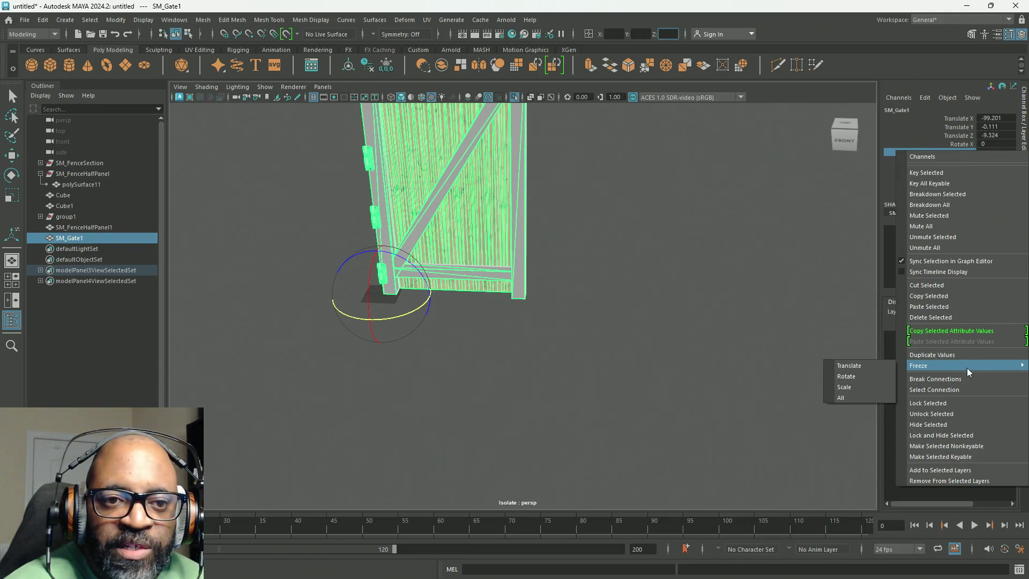
{"action": "left_click", "coordinate": [866, 397]}
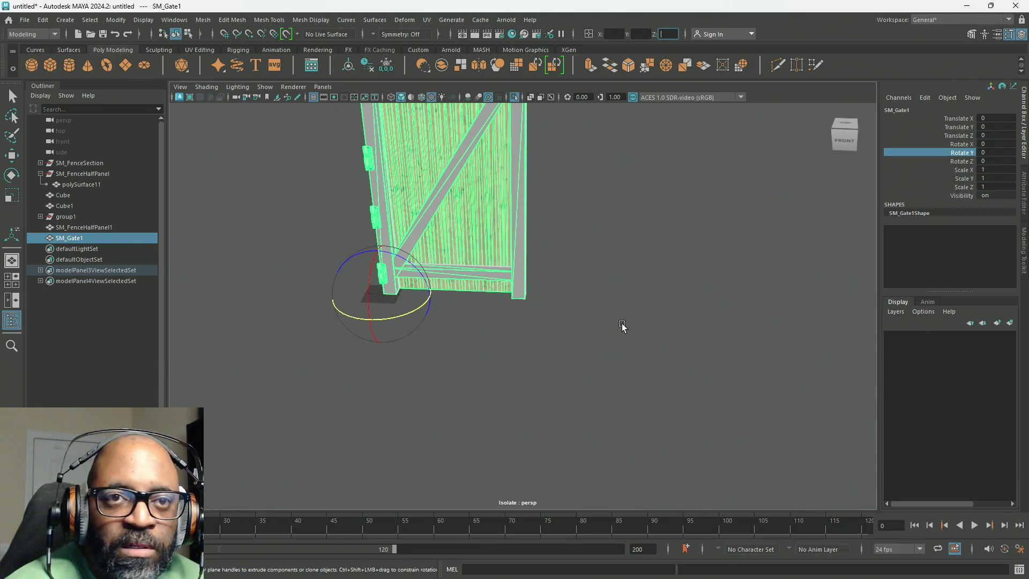
Turn off isolation so the rest of the fence shows beside the gate
{"action": "left_click", "coordinate": [516, 98]}
{"action": "mouse_move", "coordinate": [516, 280]}
{"action": "left_mouse_down", "text": "alt"}
{"action": "mouse_move", "coordinate": [604, 278]}
{"action": "mouse_move", "coordinate": [560, 257]}
{"action": "left_mouse_up", "text": "alt"}
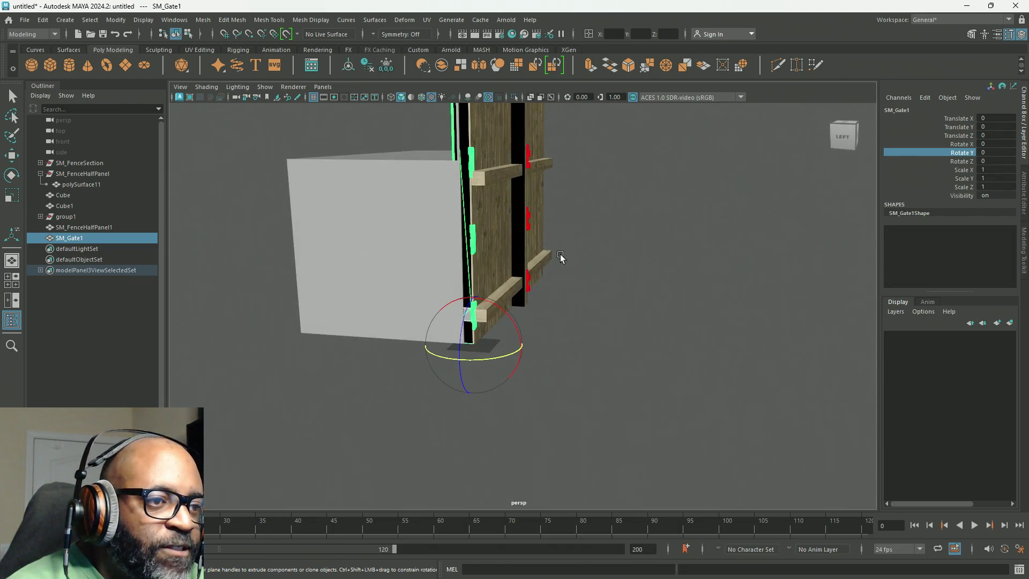
{"action": "right_click_drag", "start_coordinate": [561, 257], "coordinate": [706, 336], "text": "alt"}
{"action": "mouse_move", "coordinate": [706, 336]}
{"action": "left_mouse_down", "text": "alt"}
{"action": "mouse_move", "coordinate": [631, 328]}
{"action": "mouse_move", "coordinate": [645, 319]}
{"action": "mouse_move", "coordinate": [562, 343]}
{"action": "mouse_move", "coordinate": [556, 375]}
{"action": "mouse_move", "coordinate": [558, 361]}
{"action": "mouse_move", "coordinate": [409, 325]}
{"action": "mouse_move", "coordinate": [418, 239]}
{"action": "mouse_move", "coordinate": [443, 305]}
{"action": "mouse_move", "coordinate": [475, 336]}
{"action": "mouse_move", "coordinate": [487, 332]}
{"action": "mouse_move", "coordinate": [488, 297]}
{"action": "left_mouse_up", "text": "alt"}
{"action": "key", "text": "w"}
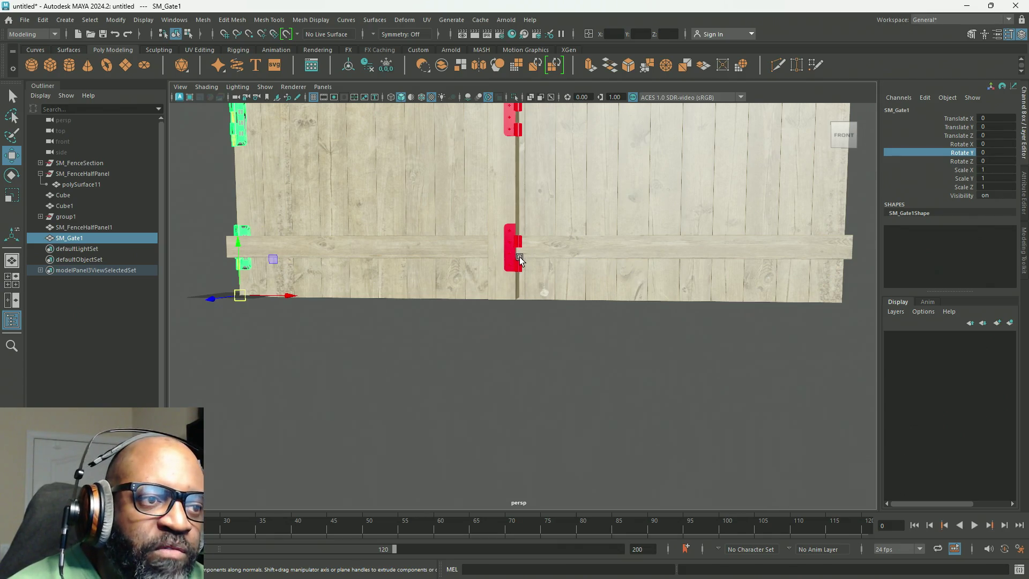
{"action": "scroll", "coordinate": [571, 263], "scroll_direction": "down", "scroll_amount": 6}
{"action": "mouse_move", "coordinate": [648, 223]}
{"action": "middle_mouse_down", "text": "alt"}
{"action": "mouse_move", "coordinate": [598, 289]}
{"action": "mouse_move", "coordinate": [585, 288]}
{"action": "middle_mouse_up", "text": "alt"}
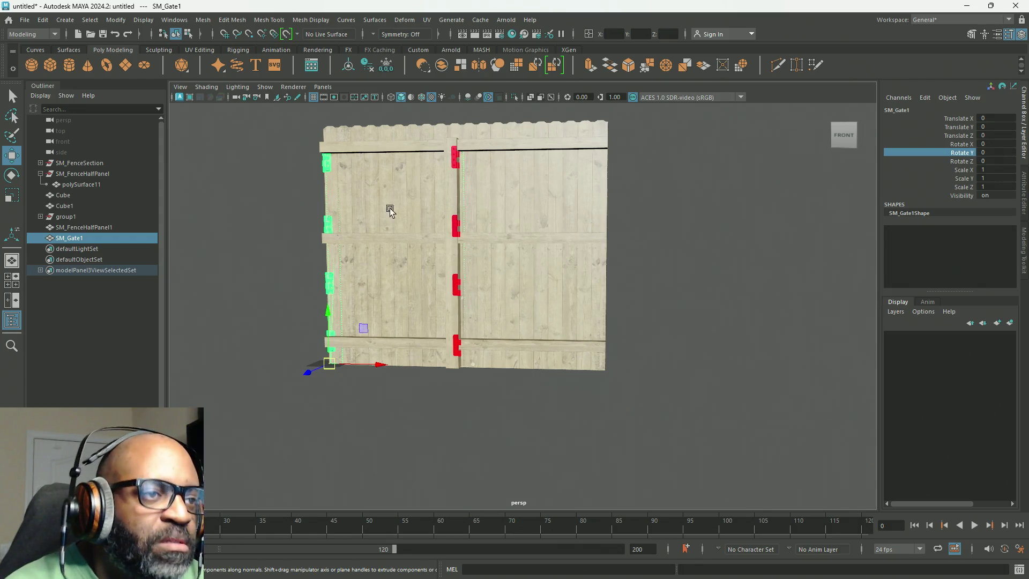
{"action": "double_click", "coordinate": [81, 239]}
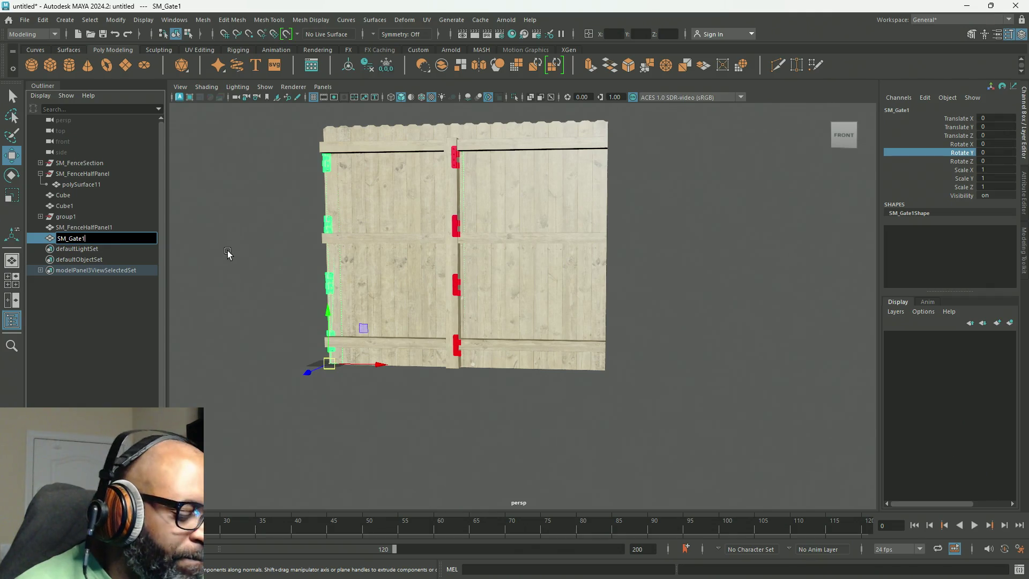
{"action": "key", "text": "BackSpace"}
{"action": "key", "text": "Return"}
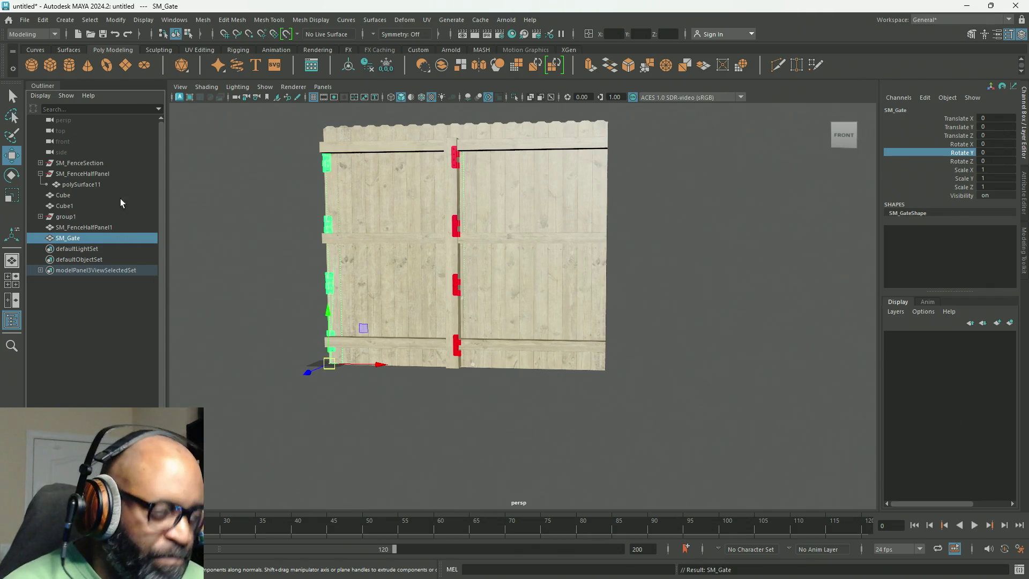
{"action": "left_click", "coordinate": [43, 20]}
{"action": "left_click", "coordinate": [93, 177]}
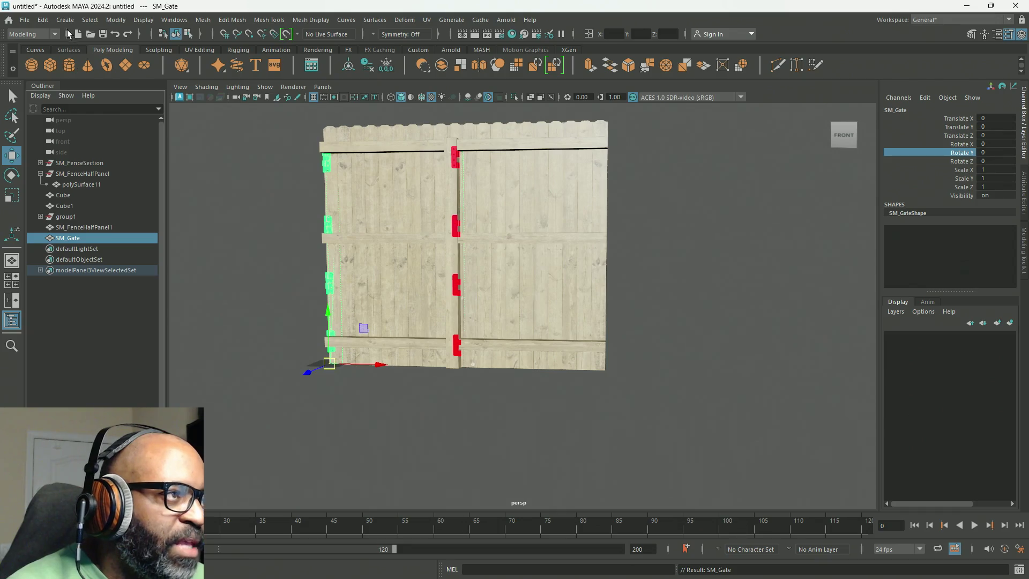
{"action": "left_click", "coordinate": [42, 20]}
{"action": "mouse_move", "coordinate": [99, 159]}
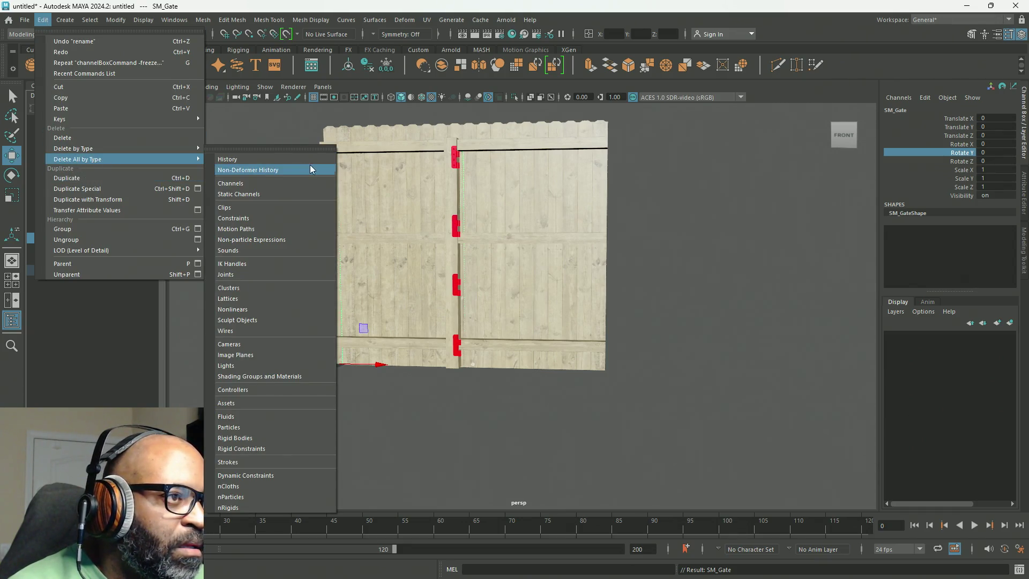
{"action": "left_click", "coordinate": [297, 158]}
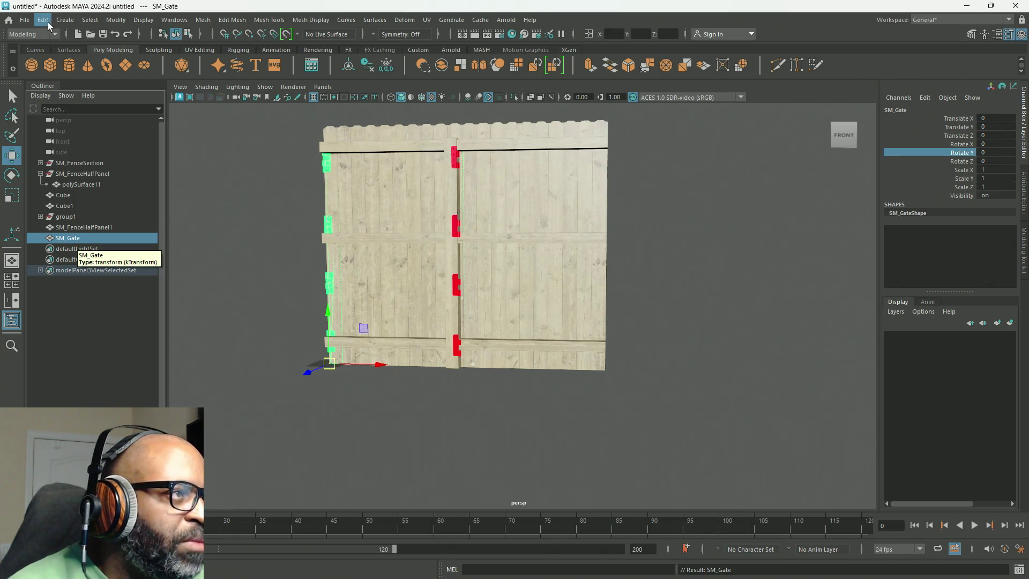
{"action": "left_click", "coordinate": [25, 20]}
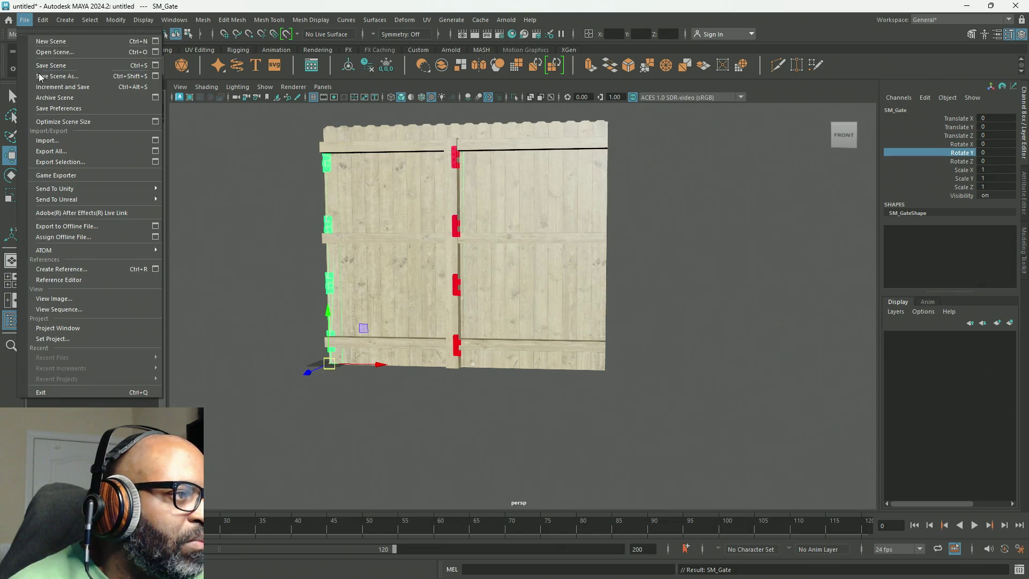
{"action": "left_click", "coordinate": [81, 162]}
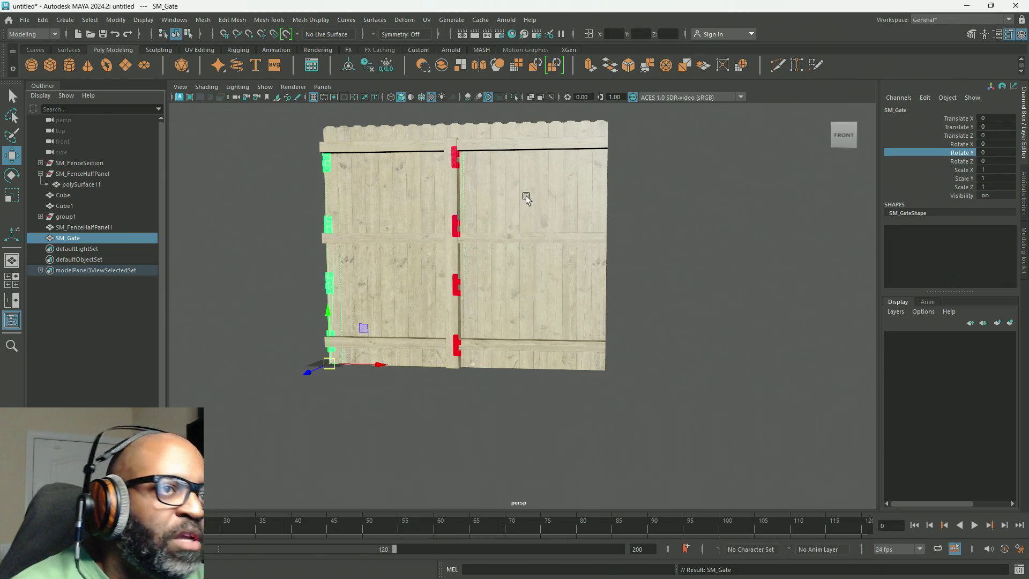
Isolate SM_Gate in the viewport and select all of its faces
{"action": "left_click", "coordinate": [515, 98]}
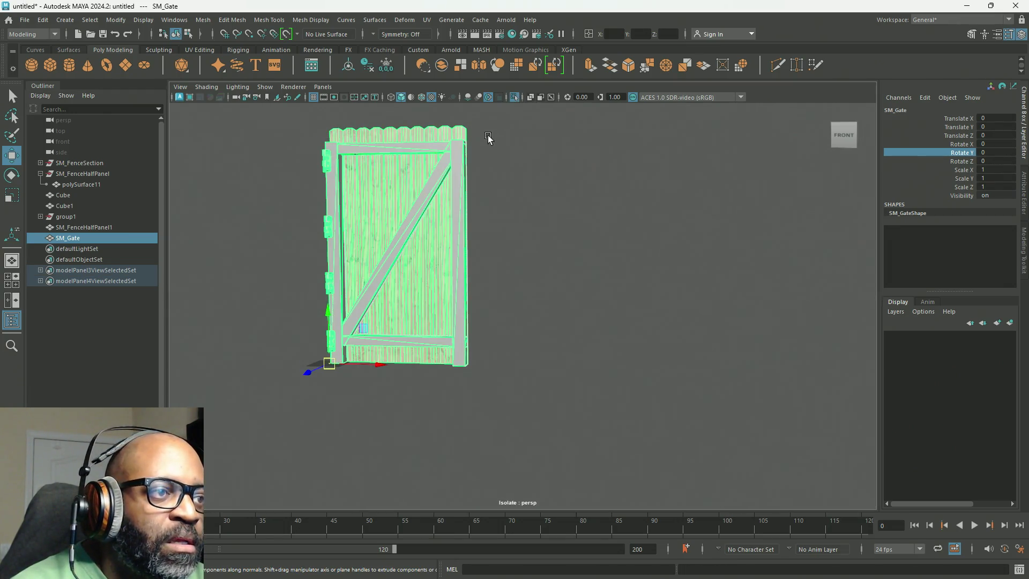
{"action": "middle_click_drag", "start_coordinate": [487, 142], "coordinate": [757, 223], "text": "alt"}
{"action": "mouse_move", "coordinate": [546, 225]}
{"action": "left_mouse_down", "text": "alt"}
{"action": "mouse_move", "coordinate": [544, 244]}
{"action": "mouse_move", "coordinate": [501, 168]}
{"action": "left_mouse_up", "text": "alt"}
{"action": "key", "text": "f"}
{"action": "right_click_drag", "start_coordinate": [500, 149], "coordinate": [499, 179]}
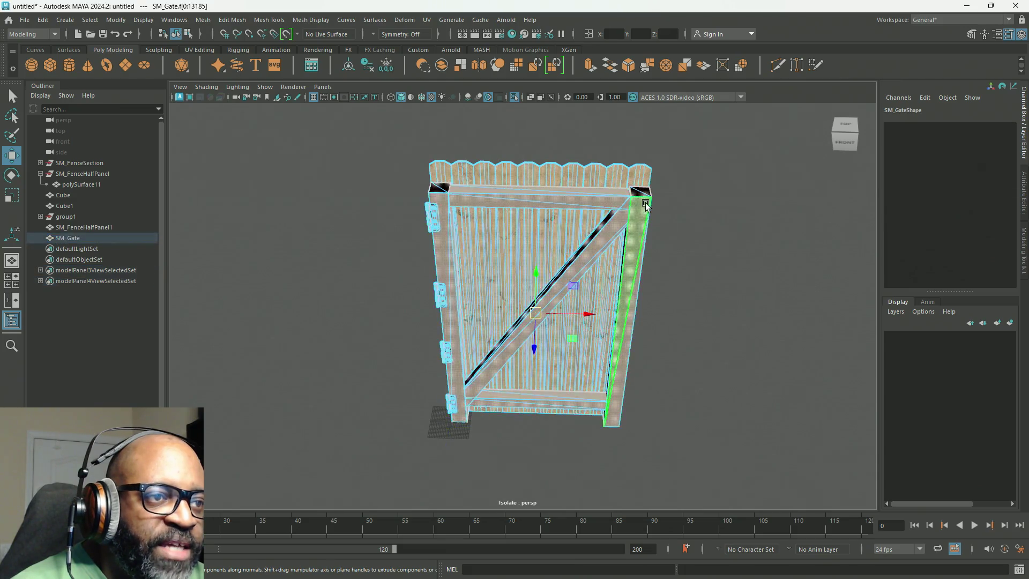
{"action": "scroll", "coordinate": [659, 175], "scroll_direction": "down", "scroll_amount": 3}
{"action": "left_click_drag", "start_coordinate": [660, 167], "coordinate": [386, 416]}
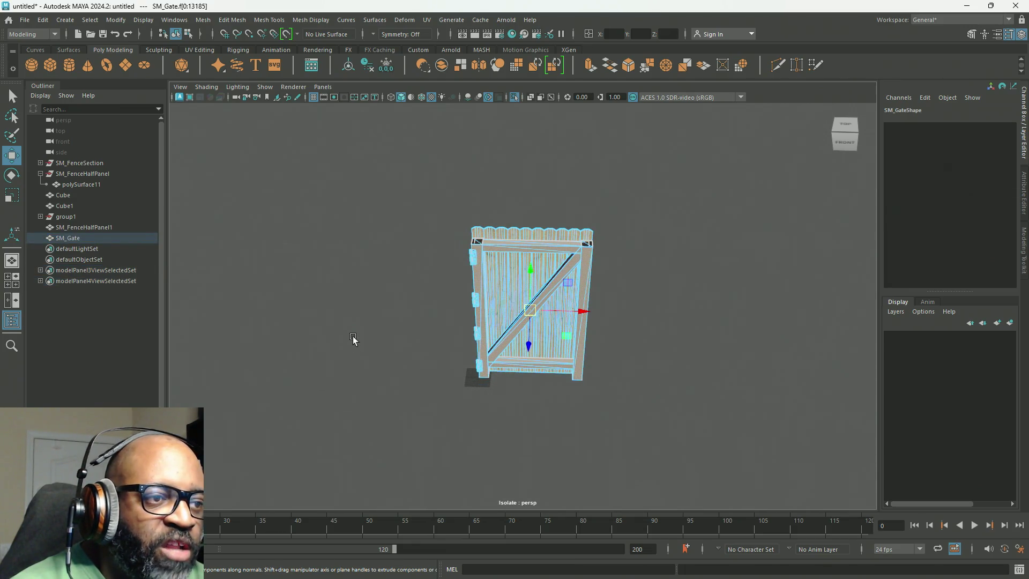
Check the fence master material in Hypershade, then return the gate to object mode
{"action": "left_click", "coordinate": [524, 35]}
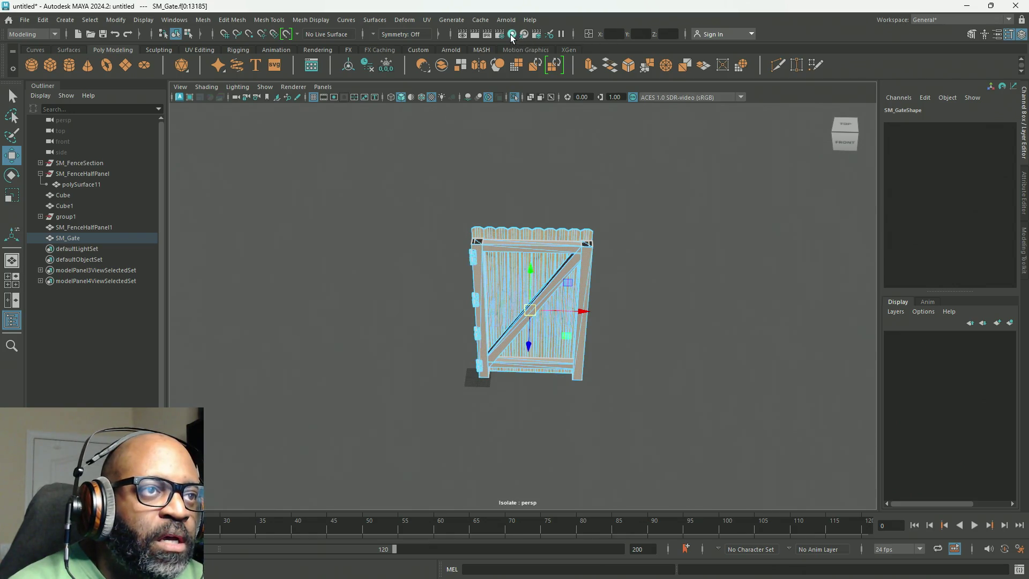
{"action": "right_click_drag", "start_coordinate": [95, 90], "coordinate": [64, 96]}
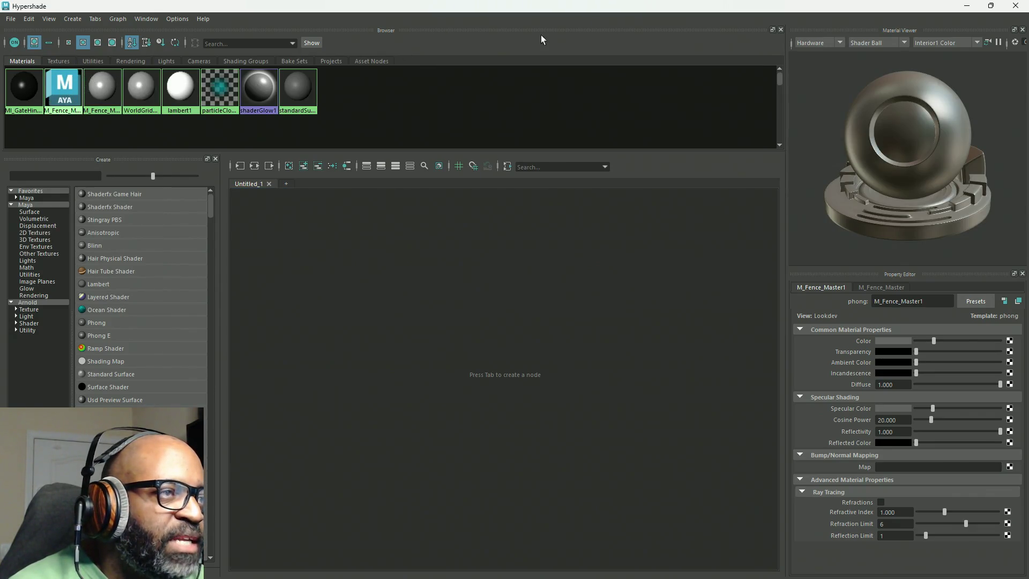
{"action": "left_click", "coordinate": [1014, 8]}
{"action": "mouse_move", "coordinate": [490, 219]}
{"action": "right_mouse_down"}
{"action": "mouse_move", "coordinate": [499, 197]}
{"action": "mouse_move", "coordinate": [521, 195]}
{"action": "right_mouse_up"}
{"action": "left_click", "coordinate": [523, 211]}
{"action": "scroll", "coordinate": [523, 211], "scroll_direction": "up", "scroll_amount": 5}
{"action": "mouse_move", "coordinate": [600, 256]}
{"action": "left_mouse_down", "text": "alt"}
{"action": "mouse_move", "coordinate": [601, 264]}
{"action": "mouse_move", "coordinate": [619, 256]}
{"action": "mouse_move", "coordinate": [598, 259]}
{"action": "mouse_move", "coordinate": [551, 169]}
{"action": "mouse_move", "coordinate": [501, 291]}
{"action": "mouse_move", "coordinate": [506, 278]}
{"action": "left_mouse_up", "text": "alt"}
Select all of the gate's UVs and copy them, adding polyCopyUV1
{"action": "left_click", "coordinate": [426, 20]}
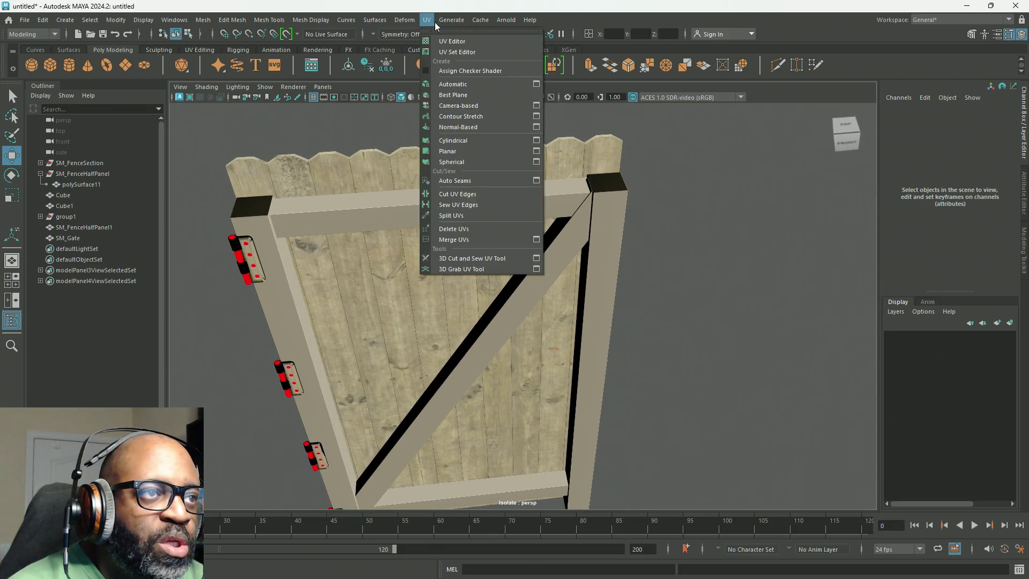
{"action": "left_click", "coordinate": [437, 41]}
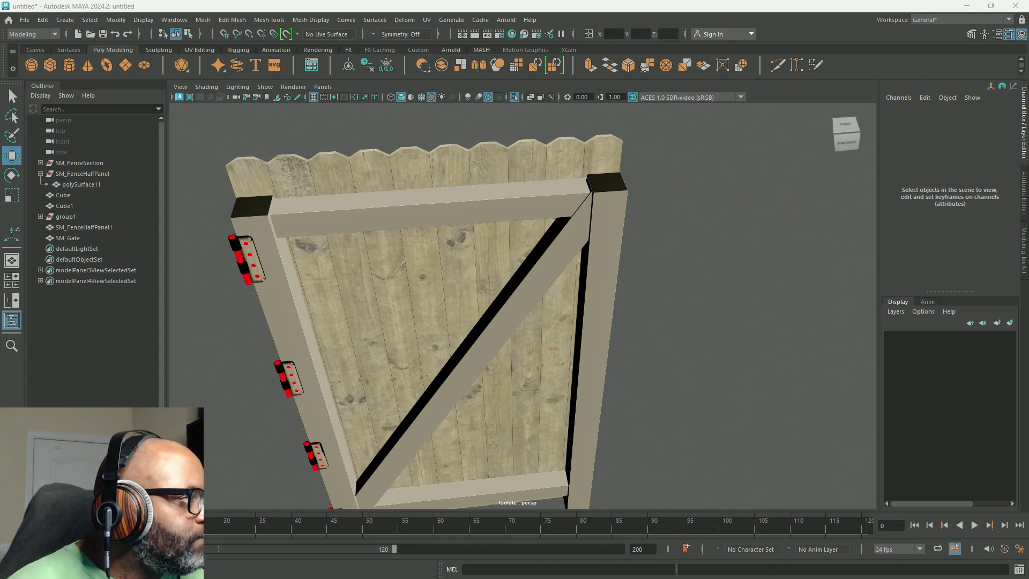
{"action": "left_click", "coordinate": [470, 216]}
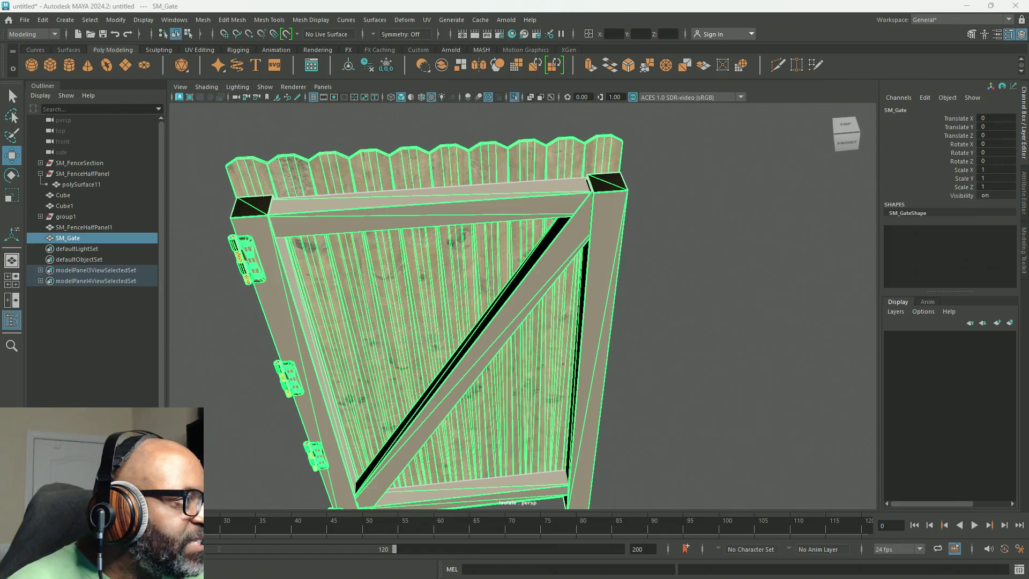
{"action": "scroll", "coordinate": [529, 244], "scroll_direction": "down", "scroll_amount": 5}
{"action": "scroll", "coordinate": [314, 168], "scroll_direction": "up", "scroll_amount": 3}
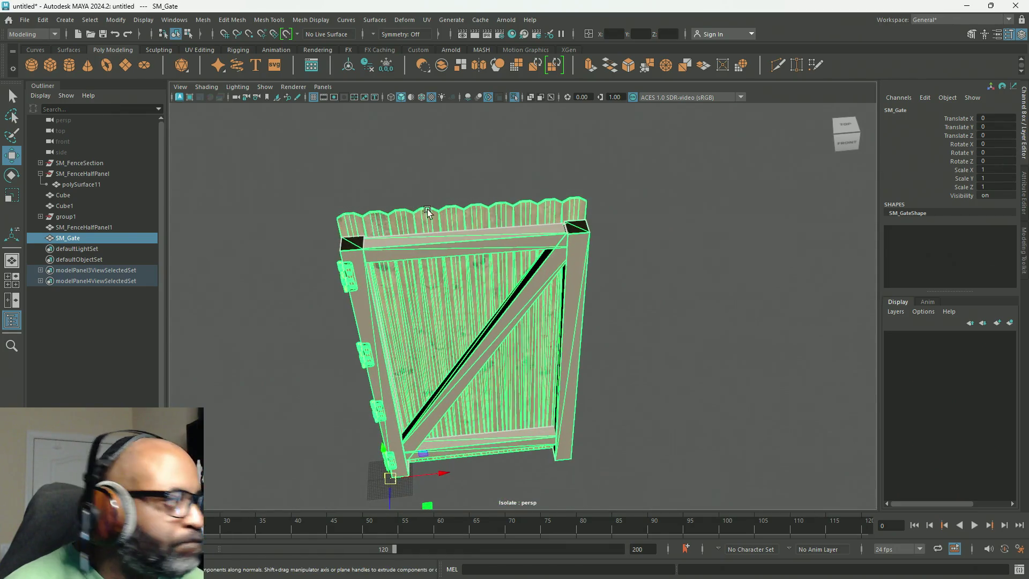
{"action": "left_click_drag", "start_coordinate": [469, 302], "coordinate": [466, 285], "text": "alt"}
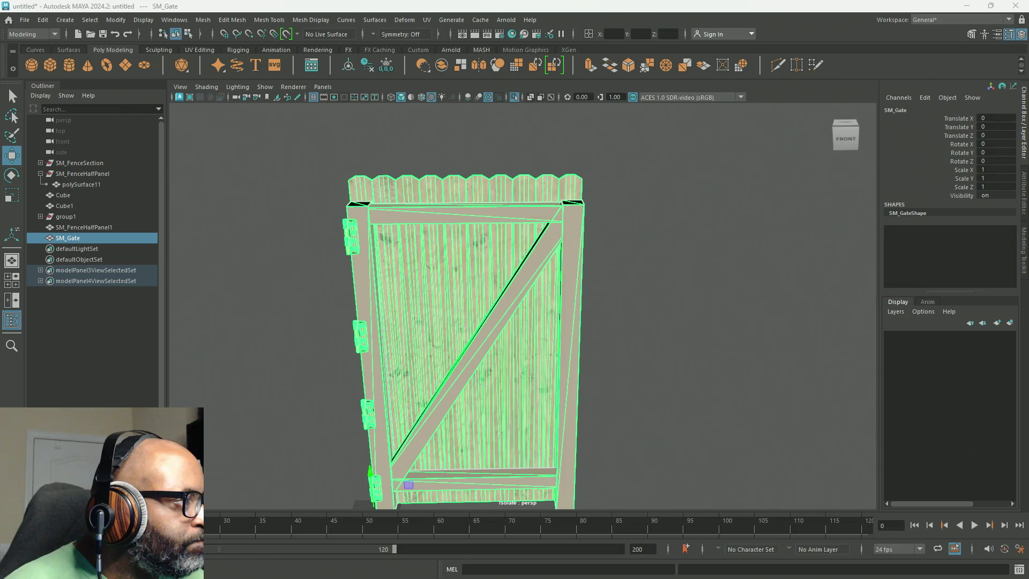
{"action": "key", "text": "ctrl+F12"}
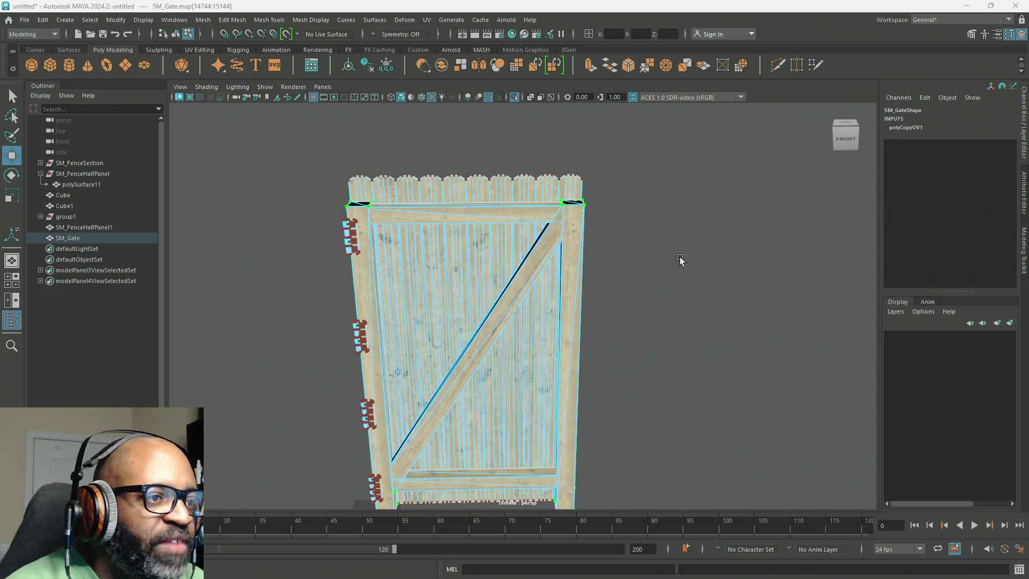
{"action": "scroll", "coordinate": [586, 195], "scroll_direction": "down", "scroll_amount": 3}
{"action": "right_click_drag", "start_coordinate": [584, 195], "coordinate": [619, 182]}
{"action": "scroll", "coordinate": [536, 223], "scroll_direction": "up", "scroll_amount": 5}
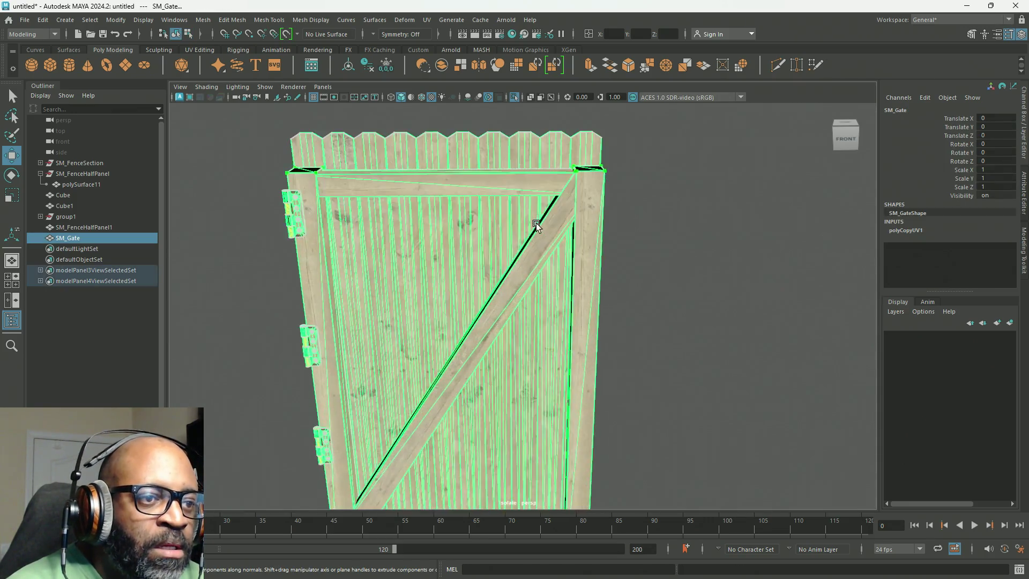
{"action": "left_click", "coordinate": [693, 243]}
Reselect the gate mesh and enter face mode, looking down on its left end
{"action": "scroll", "coordinate": [694, 243], "scroll_direction": "down", "scroll_amount": 3}
{"action": "middle_click_drag", "start_coordinate": [614, 233], "coordinate": [782, 214], "text": "alt"}
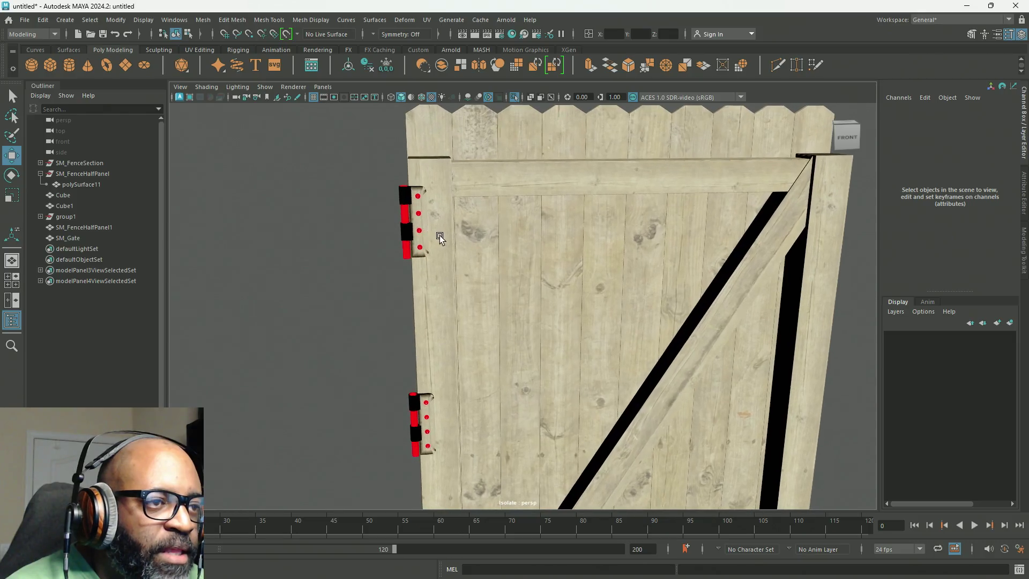
{"action": "key", "text": "q"}
{"action": "left_click", "coordinate": [417, 205]}
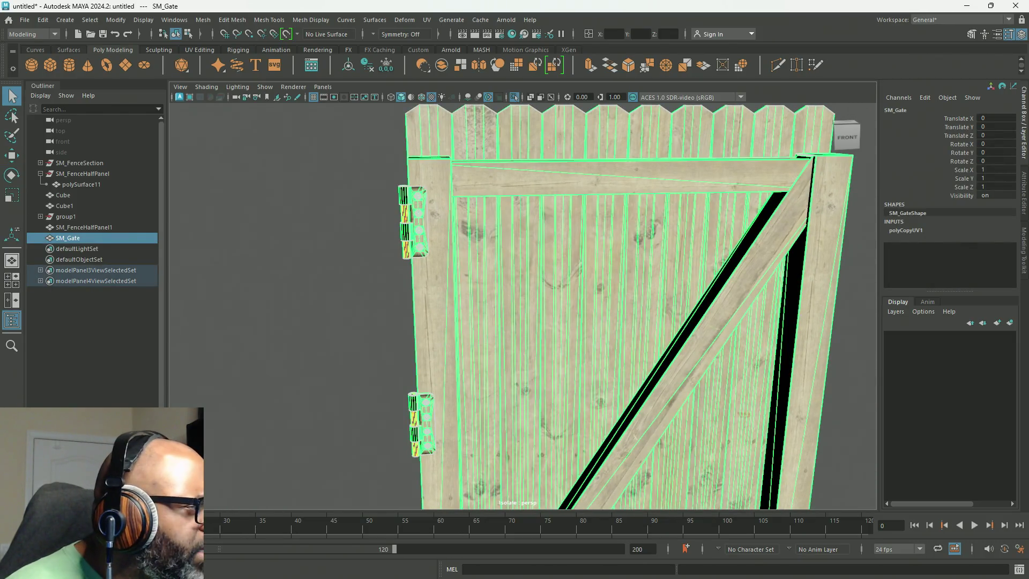
{"action": "left_click_drag", "start_coordinate": [439, 239], "coordinate": [507, 287], "text": "alt"}
{"action": "right_click_drag", "start_coordinate": [507, 286], "coordinate": [330, 184], "text": "alt"}
{"action": "left_click_drag", "start_coordinate": [330, 185], "coordinate": [387, 271], "text": "alt"}
{"action": "right_click_drag", "start_coordinate": [449, 217], "coordinate": [458, 248]}
{"action": "mouse_move", "coordinate": [458, 248]}
{"action": "left_mouse_down", "text": "alt"}
{"action": "mouse_move", "coordinate": [526, 368]}
{"action": "mouse_move", "coordinate": [525, 395]}
{"action": "mouse_move", "coordinate": [561, 348]}
{"action": "left_mouse_up", "text": "alt"}
{"action": "middle_click_drag", "start_coordinate": [562, 348], "coordinate": [641, 321], "text": "alt"}
{"action": "scroll", "coordinate": [611, 320], "scroll_direction": "up", "scroll_amount": 2}
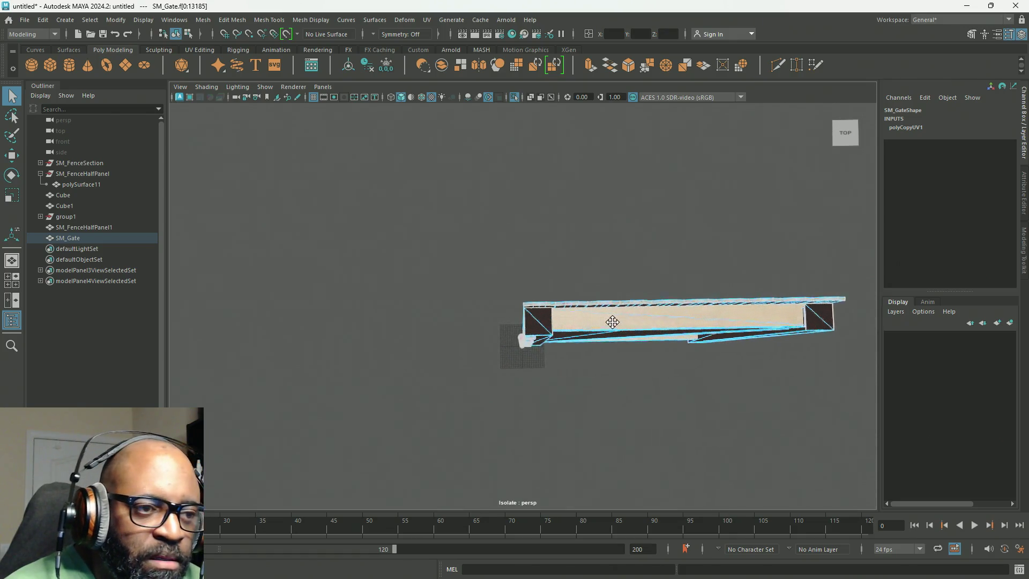
Select the corner, top rail, brace, bottom rail, left post and edge faces
{"action": "left_click_drag", "start_coordinate": [549, 351], "coordinate": [550, 350]}
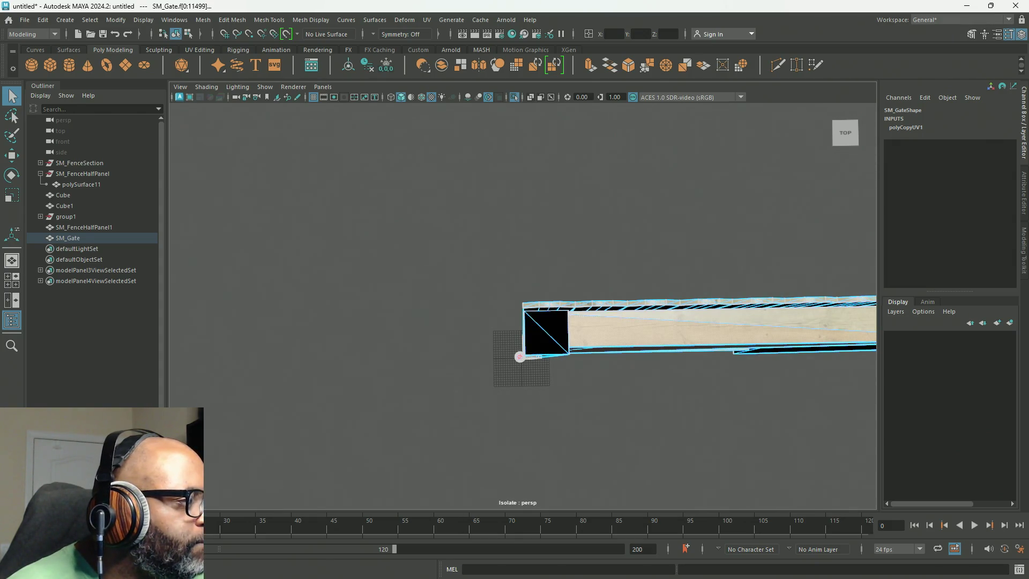
{"action": "mouse_move", "coordinate": [590, 436]}
{"action": "left_mouse_down", "text": "alt"}
{"action": "mouse_move", "coordinate": [635, 380]}
{"action": "mouse_move", "coordinate": [699, 395]}
{"action": "mouse_move", "coordinate": [603, 390]}
{"action": "left_mouse_up", "text": "alt"}
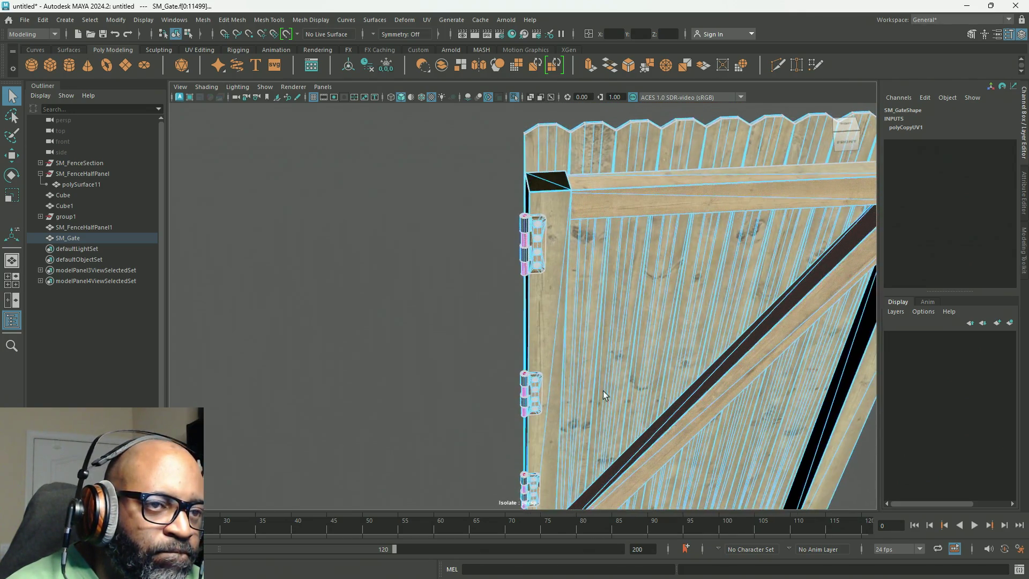
{"action": "left_click", "coordinate": [693, 202], "text": "ctrl"}
{"action": "left_click", "coordinate": [712, 405], "text": "ctrl"}
{"action": "mouse_move", "coordinate": [710, 408]}
{"action": "left_mouse_down", "text": "alt"}
{"action": "mouse_move", "coordinate": [634, 265]}
{"action": "mouse_move", "coordinate": [576, 368]}
{"action": "left_mouse_up", "text": "alt"}
{"action": "left_click", "coordinate": [573, 378], "text": "ctrl"}
{"action": "left_click", "coordinate": [510, 393], "text": "ctrl"}
{"action": "mouse_move", "coordinate": [443, 402]}
{"action": "left_mouse_down", "text": "alt"}
{"action": "mouse_move", "coordinate": [588, 395]}
{"action": "mouse_move", "coordinate": [620, 323]}
{"action": "left_mouse_up", "text": "alt"}
{"action": "left_click", "coordinate": [465, 352], "text": "ctrl"}
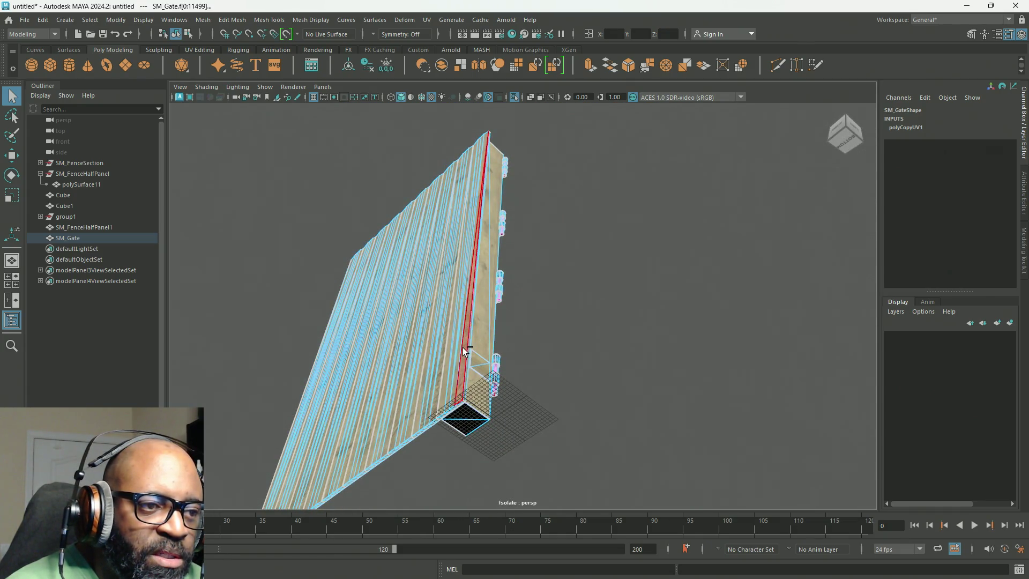
{"action": "mouse_move", "coordinate": [464, 351]}
{"action": "left_mouse_down", "text": "alt"}
{"action": "mouse_move", "coordinate": [558, 351]}
{"action": "mouse_move", "coordinate": [563, 407]}
{"action": "mouse_move", "coordinate": [481, 344]}
{"action": "mouse_move", "coordinate": [509, 303]}
{"action": "mouse_move", "coordinate": [538, 344]}
{"action": "mouse_move", "coordinate": [708, 356]}
{"action": "left_mouse_up", "text": "alt"}
Test the face selection with a small Move nudge, then view the gate from above
{"action": "key", "text": "w"}
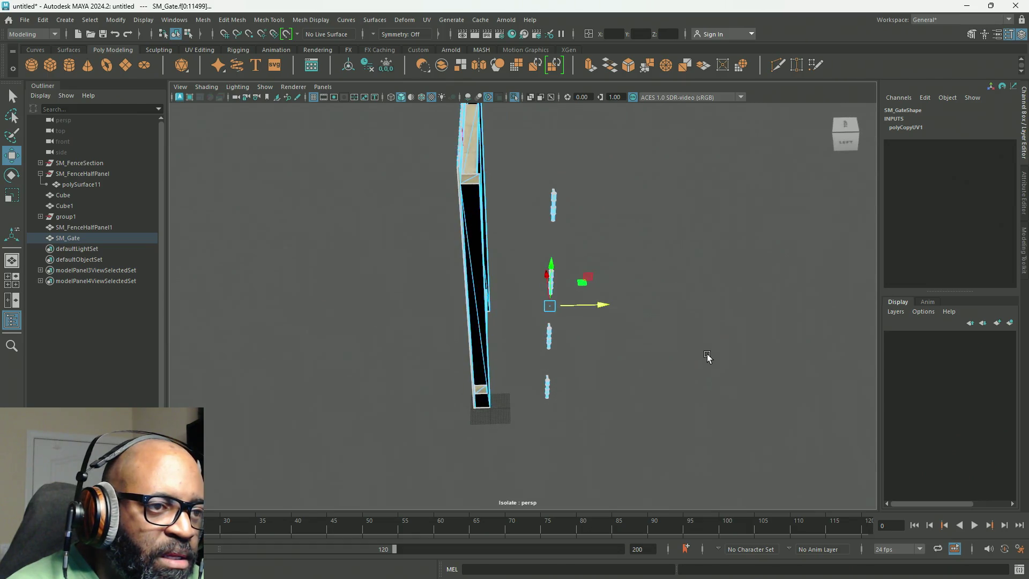
{"action": "left_click_drag", "start_coordinate": [556, 305], "coordinate": [562, 306]}
{"action": "mouse_move", "coordinate": [590, 369]}
{"action": "left_mouse_down", "text": "alt"}
{"action": "mouse_move", "coordinate": [533, 403]}
{"action": "mouse_move", "coordinate": [418, 338]}
{"action": "left_mouse_up", "text": "alt"}
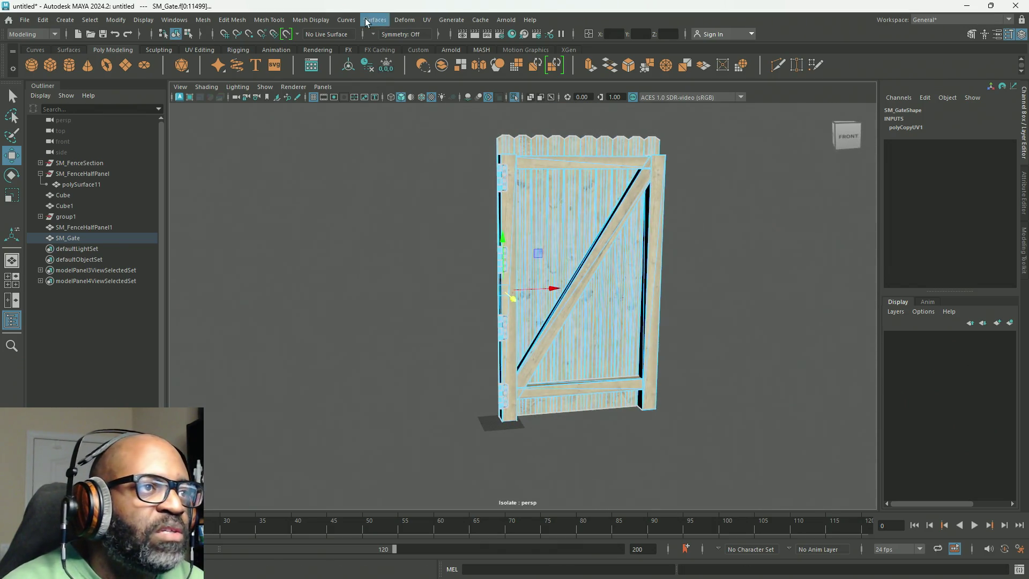
Apply red vertex colour R 1, G 0, B 0, alpha 1 to the selected faces
{"action": "left_click", "coordinate": [310, 21]}
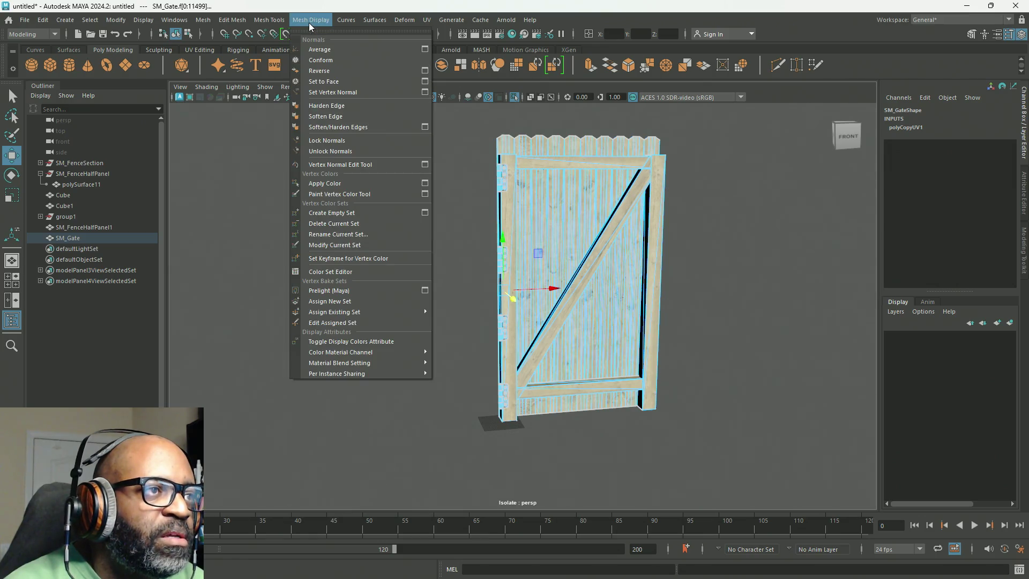
{"action": "left_click", "coordinate": [423, 183]}
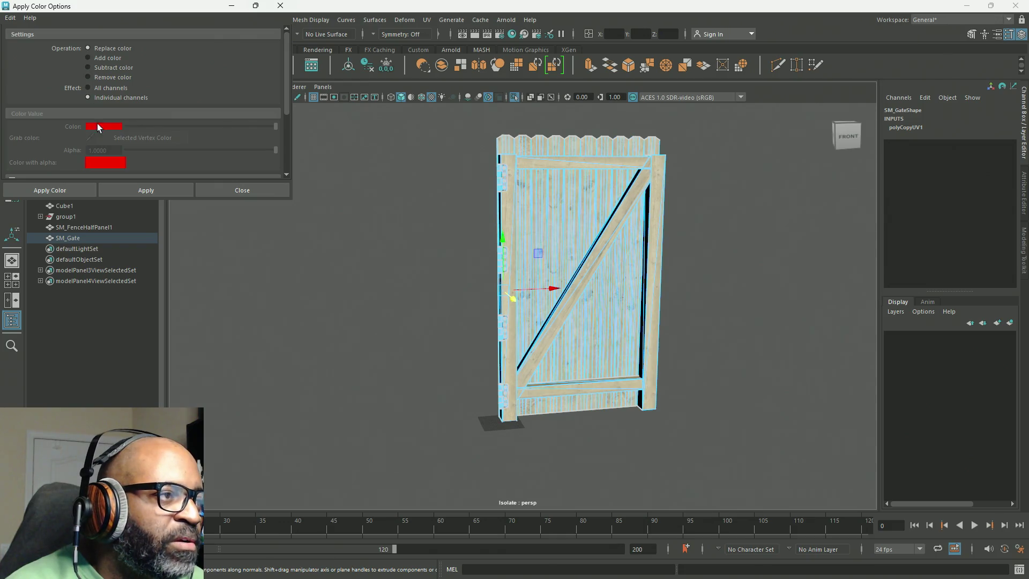
{"action": "scroll", "coordinate": [118, 139], "scroll_direction": "down", "scroll_amount": 2}
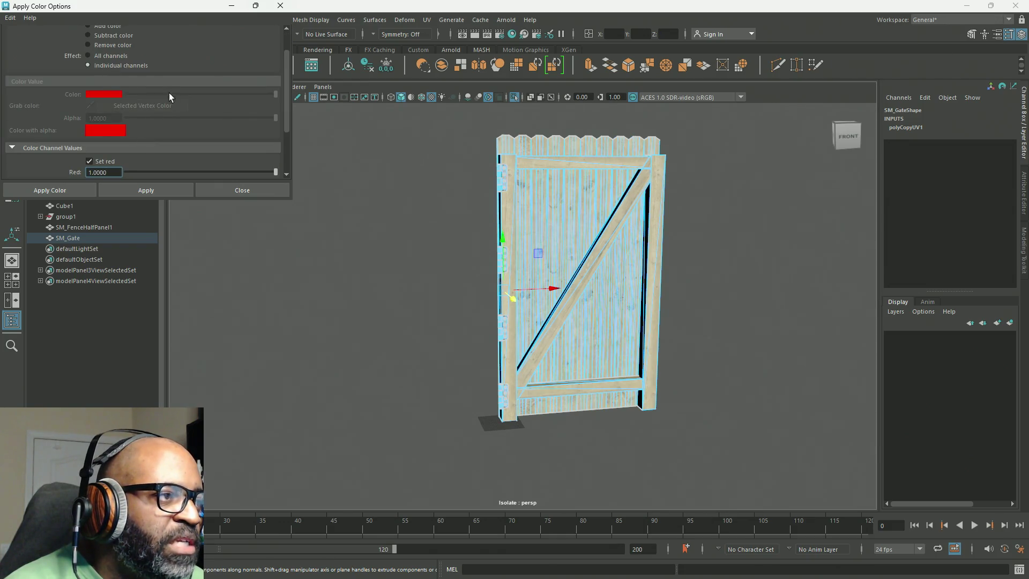
{"action": "scroll", "coordinate": [168, 92], "scroll_direction": "down", "scroll_amount": 4}
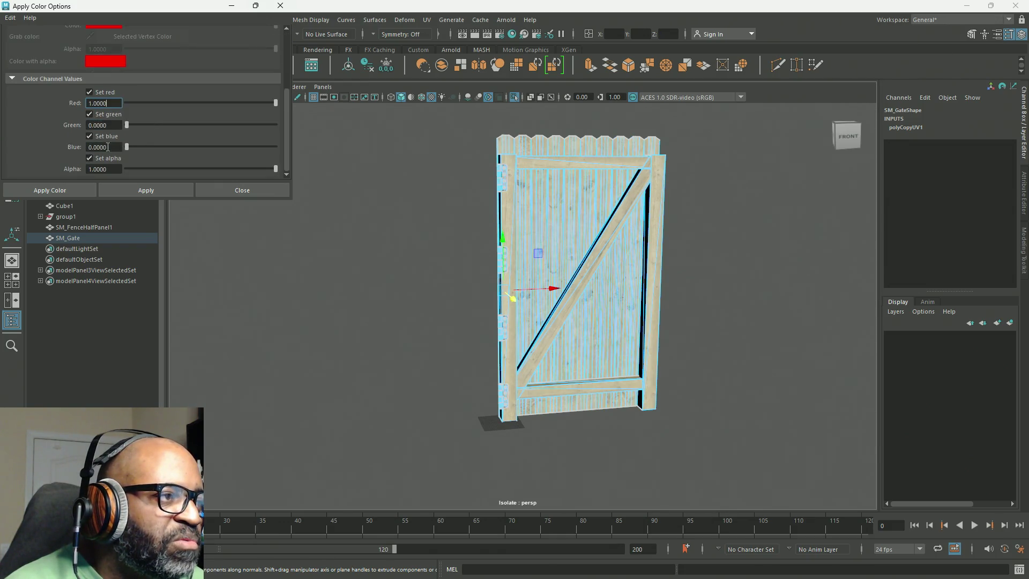
{"action": "left_click", "coordinate": [165, 190]}
{"action": "left_click", "coordinate": [264, 191]}
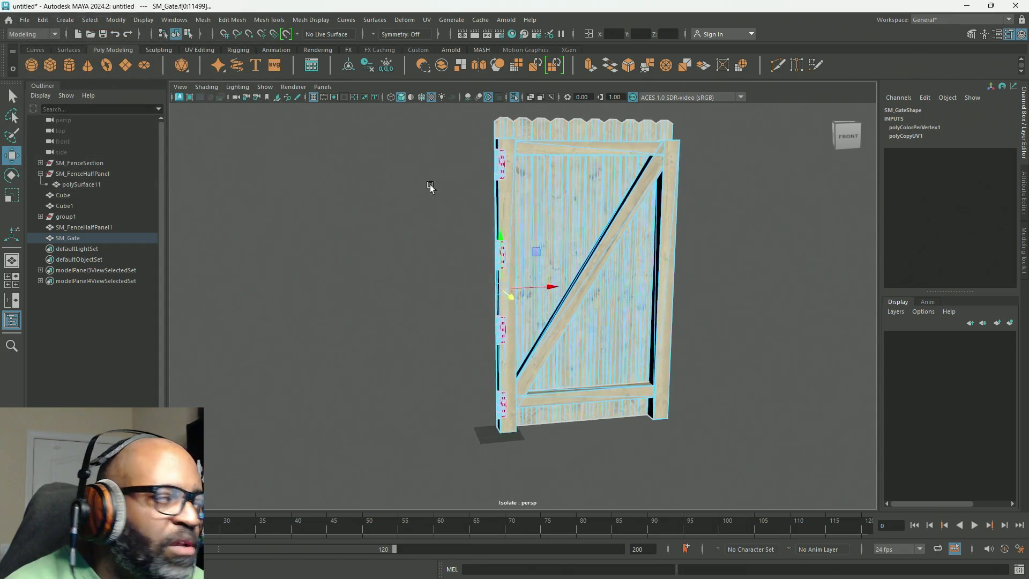
{"action": "scroll", "coordinate": [430, 186], "scroll_direction": "up", "scroll_amount": 6}
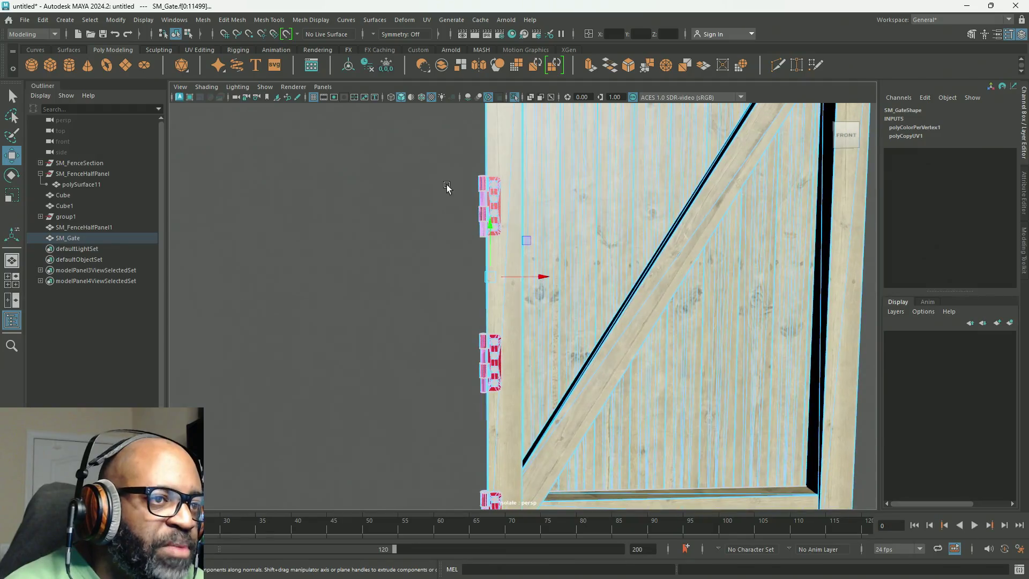
Return to object mode, inspect the four red hinges, and select SM_Gate from the front
{"action": "scroll", "coordinate": [446, 185], "scroll_direction": "down", "scroll_amount": 4}
{"action": "mouse_move", "coordinate": [346, 181]}
{"action": "right_mouse_down"}
{"action": "mouse_move", "coordinate": [382, 171]}
{"action": "mouse_move", "coordinate": [426, 263]}
{"action": "mouse_move", "coordinate": [597, 306]}
{"action": "mouse_move", "coordinate": [464, 345]}
{"action": "right_mouse_up"}
{"action": "mouse_move", "coordinate": [464, 345]}
{"action": "left_mouse_down", "text": "alt"}
{"action": "mouse_move", "coordinate": [315, 320]}
{"action": "mouse_move", "coordinate": [503, 345]}
{"action": "mouse_move", "coordinate": [519, 319]}
{"action": "mouse_move", "coordinate": [504, 322]}
{"action": "left_mouse_up", "text": "alt"}
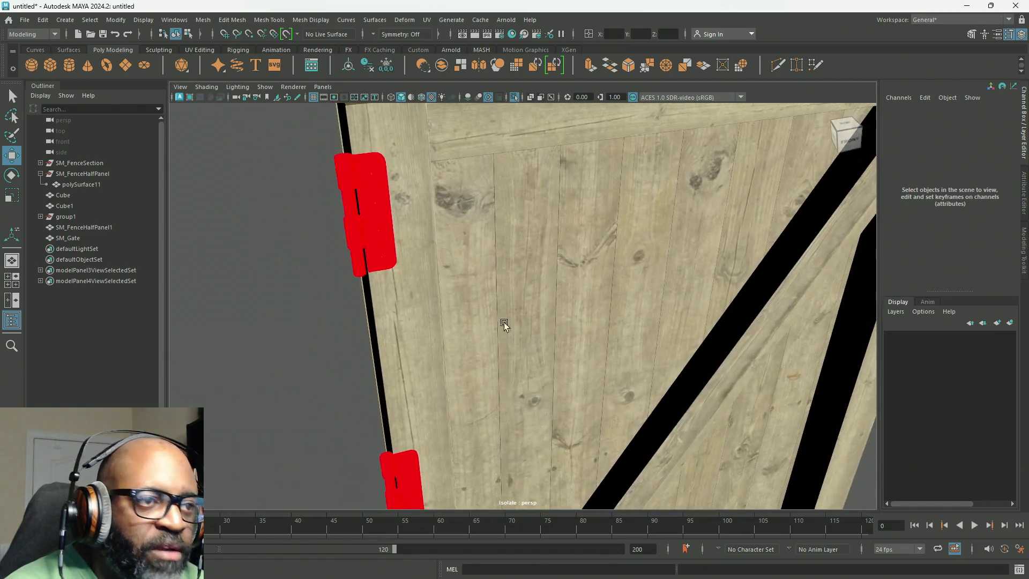
{"action": "right_click_drag", "start_coordinate": [503, 323], "coordinate": [419, 229], "text": "alt"}
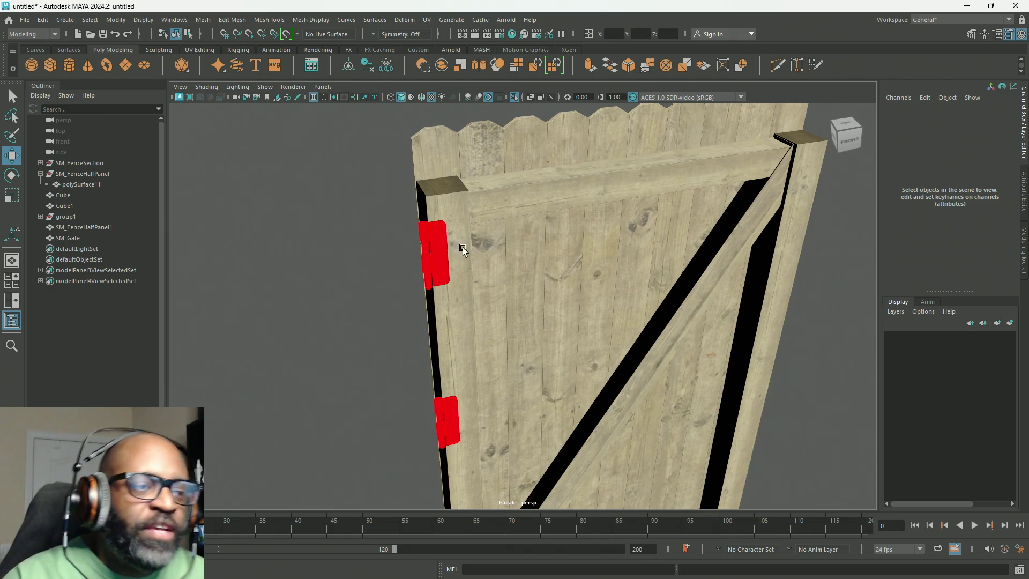
{"action": "scroll", "coordinate": [478, 260], "scroll_direction": "down", "scroll_amount": 5}
{"action": "mouse_move", "coordinate": [479, 259]}
{"action": "left_mouse_down", "text": "alt"}
{"action": "mouse_move", "coordinate": [514, 324]}
{"action": "mouse_move", "coordinate": [503, 319]}
{"action": "mouse_move", "coordinate": [537, 280]}
{"action": "left_mouse_up", "text": "alt"}
{"action": "scroll", "coordinate": [538, 280], "scroll_direction": "up", "scroll_amount": 1}
{"action": "left_click", "coordinate": [89, 236]}
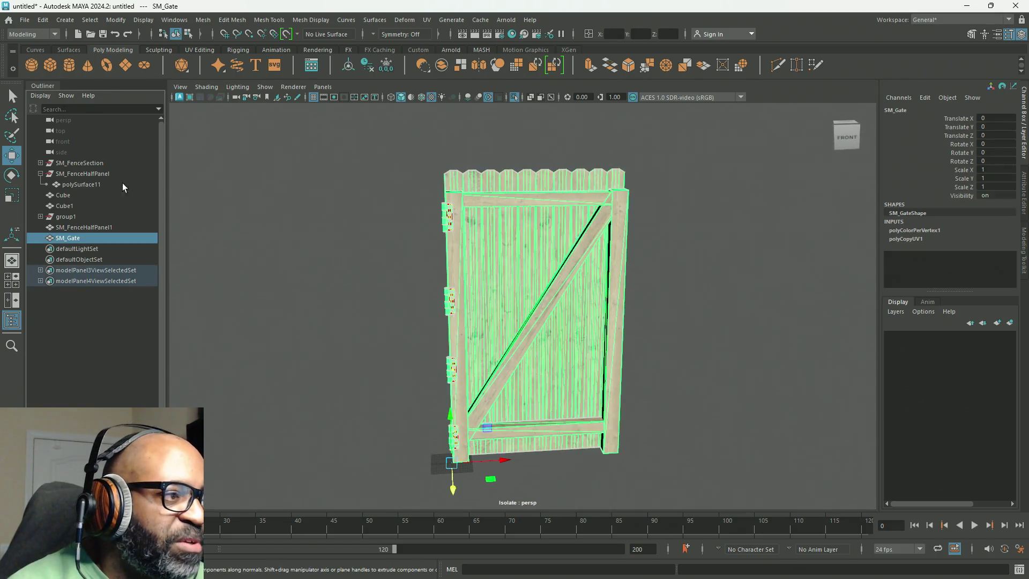
Delete all construction history on the SM_Gate mesh
{"action": "left_click", "coordinate": [43, 20]}
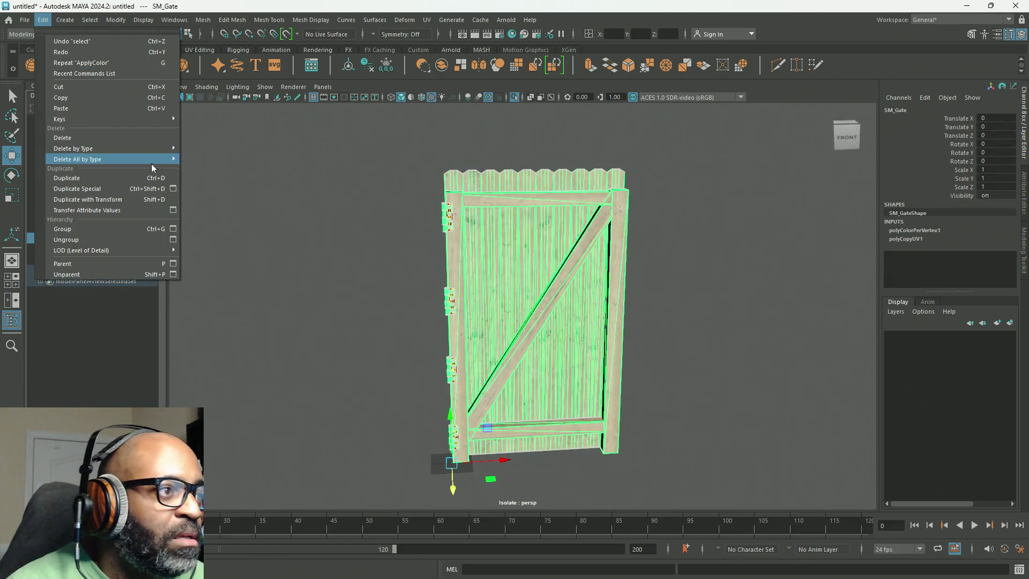
{"action": "mouse_move", "coordinate": [153, 159]}
{"action": "left_click", "coordinate": [217, 162]}
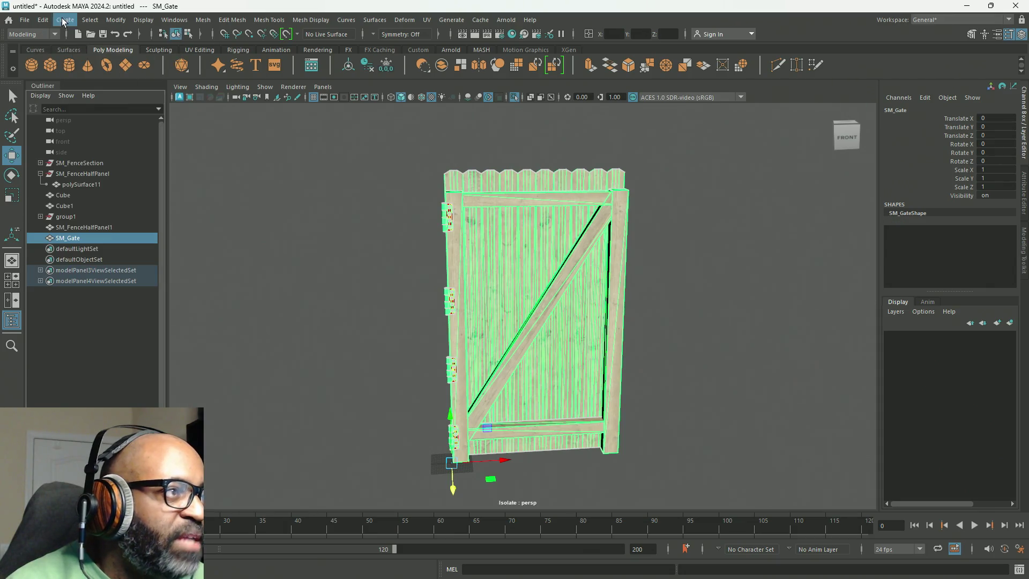
Export the selected gate as SM_Gate.fbx into the Backyard_Props folder
{"action": "left_click", "coordinate": [24, 21]}
{"action": "left_click", "coordinate": [78, 163]}
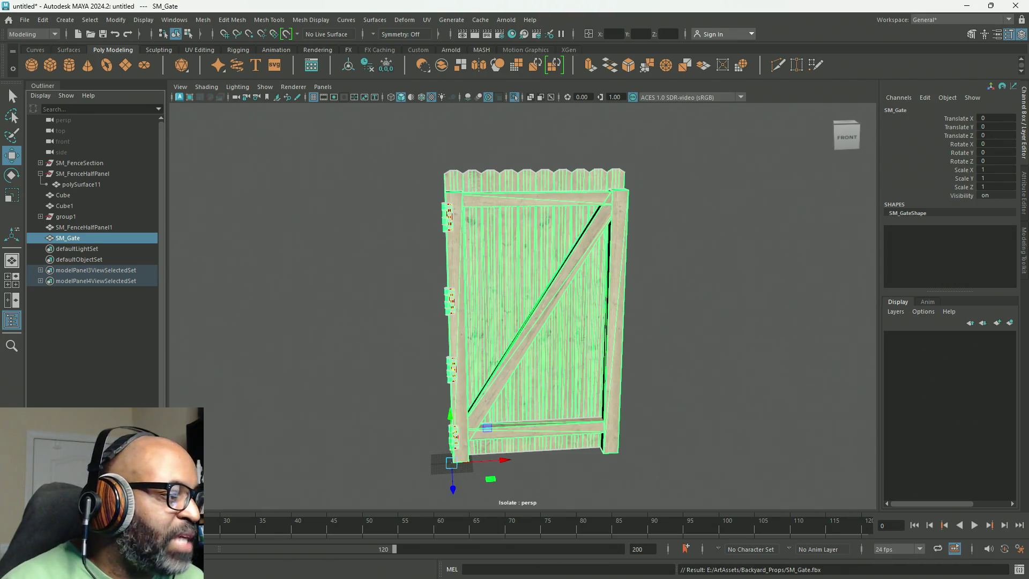
{"action": "key", "text": "alt+Tab"}
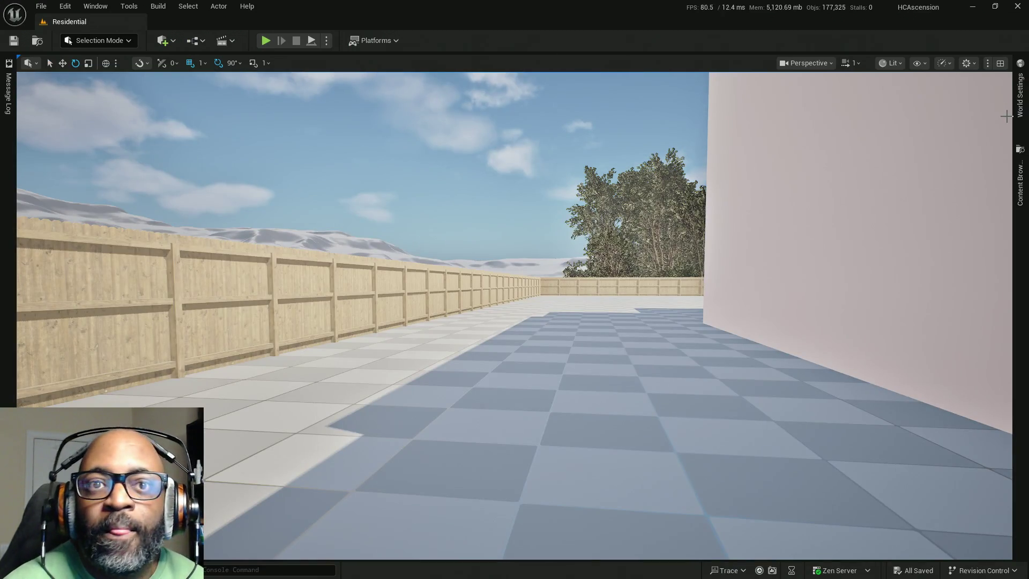
Import SM_Gate.fbx into the Static meshes folder, reviewing the import settings
{"action": "left_click", "coordinate": [1020, 183]}
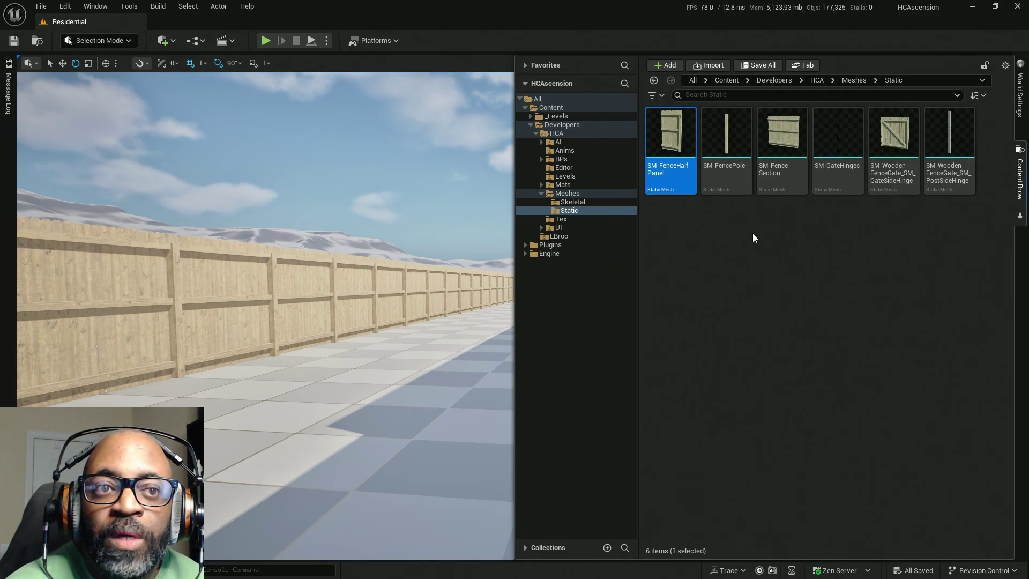
{"action": "right_click", "coordinate": [752, 237]}
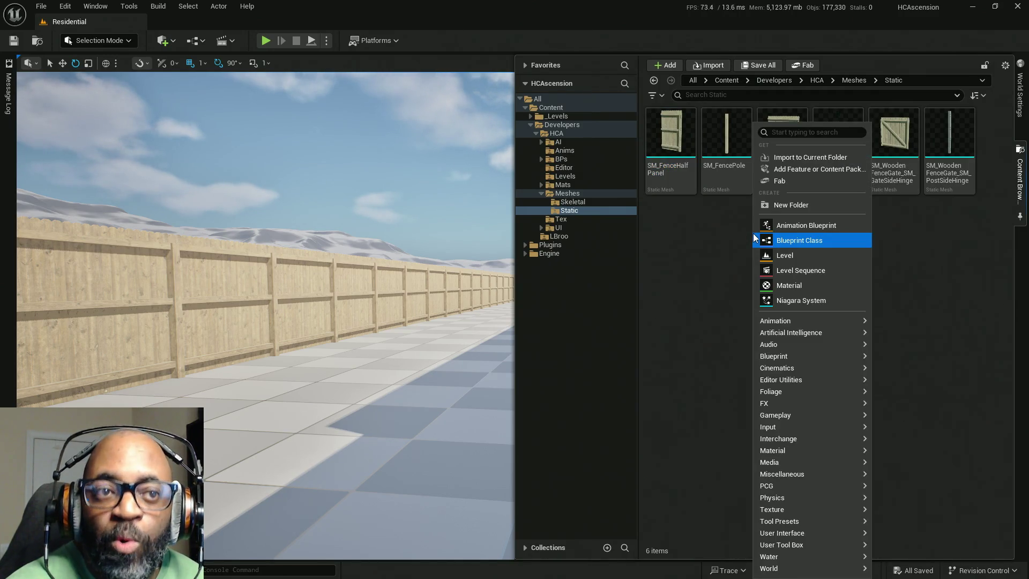
{"action": "left_click", "coordinate": [782, 159]}
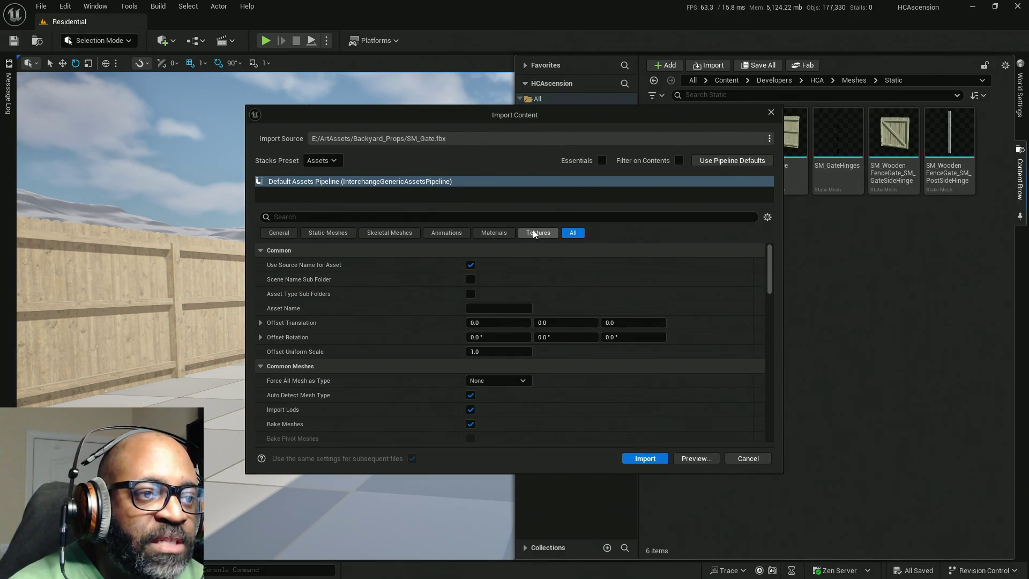
{"action": "left_click", "coordinate": [534, 233]}
{"action": "left_click", "coordinate": [573, 232]}
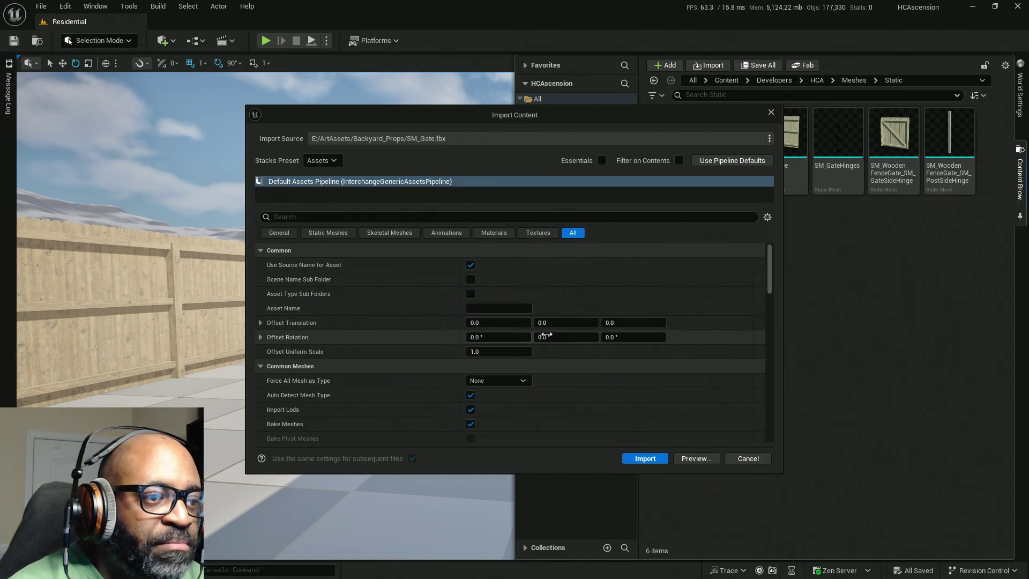
{"action": "left_click", "coordinate": [644, 459]}
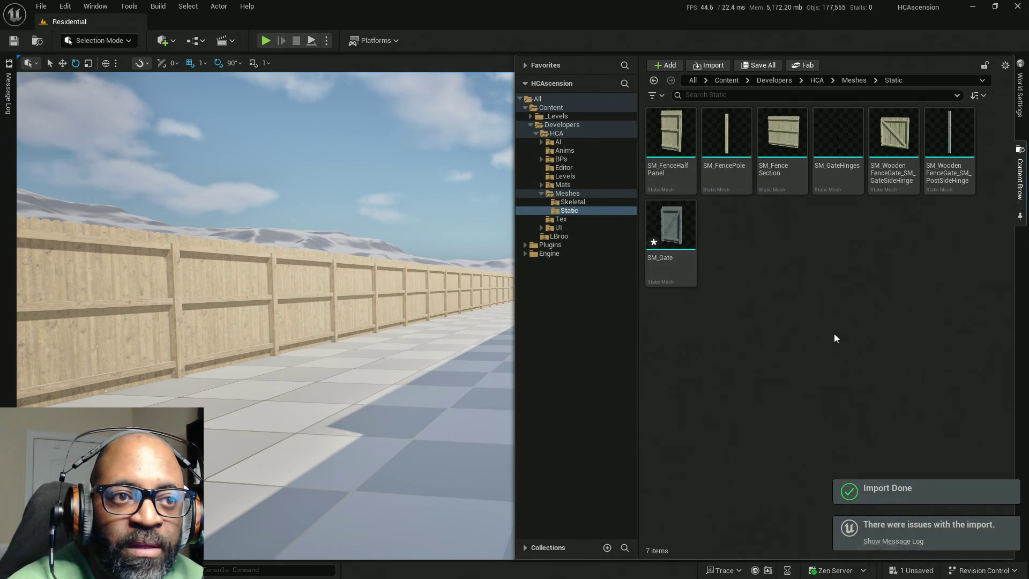
Select the newly imported SM_Gate static mesh and save it
{"action": "left_click", "coordinate": [664, 223]}
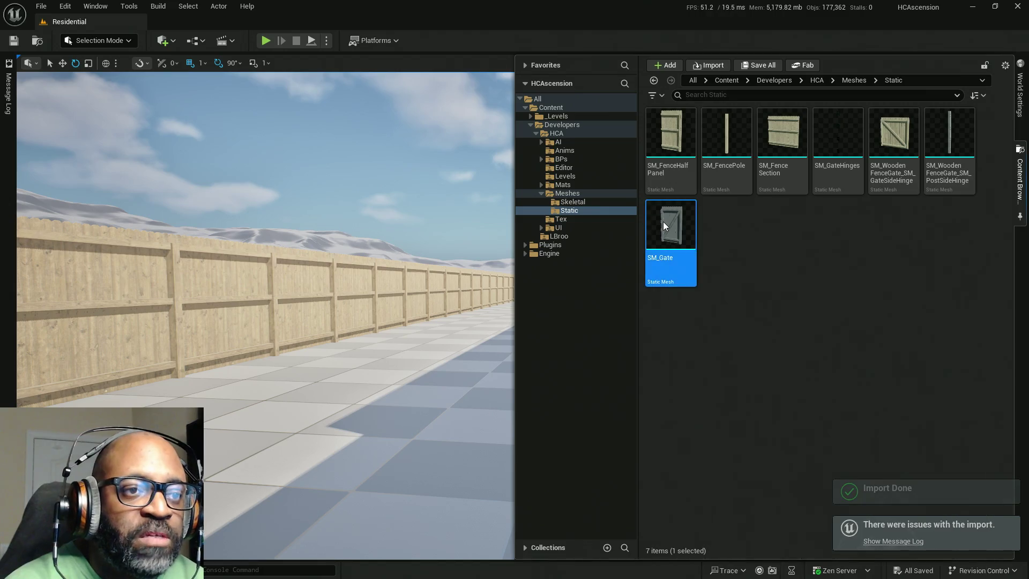
{"action": "key", "text": "ctrl+s"}
{"action": "key", "text": "ctrl+space"}
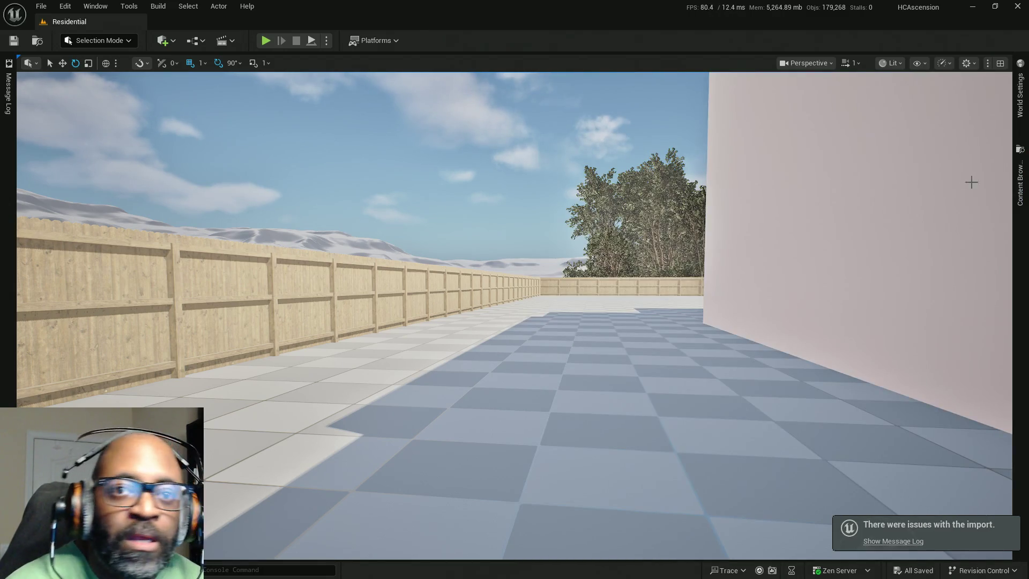
Assign MI_Fence_Master from the Mats folder to SM_Gate's Element 0 slot
{"action": "left_click", "coordinate": [1019, 183]}
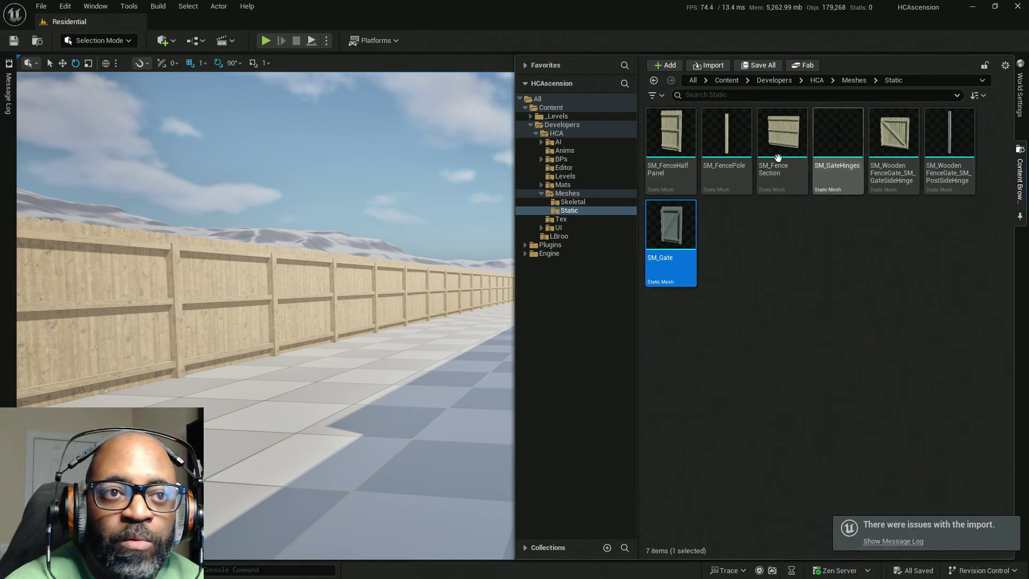
{"action": "left_click", "coordinate": [570, 185]}
{"action": "left_click", "coordinate": [835, 174]}
{"action": "key", "text": "alt+Tab"}
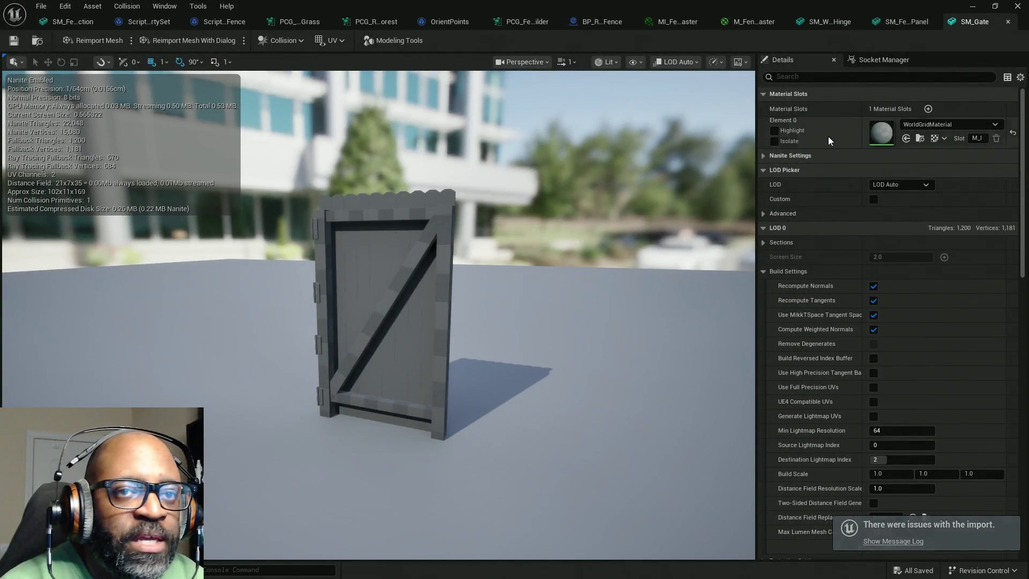
{"action": "left_click", "coordinate": [905, 138]}
Inspect the gate's new material, review the fence master graph, and expand Nanite settings
{"action": "left_click_drag", "start_coordinate": [264, 278], "coordinate": [300, 279]}
{"action": "mouse_move", "coordinate": [260, 225]}
{"action": "left_mouse_down"}
{"action": "mouse_move", "coordinate": [261, 190]}
{"action": "mouse_move", "coordinate": [260, 210]}
{"action": "left_mouse_up"}
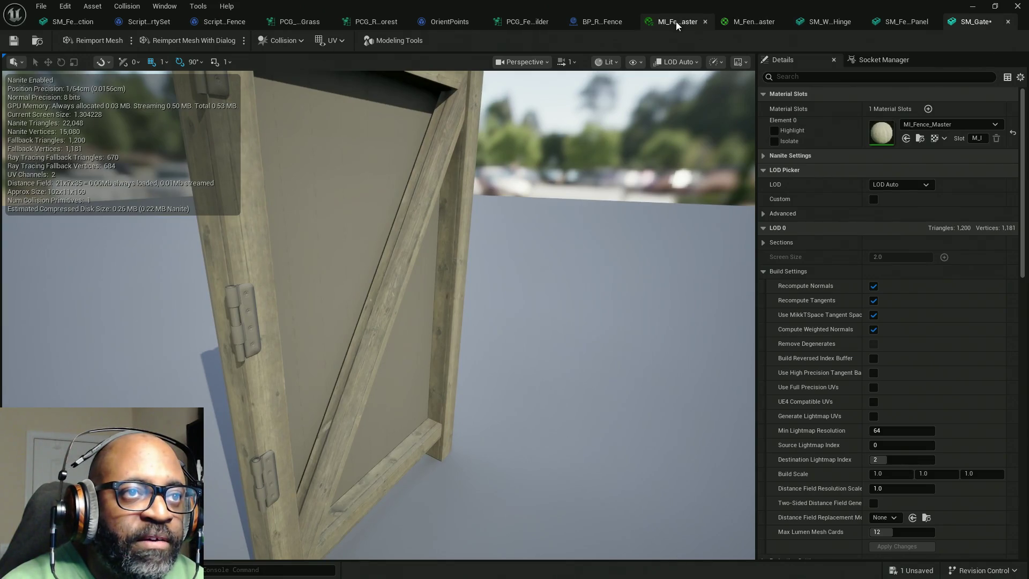
{"action": "left_click", "coordinate": [753, 21]}
{"action": "scroll", "coordinate": [365, 194], "scroll_direction": "down", "scroll_amount": 8}
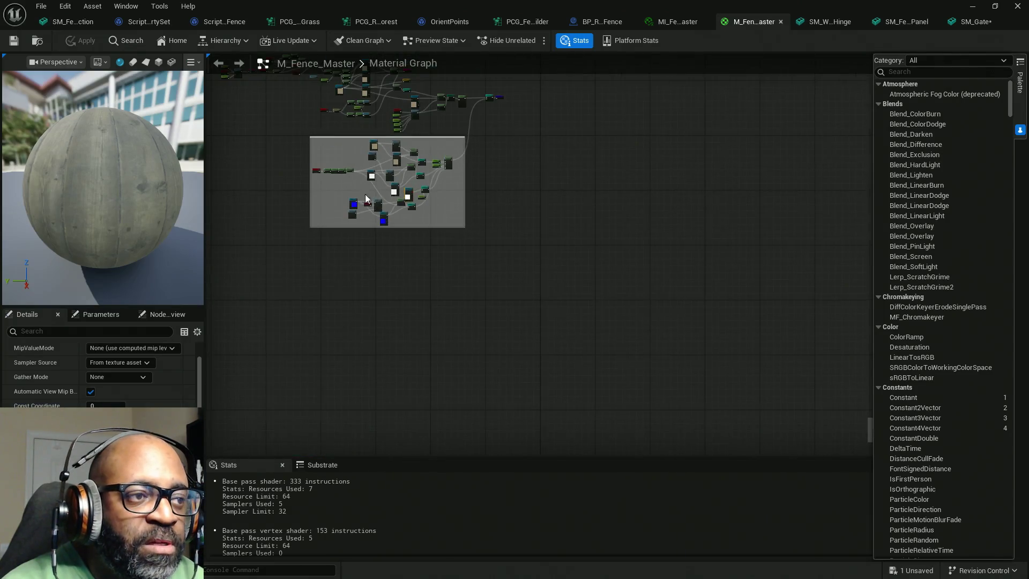
{"action": "scroll", "coordinate": [386, 133], "scroll_direction": "up", "scroll_amount": 3}
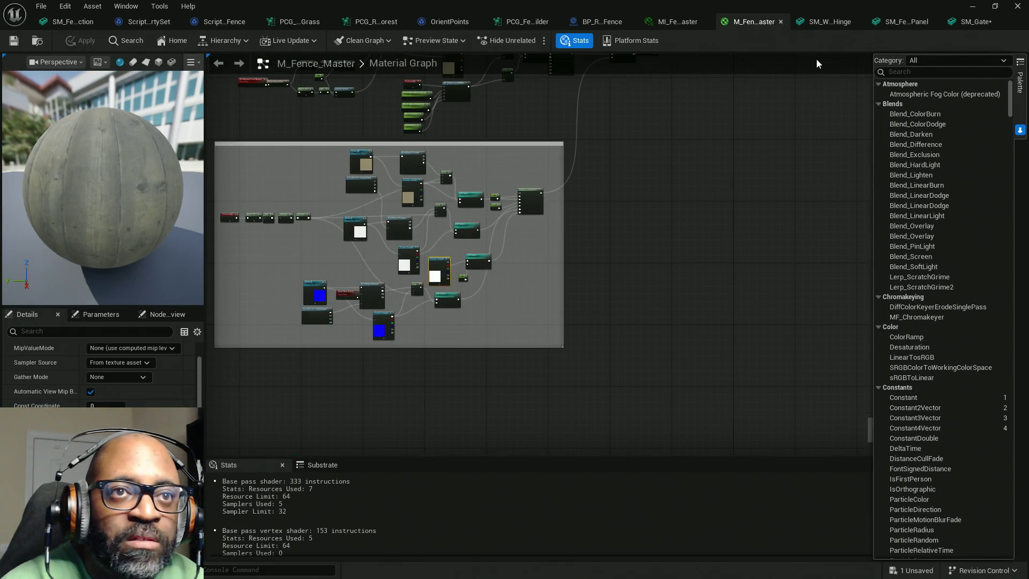
{"action": "left_click", "coordinate": [975, 22]}
{"action": "left_click_drag", "start_coordinate": [468, 297], "coordinate": [335, 296]}
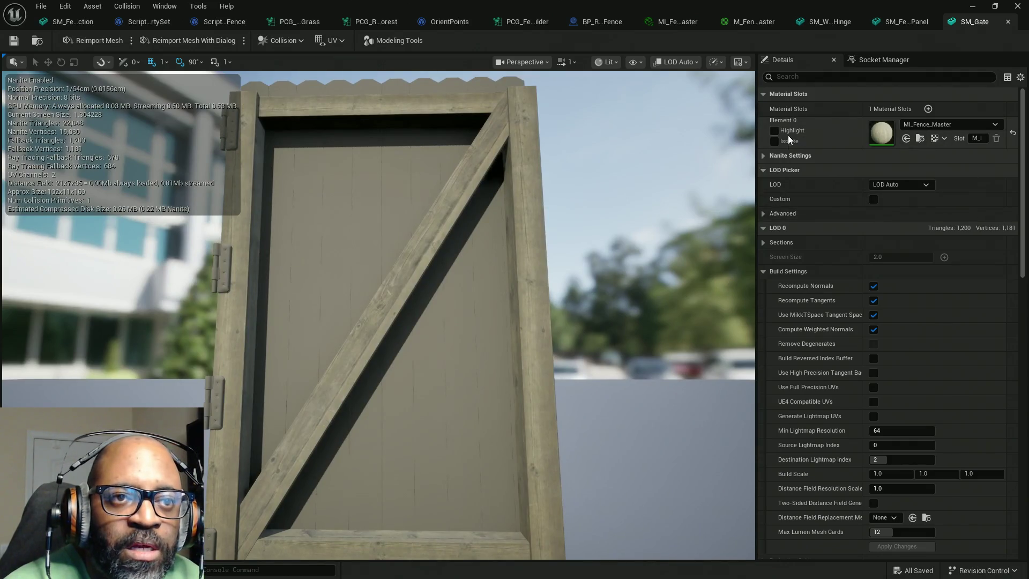
{"action": "left_click", "coordinate": [765, 156]}
Disable Nanite support on SM_Gate and save the mesh
{"action": "left_click", "coordinate": [873, 170]}
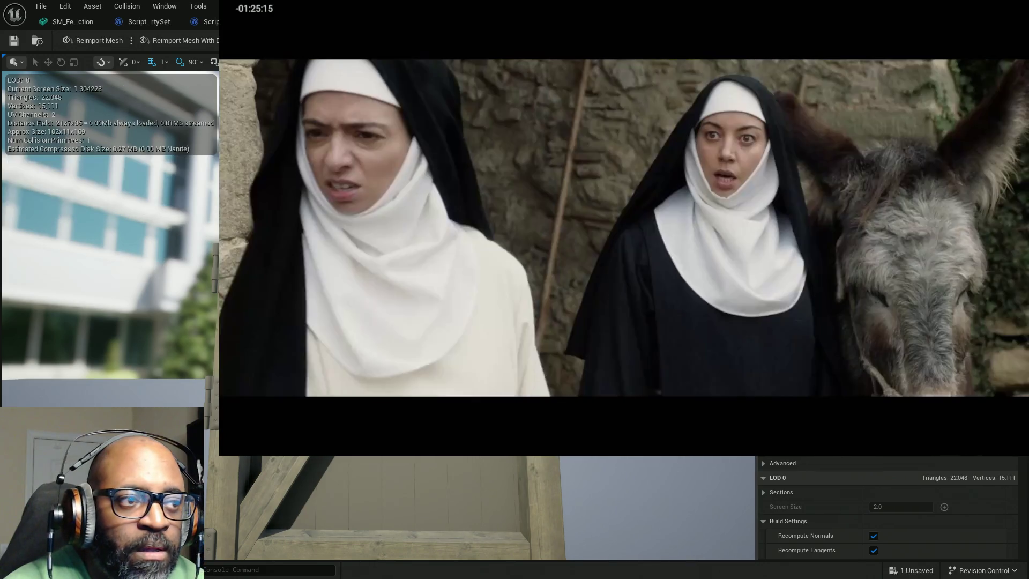
{"action": "key", "text": "ctrl+s"}
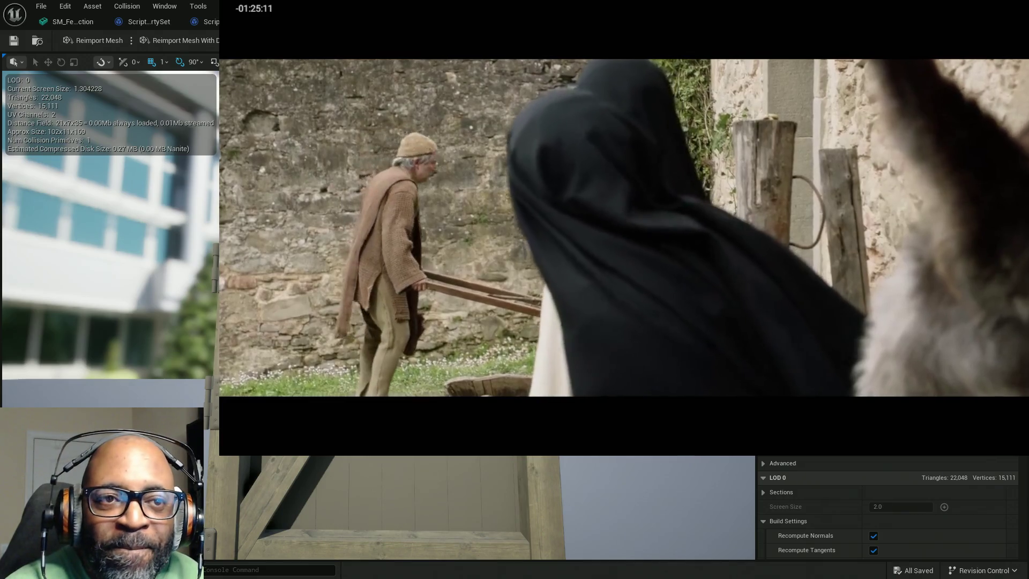
{"action": "scroll", "coordinate": [886, 509], "scroll_direction": "down", "scroll_amount": 5}
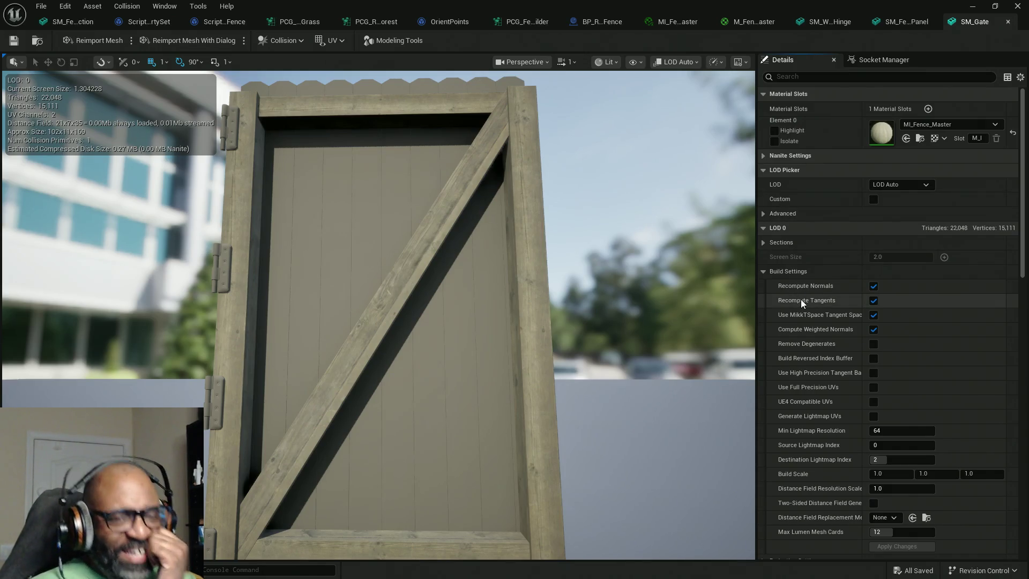
Compare the UV channel 0 and 1 overlays on the gate, ending on channel 1
{"action": "left_click", "coordinate": [332, 42]}
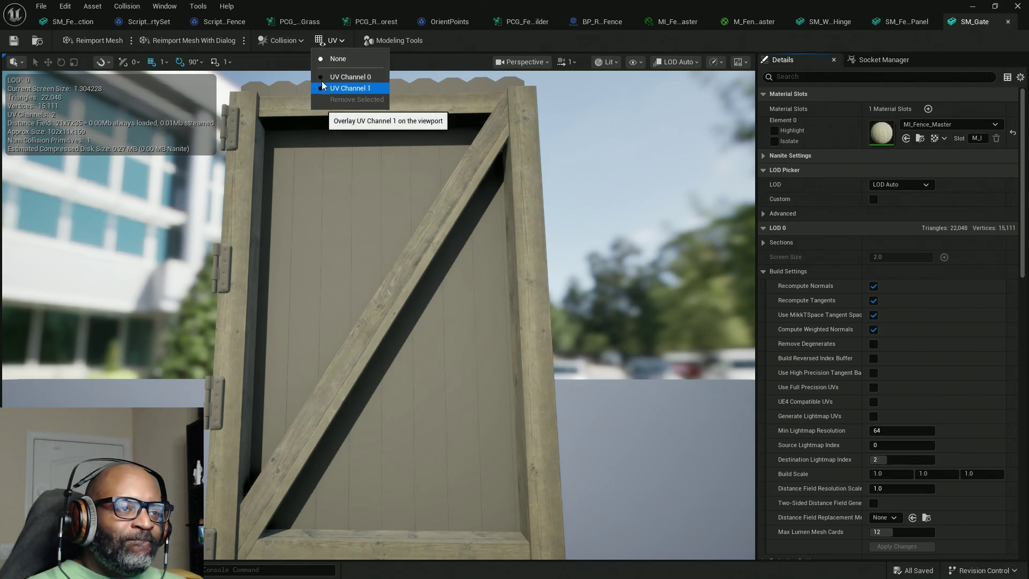
{"action": "left_click", "coordinate": [323, 87]}
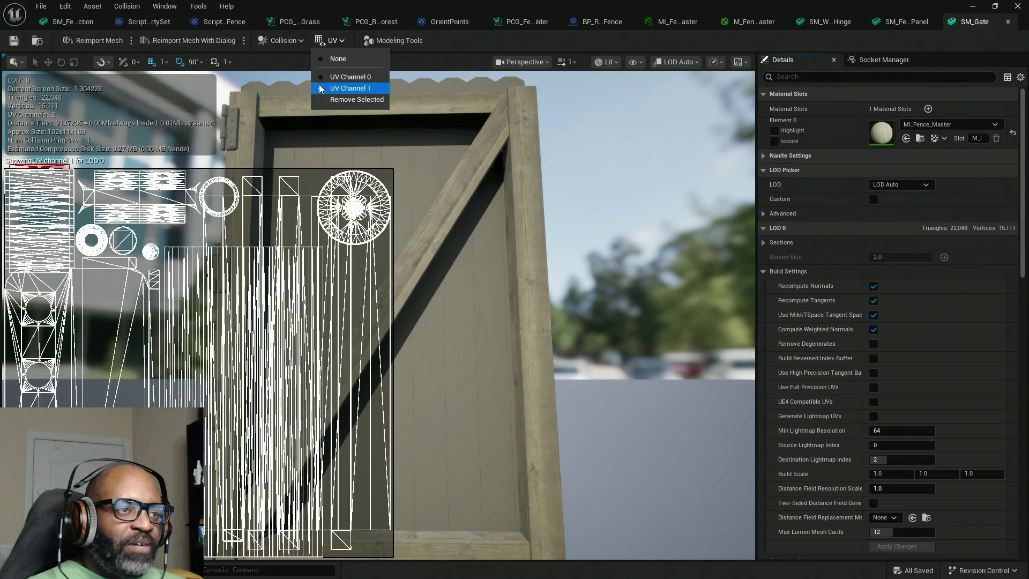
{"action": "left_click", "coordinate": [321, 78]}
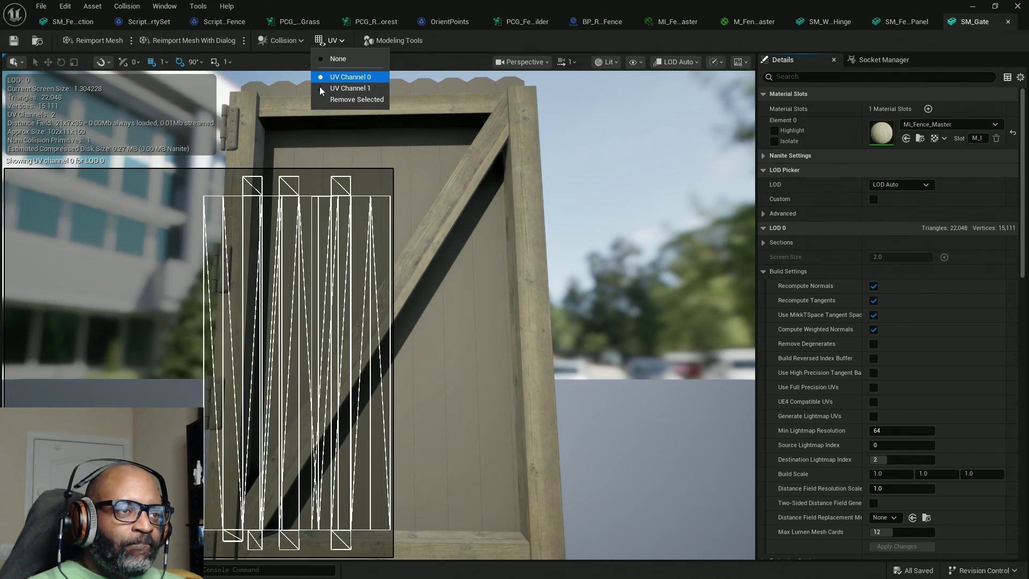
{"action": "left_click", "coordinate": [320, 90]}
{"action": "left_click", "coordinate": [321, 90]}
{"action": "left_click", "coordinate": [323, 90]}
{"action": "left_click", "coordinate": [323, 90]}
{"action": "left_click", "coordinate": [323, 90]}
{"action": "left_click", "coordinate": [323, 90]}
{"action": "left_click", "coordinate": [324, 90]}
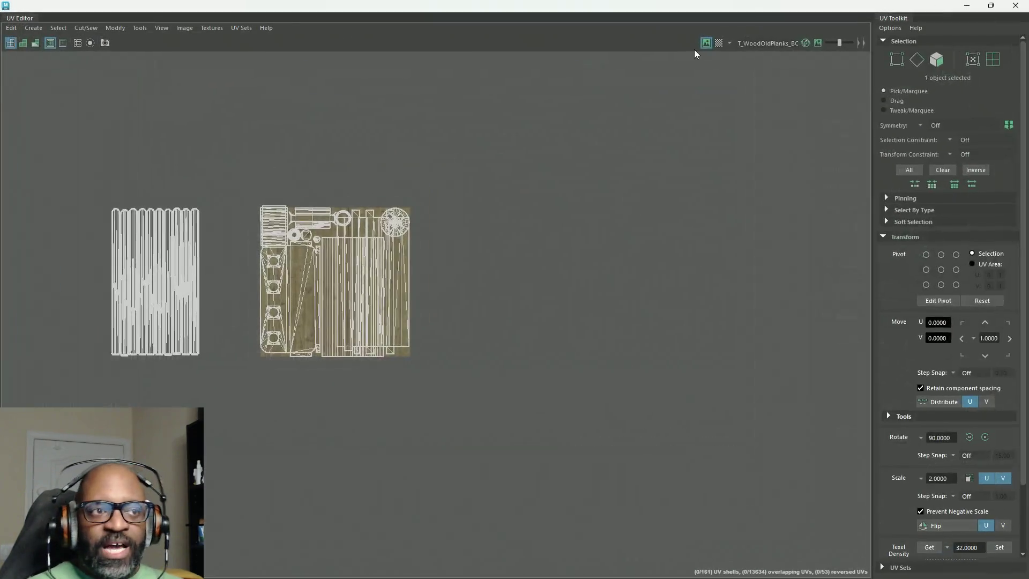
Check map1, then switch the UV Editor to LightMapUV and select all the gate's UVs
{"action": "left_click", "coordinate": [242, 28]}
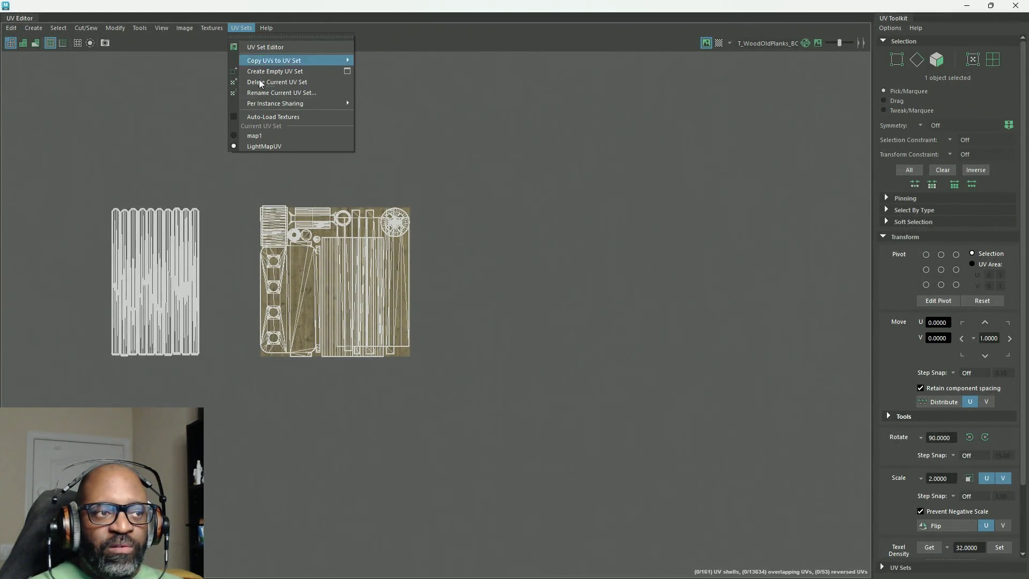
{"action": "left_click", "coordinate": [255, 136]}
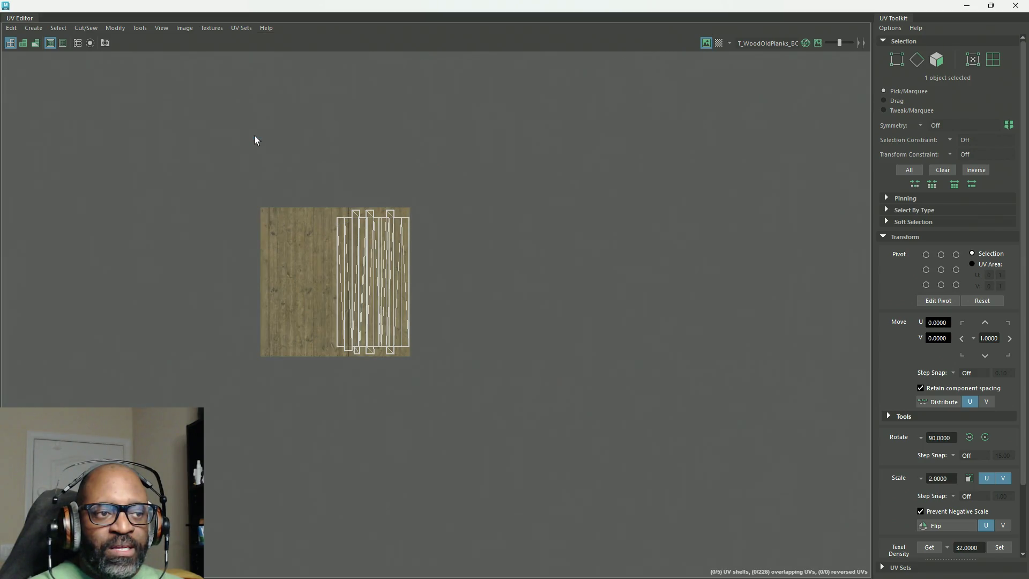
{"action": "left_click", "coordinate": [241, 28]}
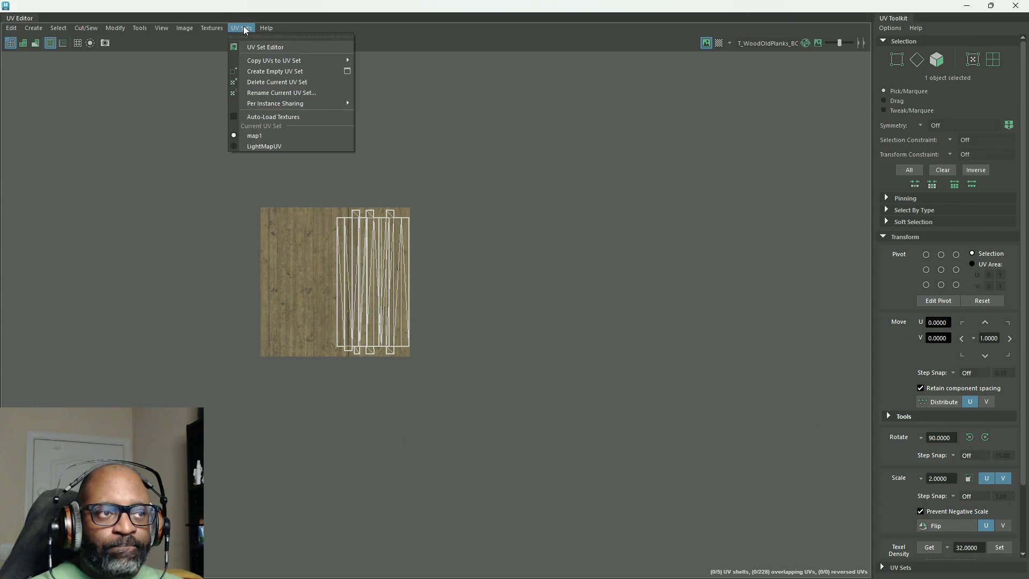
{"action": "left_click", "coordinate": [250, 142]}
{"action": "right_click_drag", "start_coordinate": [300, 154], "coordinate": [363, 155]}
{"action": "mouse_move", "coordinate": [552, 119]}
{"action": "left_mouse_down"}
{"action": "mouse_move", "coordinate": [115, 423]}
{"action": "mouse_move", "coordinate": [56, 445]}
{"action": "left_mouse_up"}
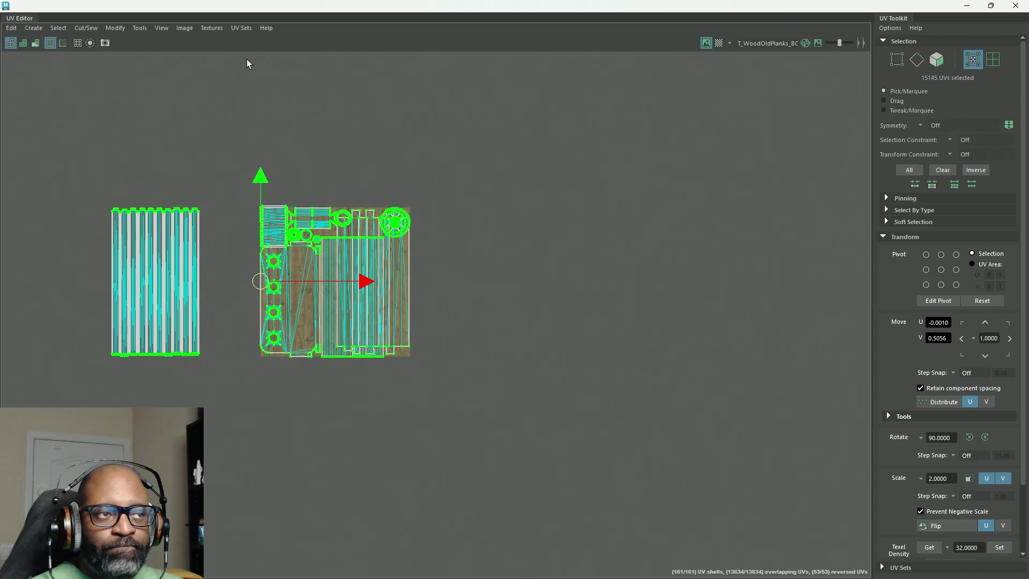
Copy the selected LightMapUV layout into the map1 UV set
{"action": "left_click", "coordinate": [245, 30]}
{"action": "mouse_move", "coordinate": [261, 63]}
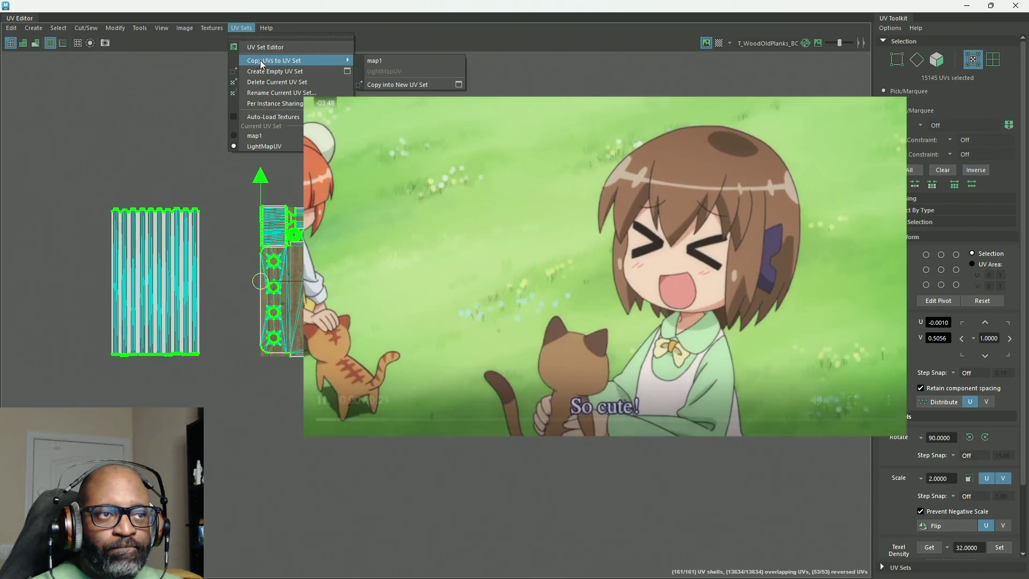
{"action": "left_click", "coordinate": [373, 63]}
{"action": "left_click", "coordinate": [248, 29]}
{"action": "left_click", "coordinate": [249, 30]}
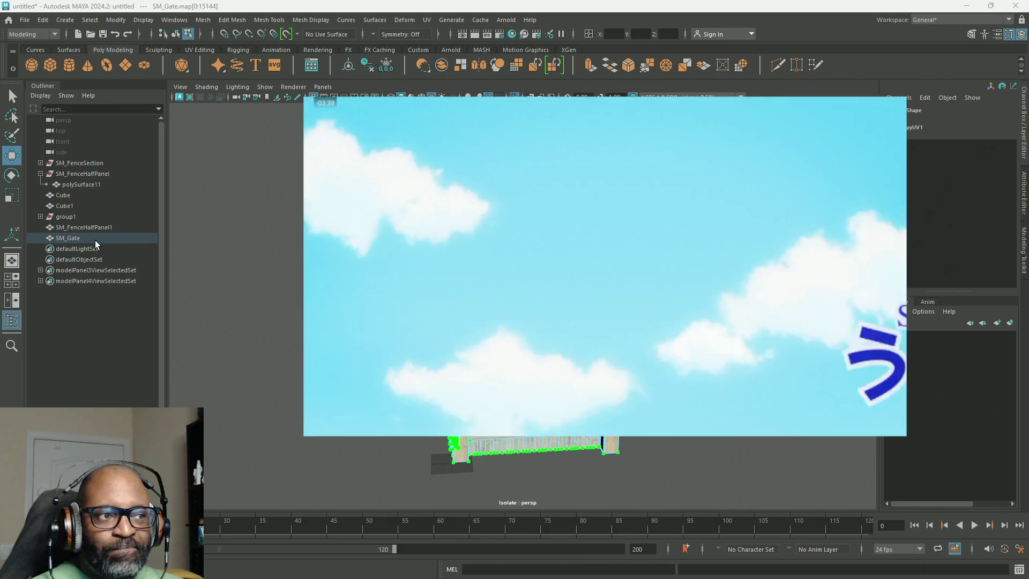
Select SM_Gate and re-export it as SM_Gate.fbx
{"action": "left_click", "coordinate": [95, 239]}
{"action": "left_click", "coordinate": [25, 19]}
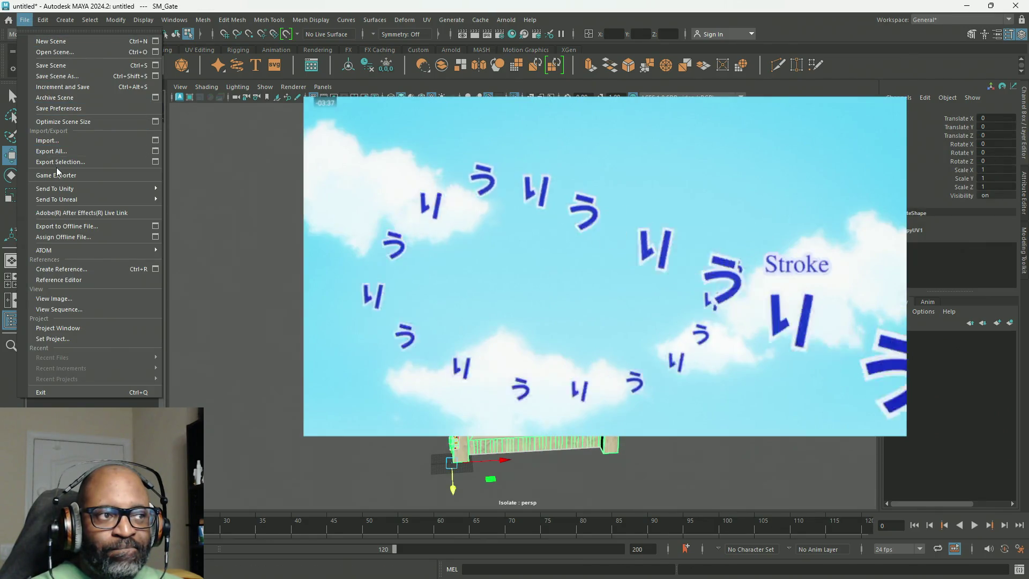
{"action": "key", "text": "Escape"}
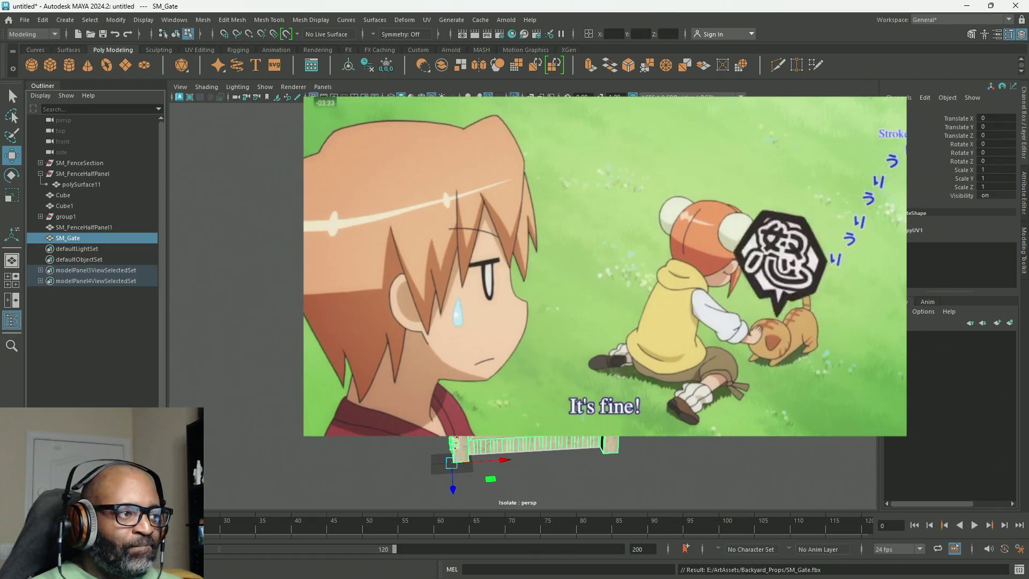
{"action": "key", "text": "alt+Tab"}
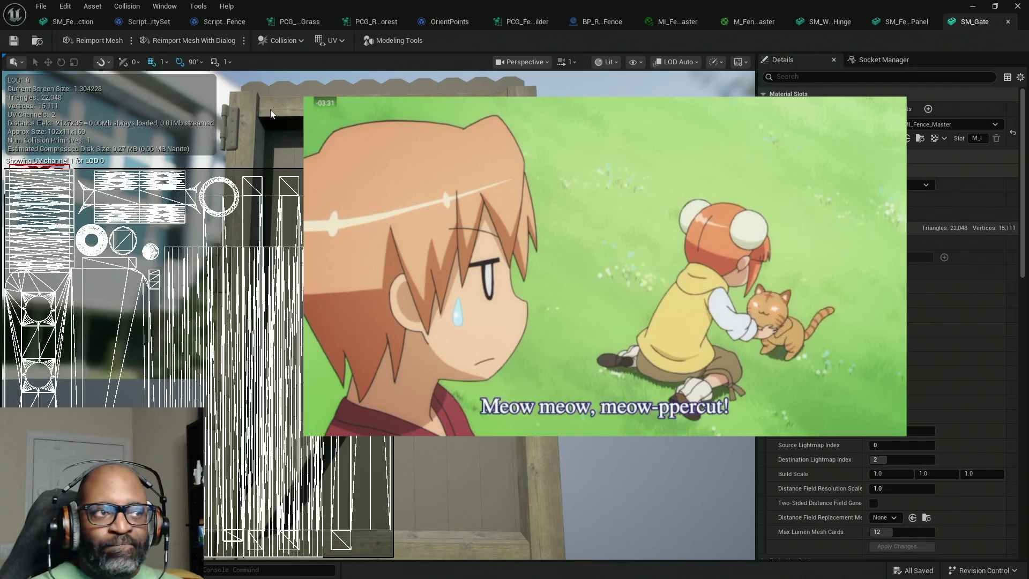
Hide the UV overlay and reimport SM_Gate, updating it to 15,215 vertices
{"action": "left_click", "coordinate": [328, 45]}
{"action": "left_click", "coordinate": [330, 61]}
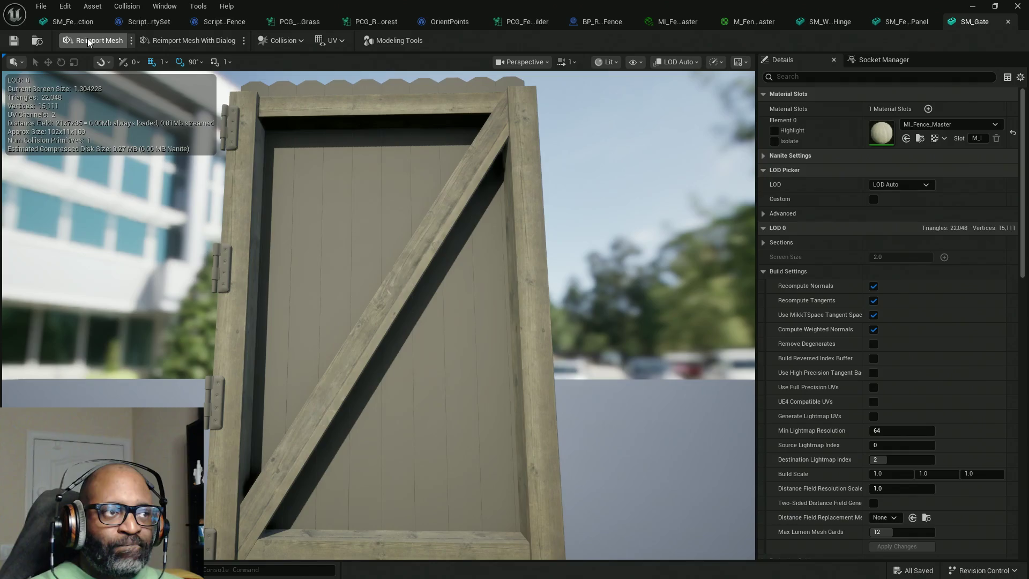
{"action": "left_click", "coordinate": [88, 42]}
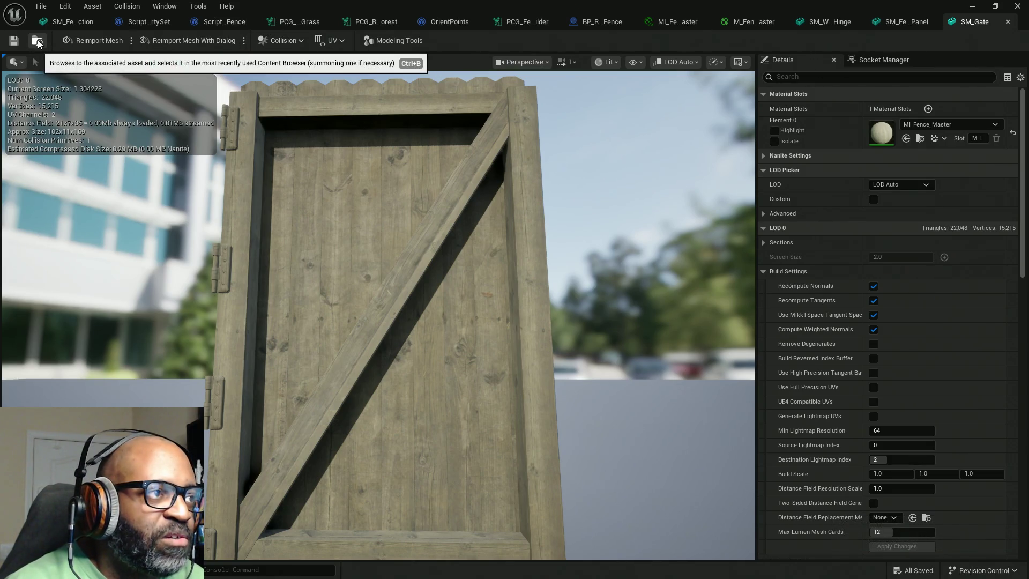
{"action": "left_click", "coordinate": [616, 22]}
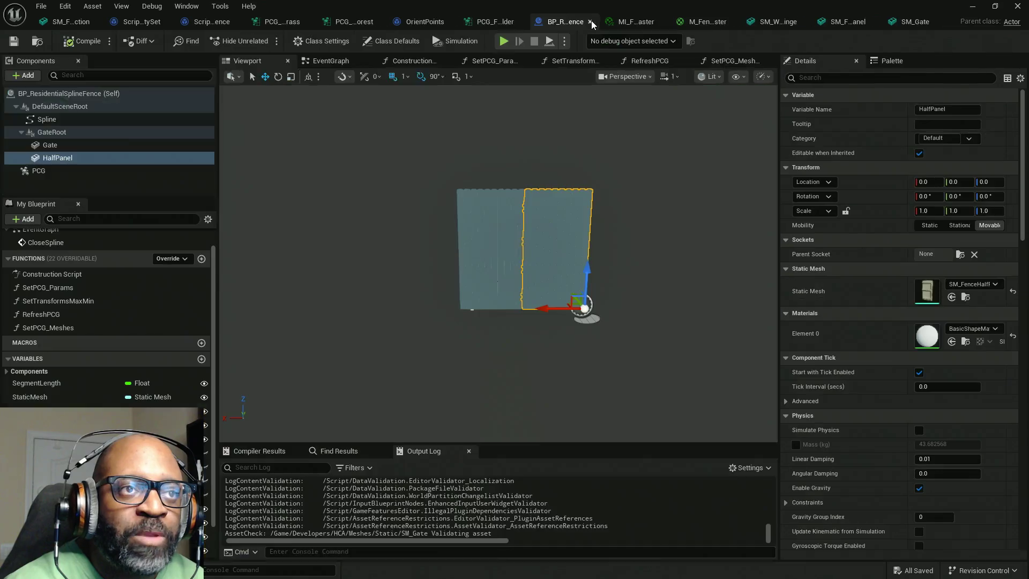
Set the GateStaticMesh variable's default to SM_Gate and save the blueprint
{"action": "left_click", "coordinate": [50, 145]}
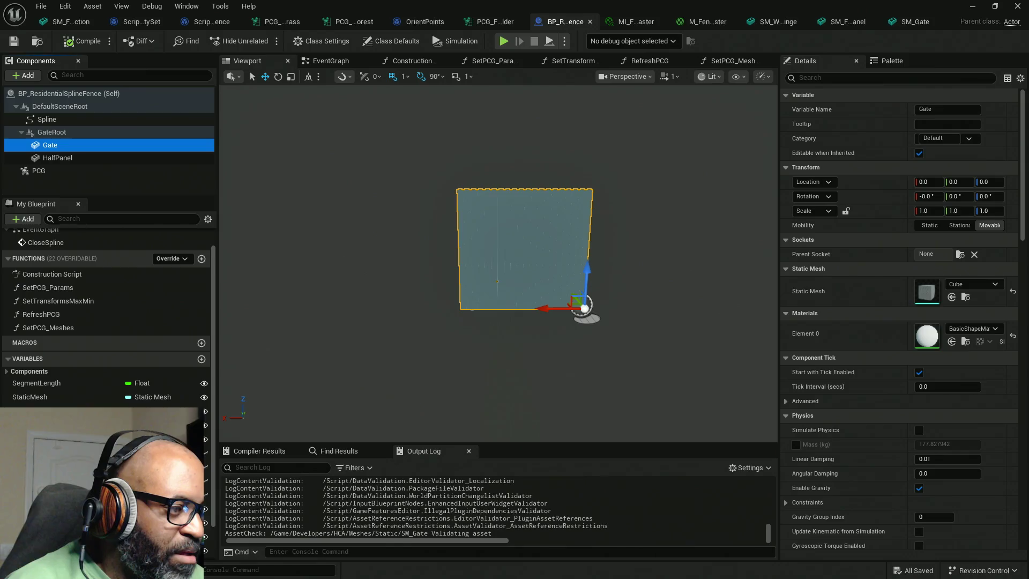
{"action": "scroll", "coordinate": [107, 321], "scroll_direction": "down", "scroll_amount": 2}
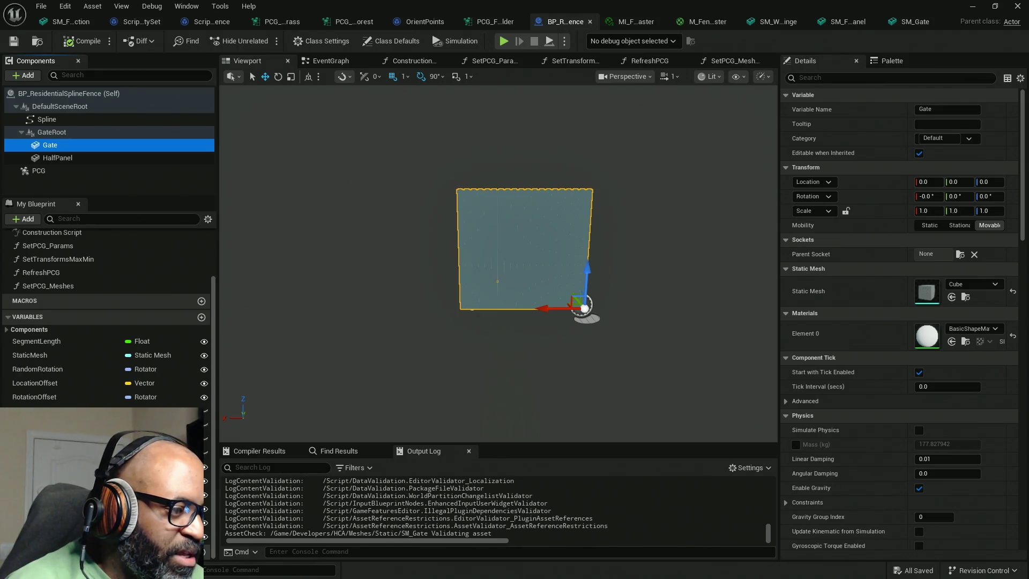
{"action": "left_click", "coordinate": [34, 410]}
{"action": "left_click", "coordinate": [956, 311]}
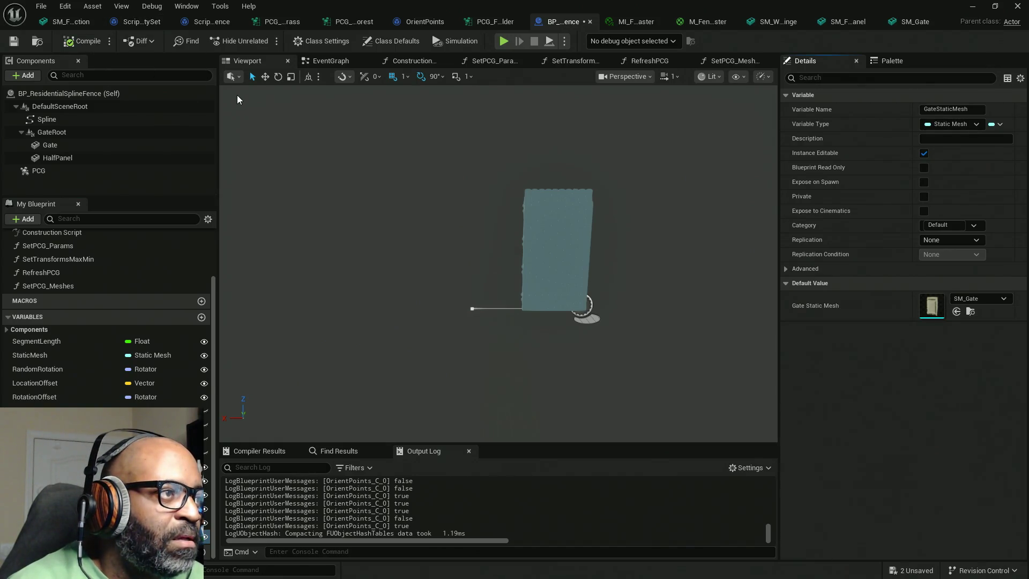
{"action": "key", "text": "ctrl+s"}
Move the Gate component to X 60.0 in the blueprint preview
{"action": "left_click", "coordinate": [319, 62]}
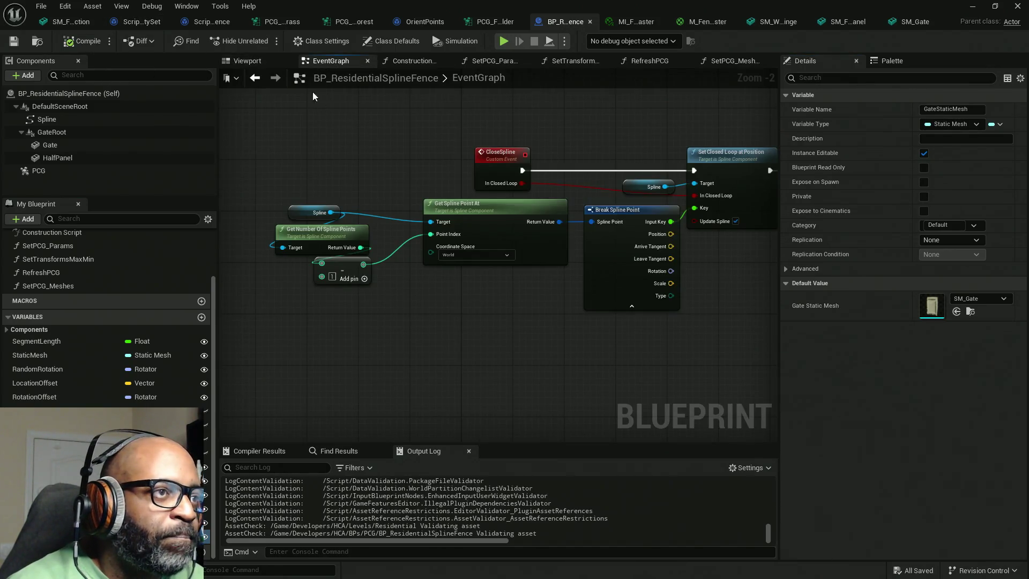
{"action": "left_click", "coordinate": [248, 61]}
{"action": "left_click_drag", "start_coordinate": [527, 278], "coordinate": [549, 291]}
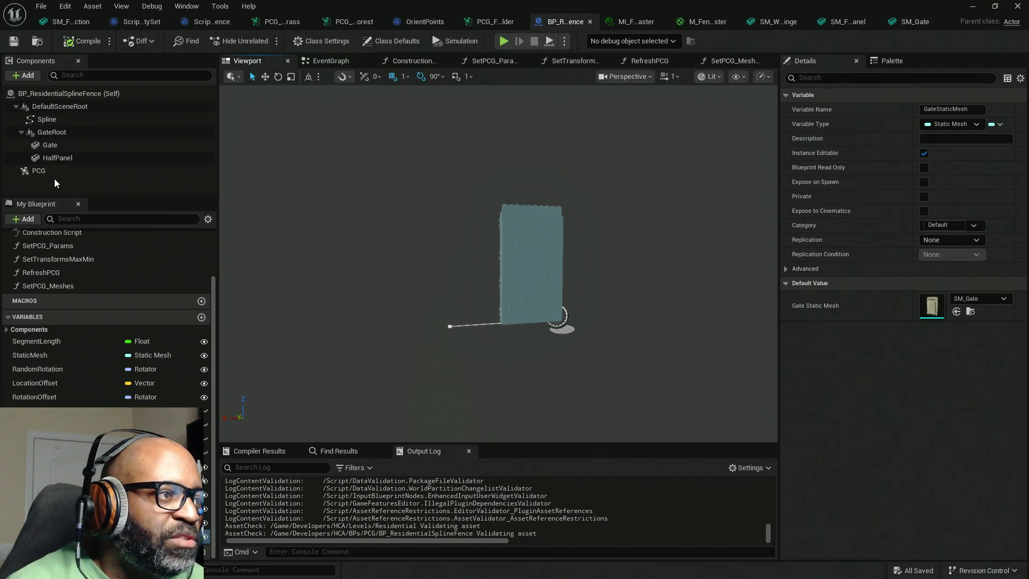
{"action": "left_click", "coordinate": [54, 144]}
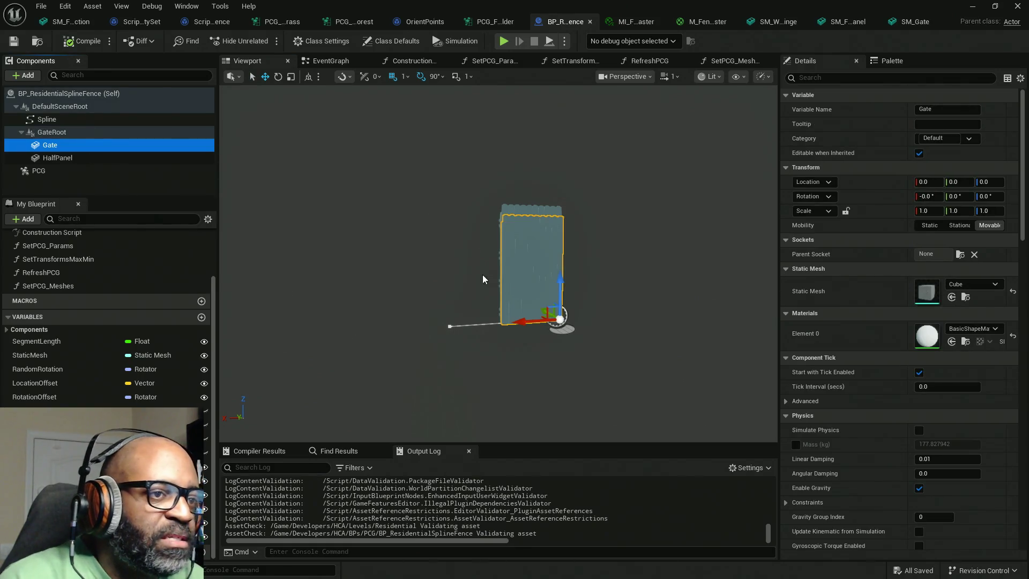
{"action": "left_click_drag", "start_coordinate": [521, 322], "coordinate": [484, 325]}
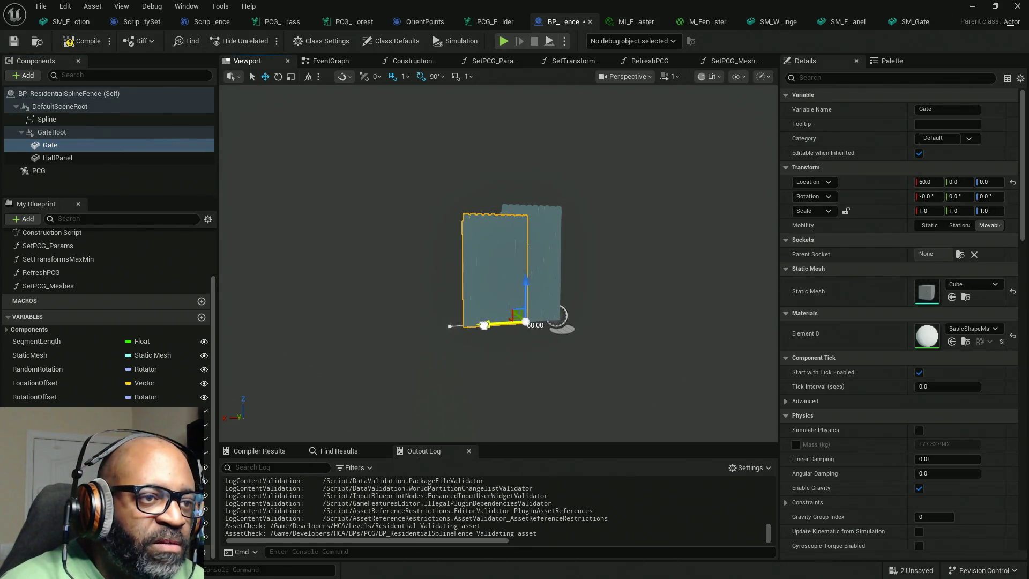
{"action": "left_click", "coordinate": [911, 23]}
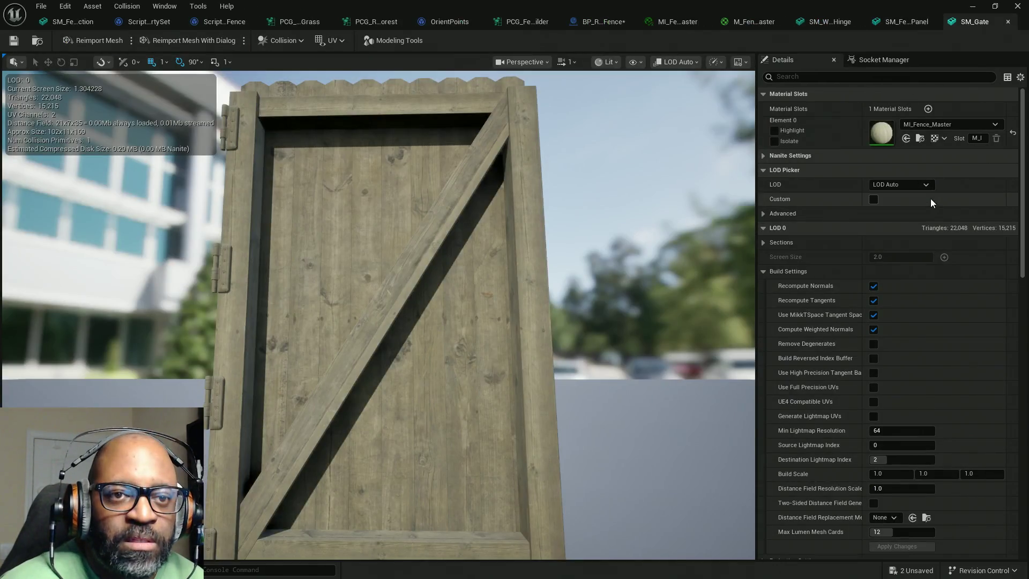
Set SM_Gate's build scale Z to 1.1 and apply the change
{"action": "left_click", "coordinate": [980, 474]}
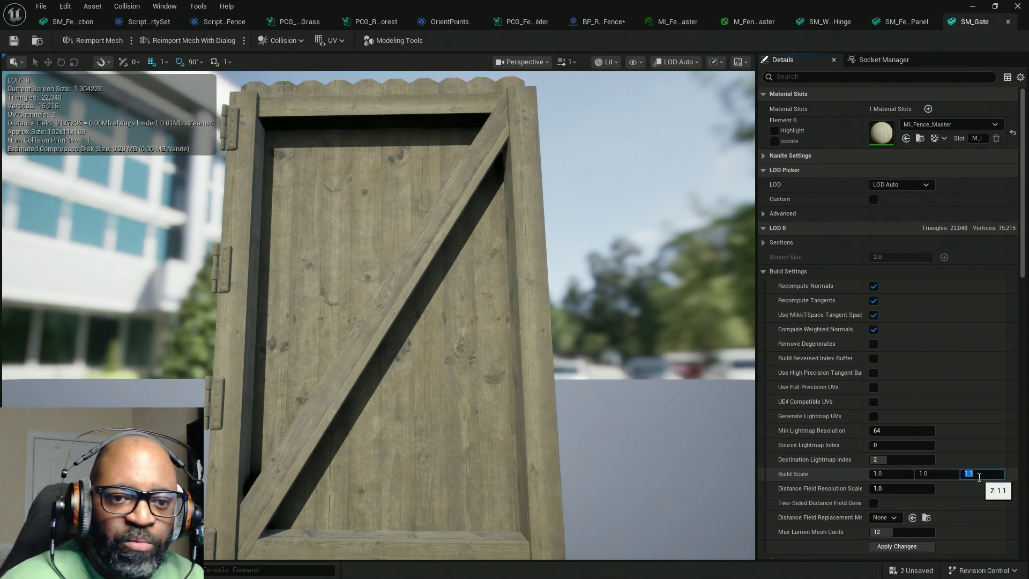
{"action": "left_click", "coordinate": [906, 547]}
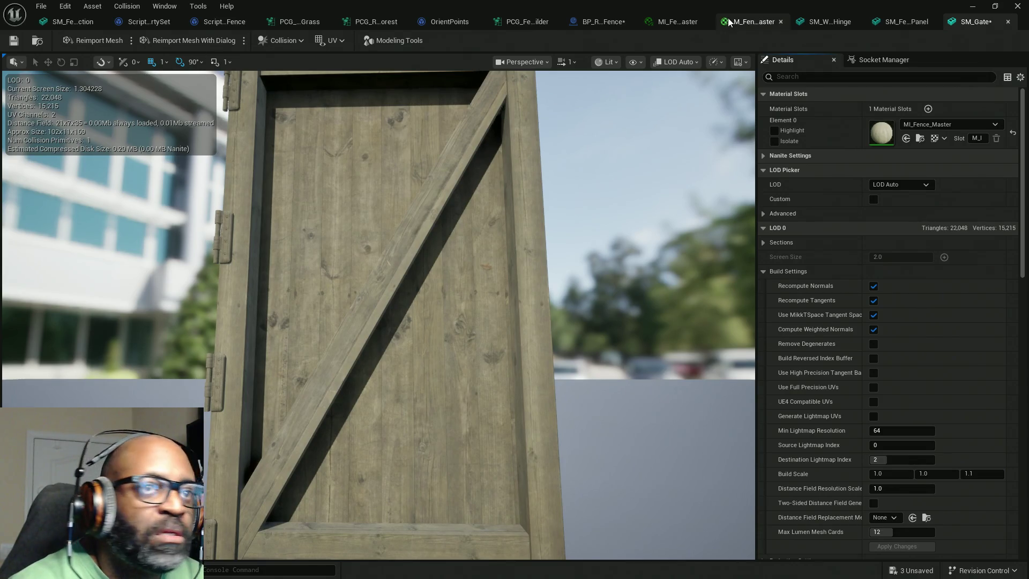
{"action": "left_click", "coordinate": [600, 22]}
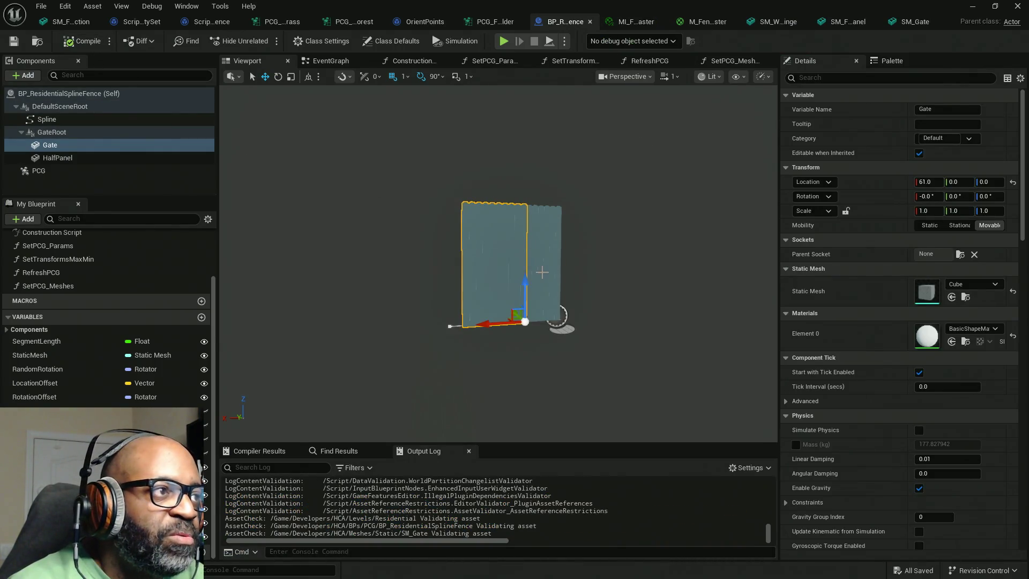
Move the Gate component to X 101.0, frame it, and compile the blueprint
{"action": "mouse_move", "coordinate": [485, 328]}
{"action": "left_mouse_down"}
{"action": "mouse_move", "coordinate": [452, 328]}
{"action": "mouse_move", "coordinate": [464, 328]}
{"action": "left_mouse_up"}
{"action": "key", "text": "f"}
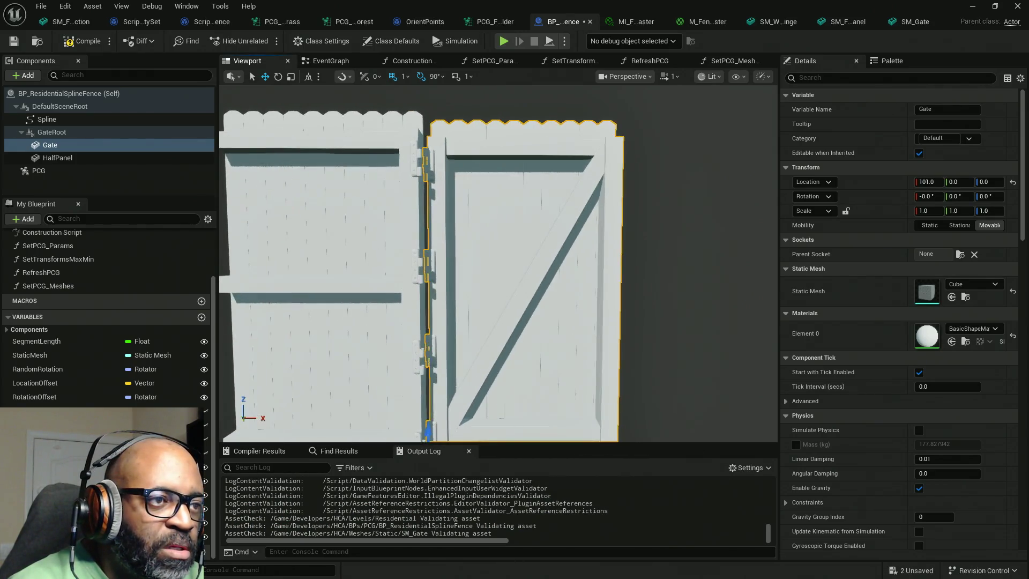
{"action": "scroll", "coordinate": [436, 340], "scroll_direction": "down", "scroll_amount": 5}
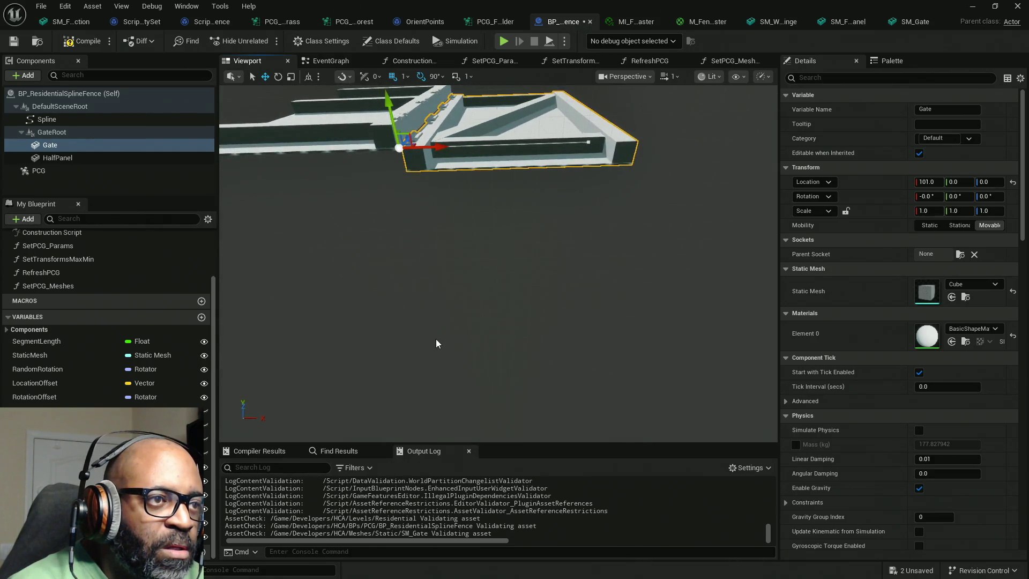
{"action": "key", "text": "f"}
{"action": "scroll", "coordinate": [436, 340], "scroll_direction": "up", "scroll_amount": 3}
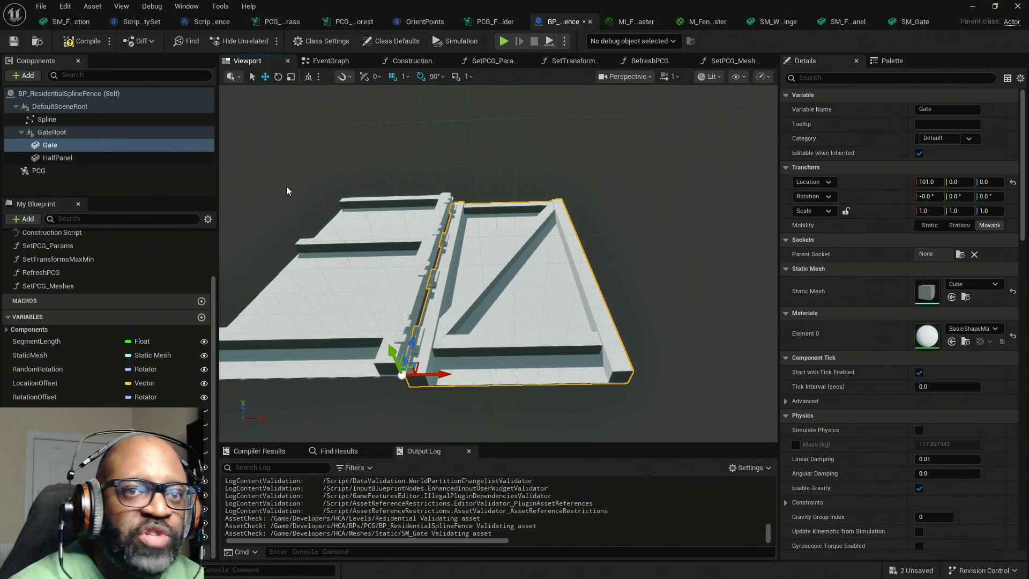
{"action": "left_click", "coordinate": [79, 49]}
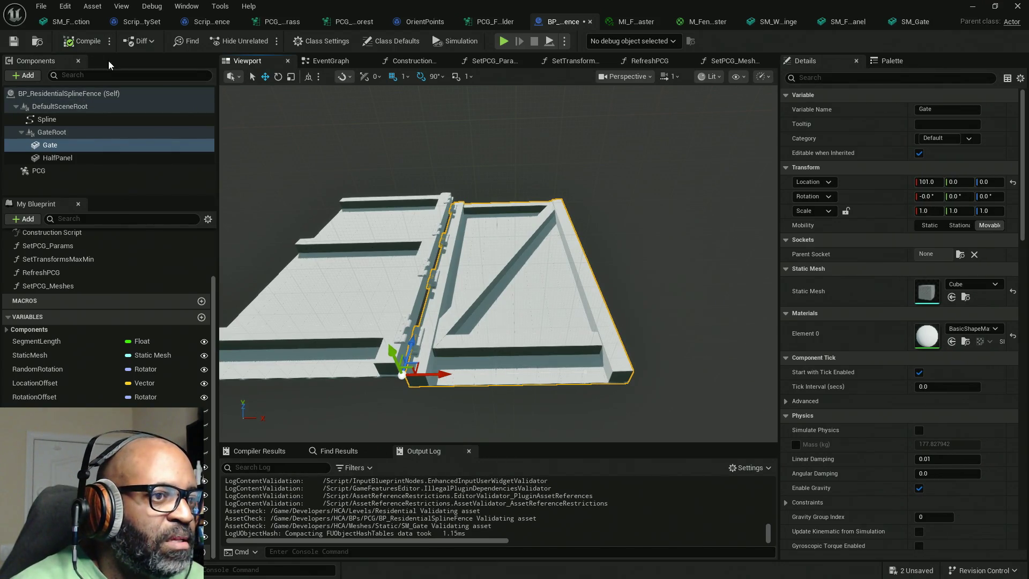
Parent the Gate component under HalfPanel and save the blueprint
{"action": "left_click", "coordinate": [401, 274]}
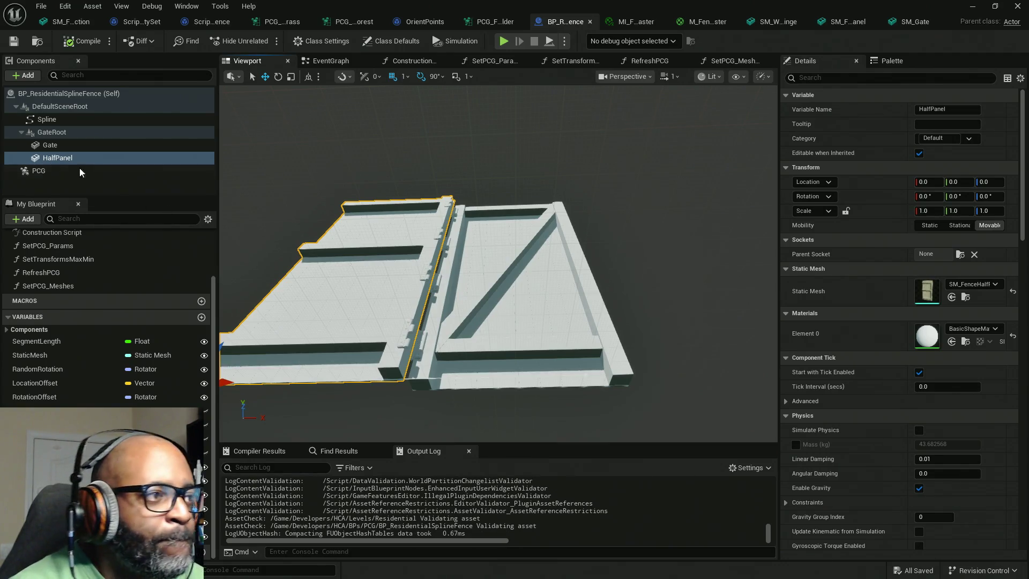
{"action": "left_click", "coordinate": [51, 146]}
{"action": "left_click_drag", "start_coordinate": [52, 146], "coordinate": [67, 159]}
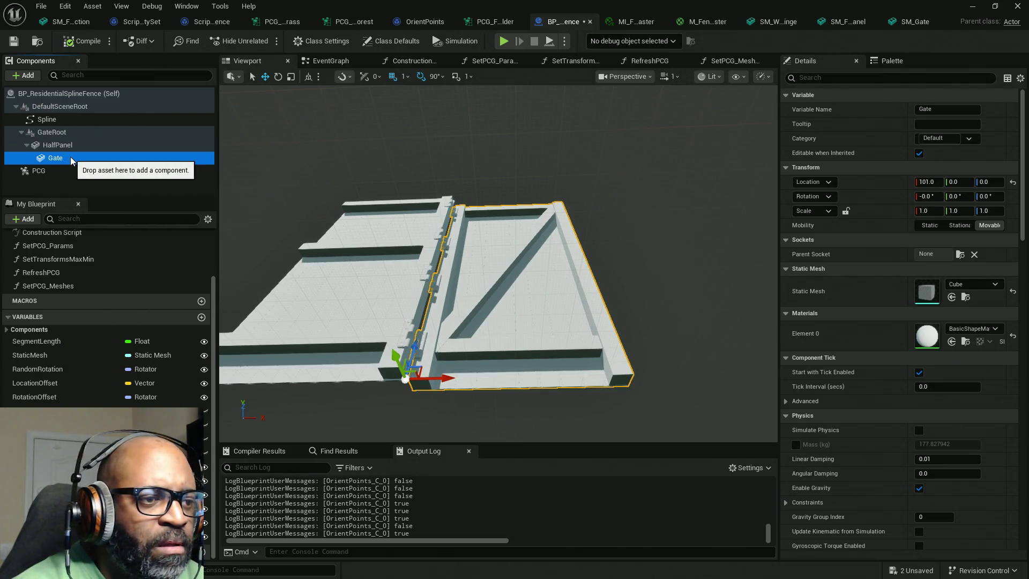
{"action": "left_click", "coordinate": [63, 144]}
{"action": "key", "text": "ctrl+s"}
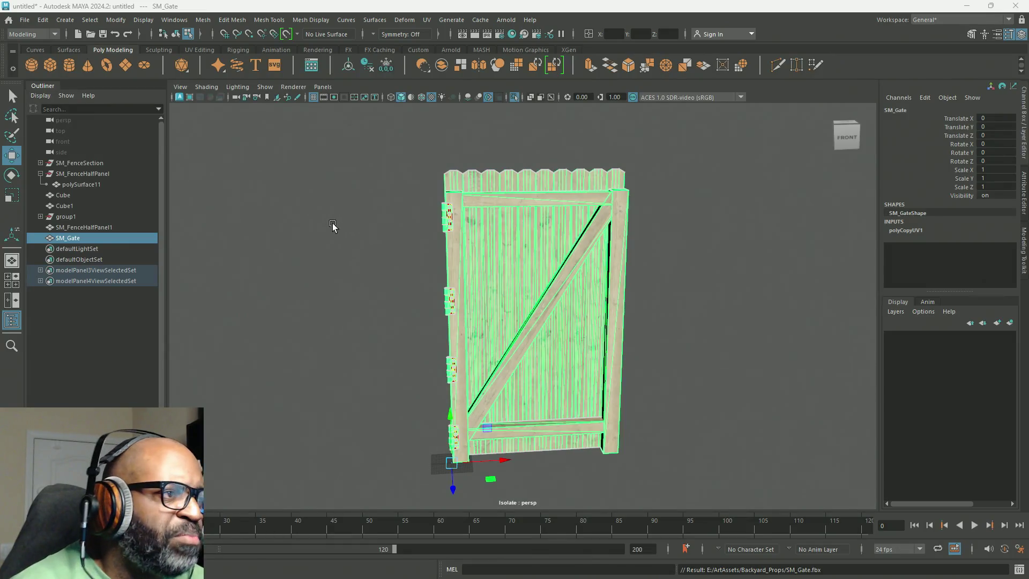
Select the fence half panel as a whole object in the viewport
{"action": "left_click", "coordinate": [76, 226]}
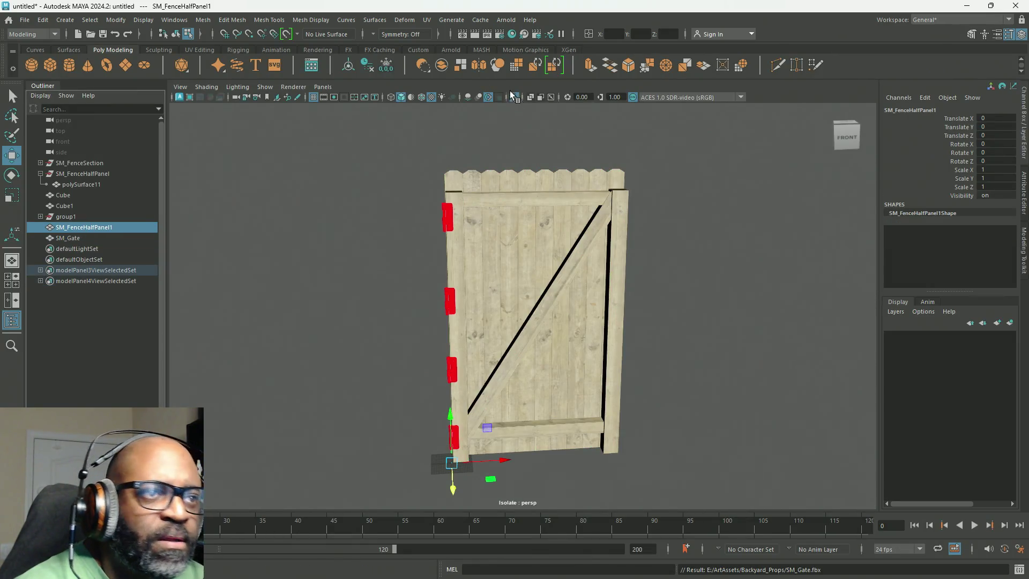
{"action": "left_click", "coordinate": [514, 97]}
{"action": "left_click_drag", "start_coordinate": [288, 264], "coordinate": [356, 216], "text": "alt"}
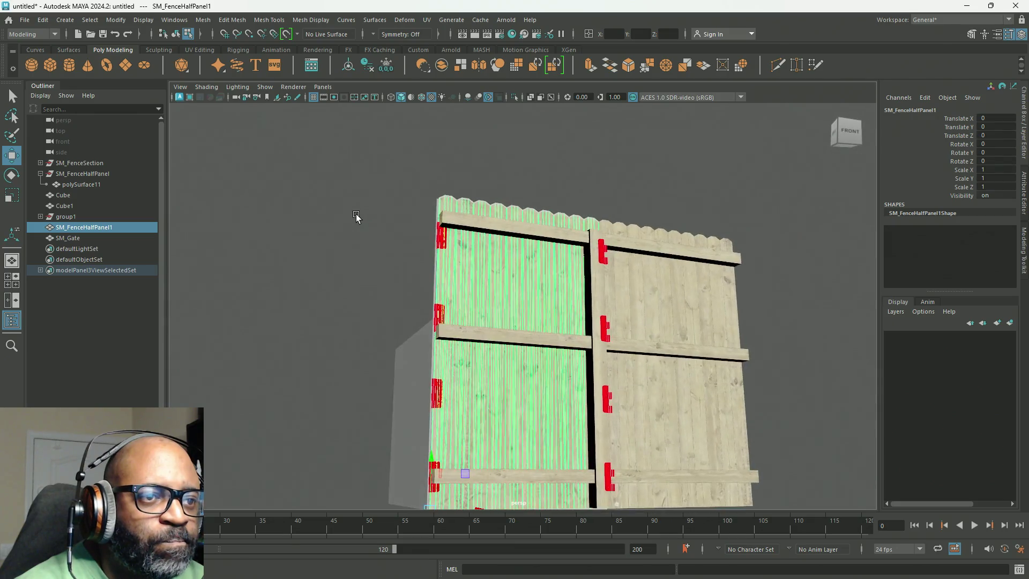
{"action": "left_click", "coordinate": [525, 199]}
{"action": "left_click", "coordinate": [601, 254]}
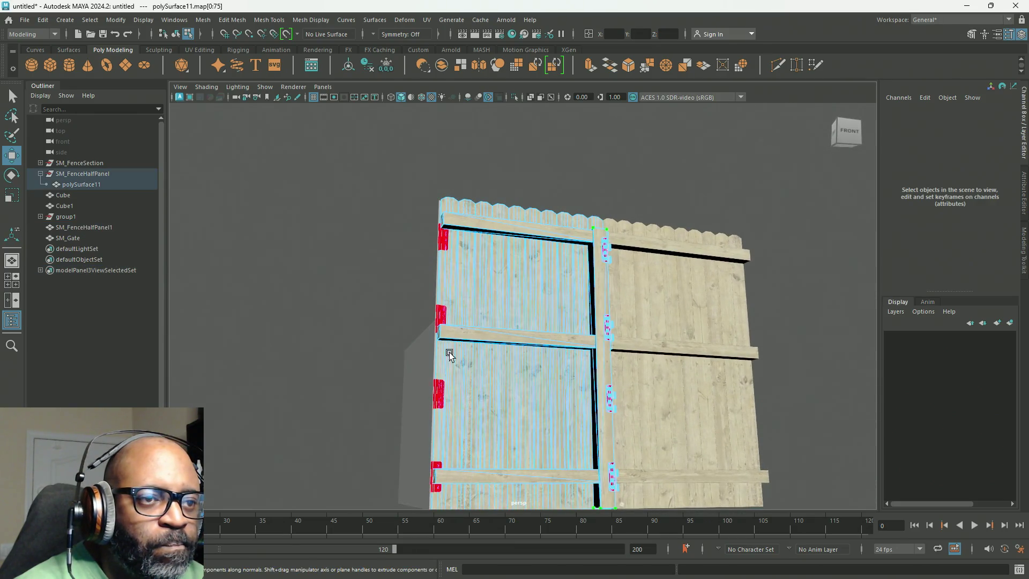
{"action": "right_click_drag", "start_coordinate": [447, 171], "coordinate": [485, 150]}
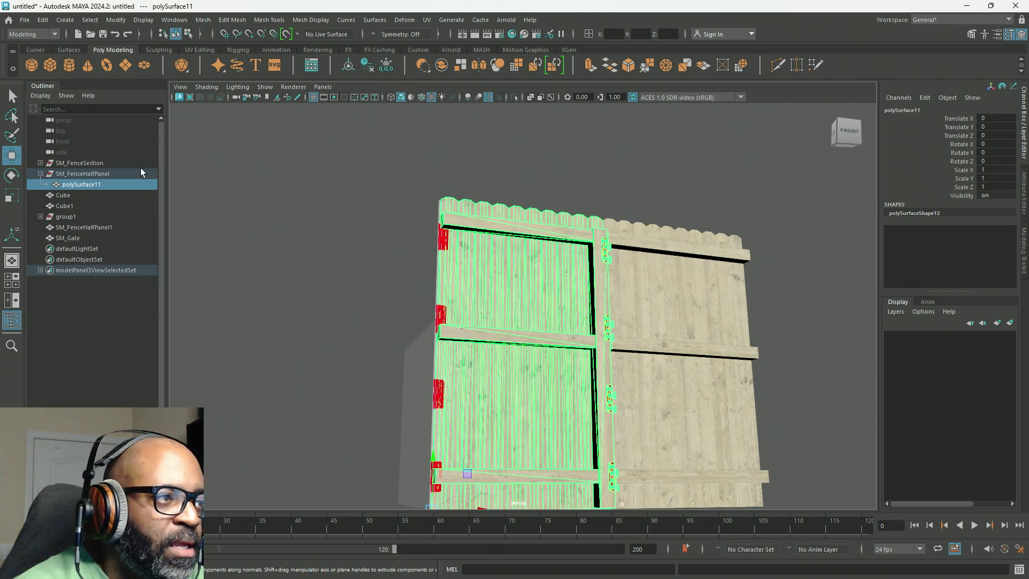
Rename the polySurface11 mesh to SM_FenceHalfPanel in the Outliner
{"action": "left_click", "coordinate": [79, 175]}
{"action": "double_click", "coordinate": [78, 176]}
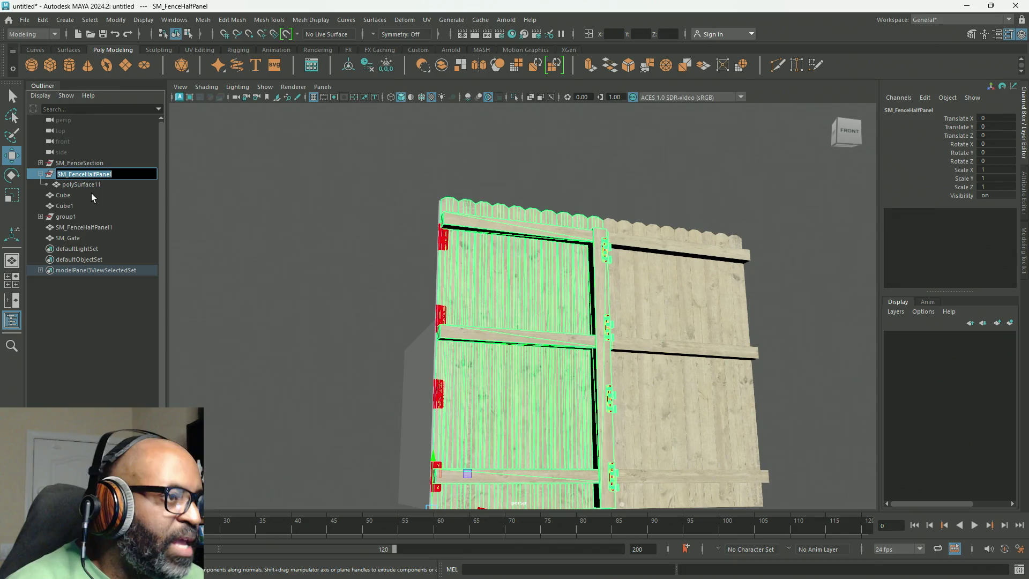
{"action": "double_click", "coordinate": [96, 184]}
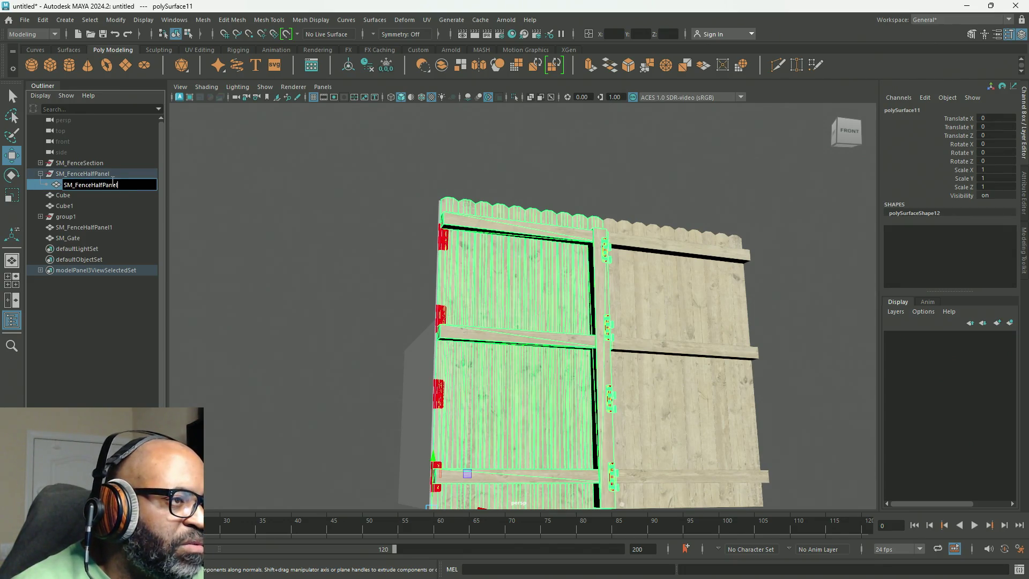
{"action": "key", "text": "Return"}
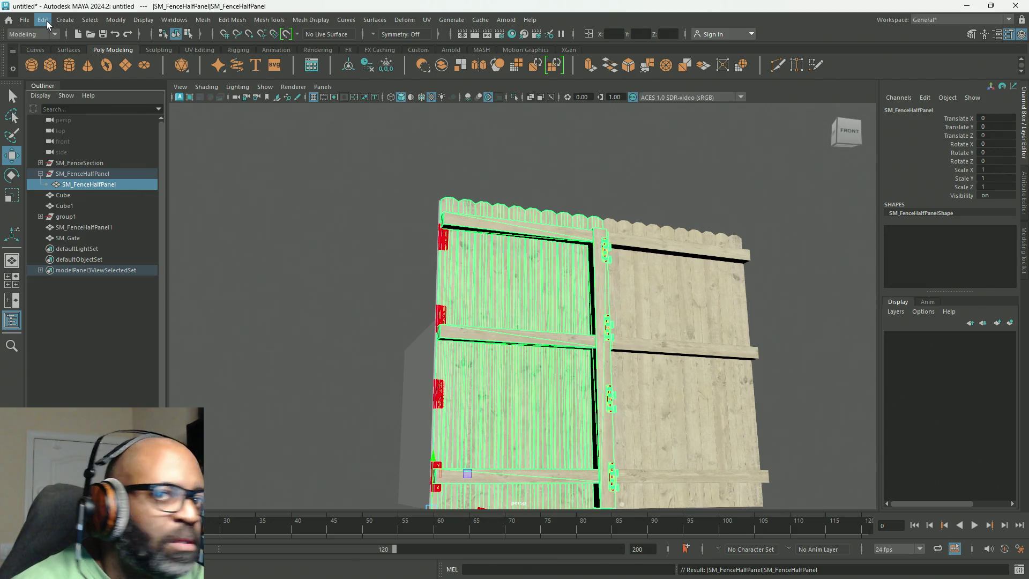
{"action": "mouse_move", "coordinate": [294, 188]}
{"action": "left_mouse_down", "text": "alt"}
{"action": "mouse_move", "coordinate": [350, 265]}
{"action": "mouse_move", "coordinate": [323, 235]}
{"action": "left_mouse_up", "text": "alt"}
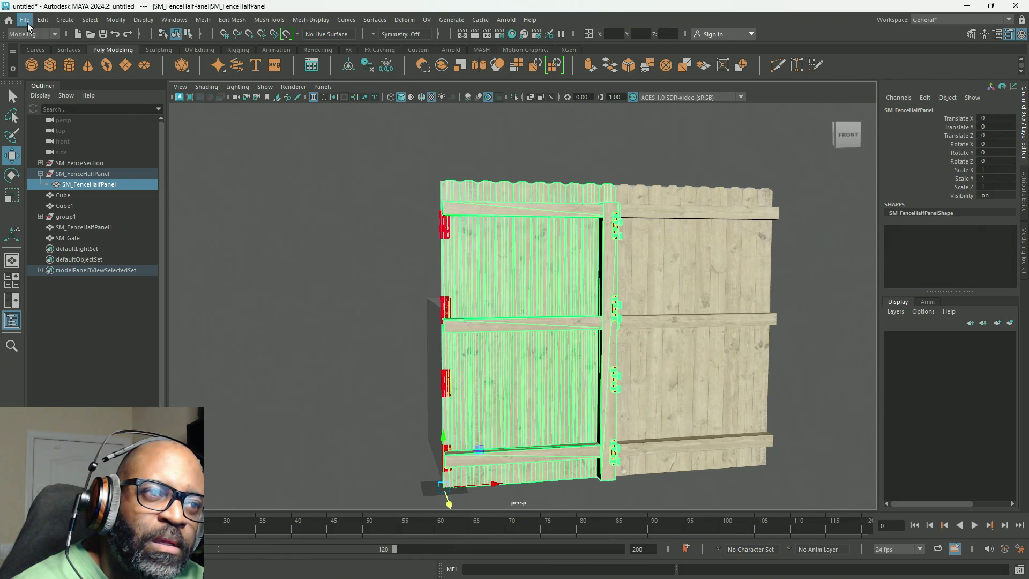
Delete the half panel's construction history before exporting
{"action": "left_click", "coordinate": [27, 24]}
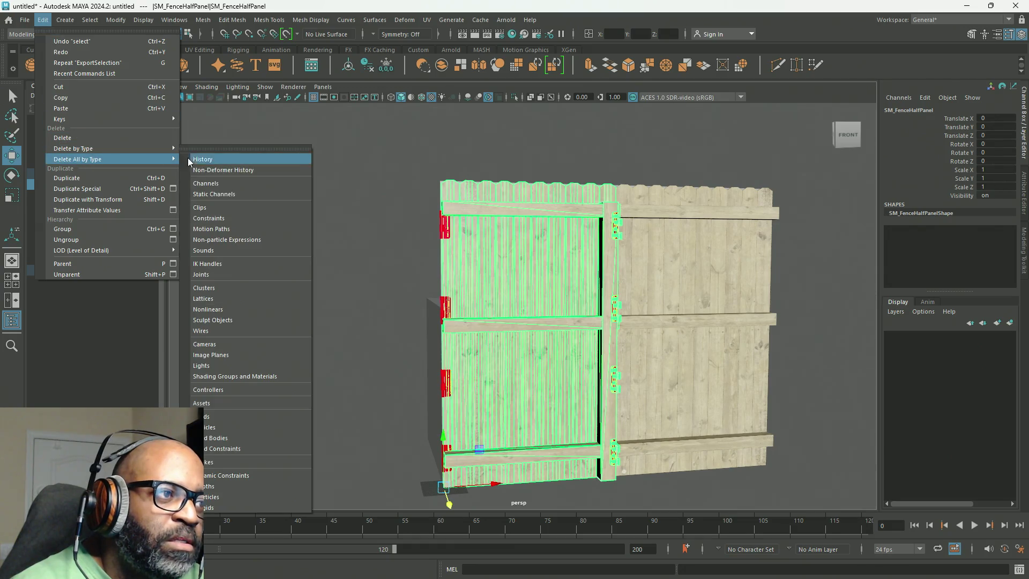
{"action": "left_click", "coordinate": [19, 61]}
{"action": "left_click", "coordinate": [24, 19]}
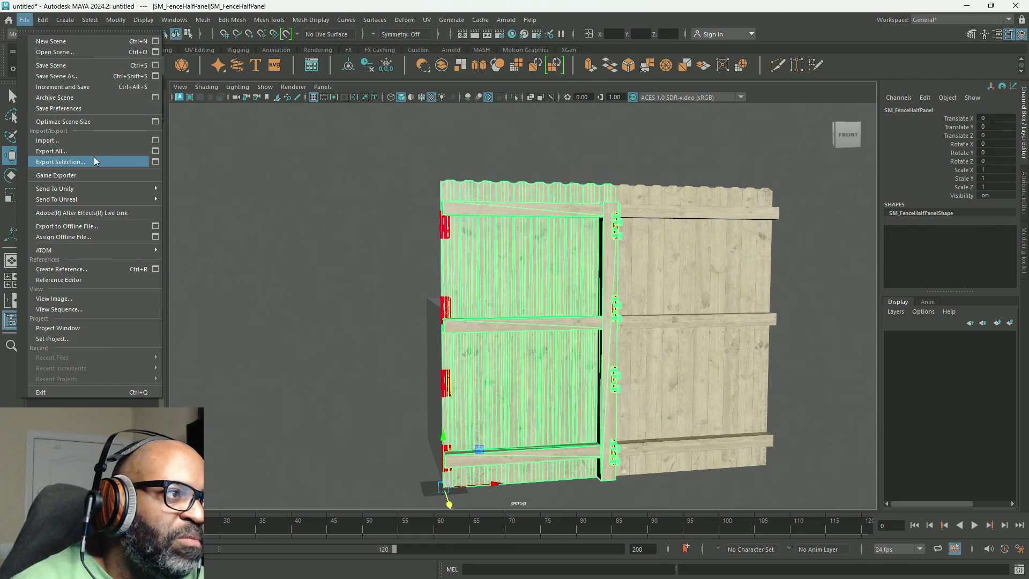
Export SM_FenceHalfPanel.FBX, check the reimported mesh in Unreal, then return to BP_ResidentialSplineFence
{"action": "left_click", "coordinate": [94, 162]}
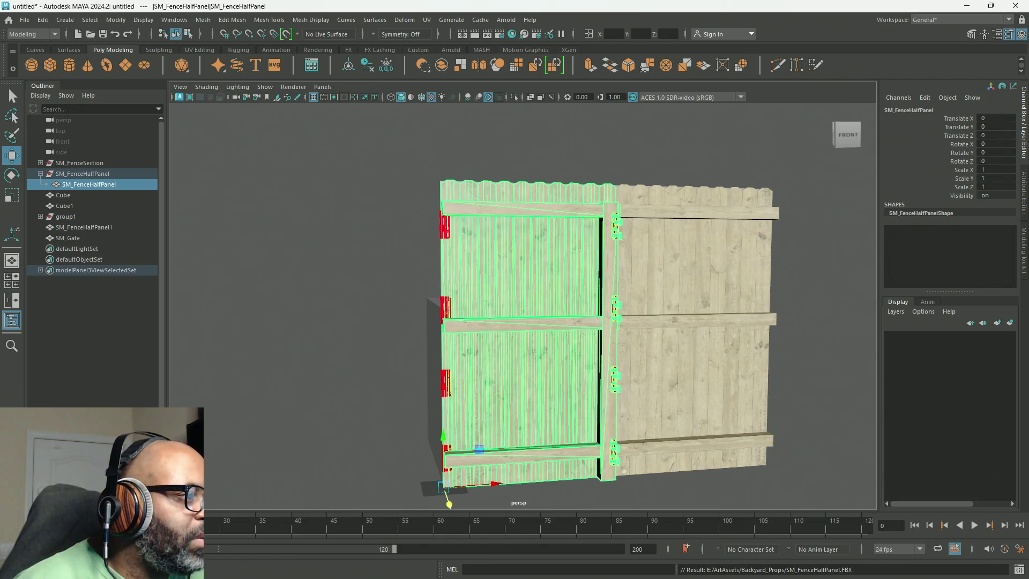
{"action": "key", "text": "alt+Tab"}
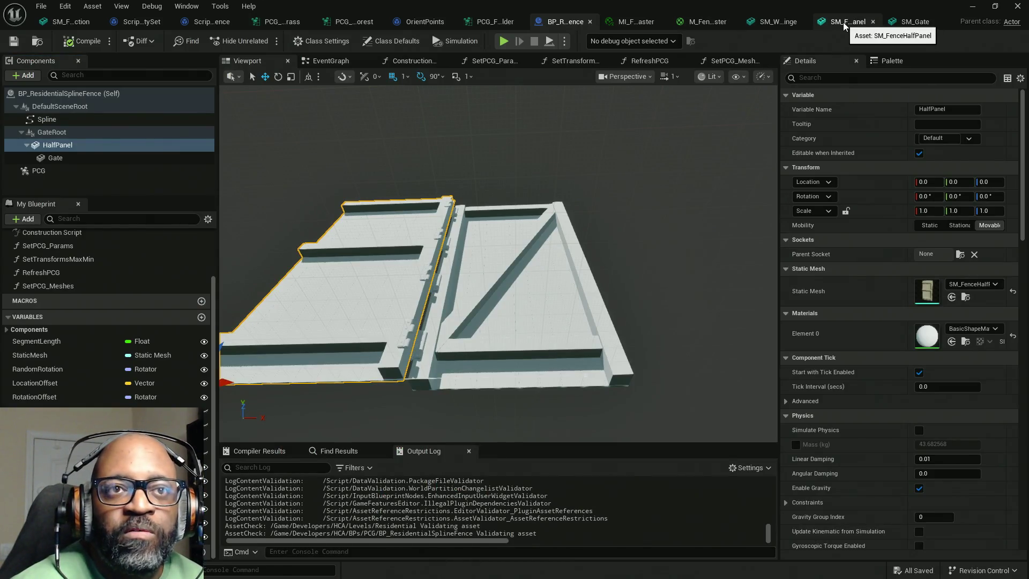
{"action": "left_click", "coordinate": [845, 22]}
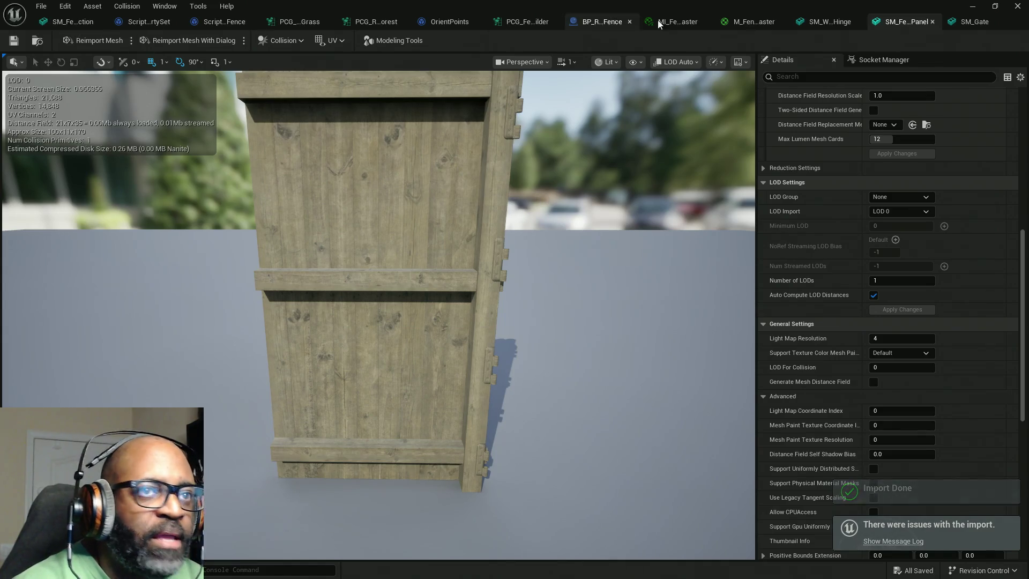
{"action": "left_click", "coordinate": [605, 24]}
{"action": "left_click_drag", "start_coordinate": [482, 300], "coordinate": [482, 225]}
{"action": "left_click_drag", "start_coordinate": [465, 371], "coordinate": [478, 332]}
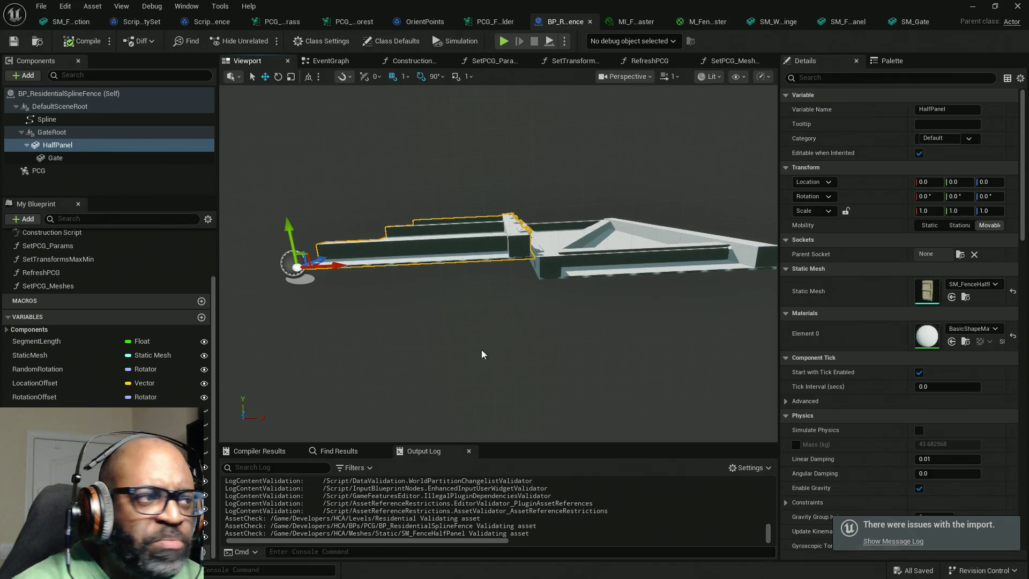
Select the Gate component, orbit around the fence, and switch the viewport to Top view
{"action": "left_click", "coordinate": [55, 158]}
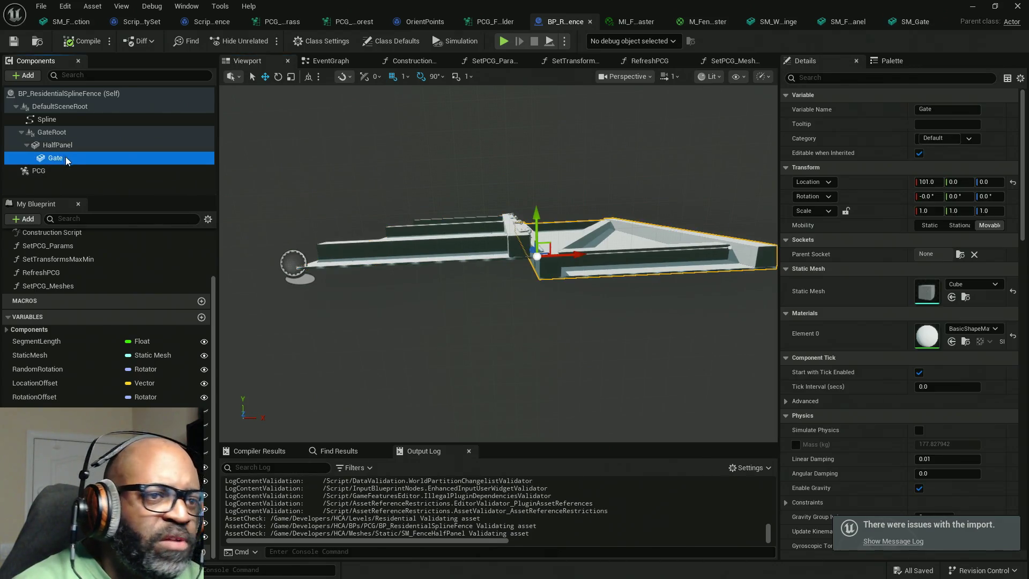
{"action": "left_click_drag", "start_coordinate": [422, 268], "coordinate": [396, 273]}
{"action": "left_click_drag", "start_coordinate": [589, 291], "coordinate": [507, 179]}
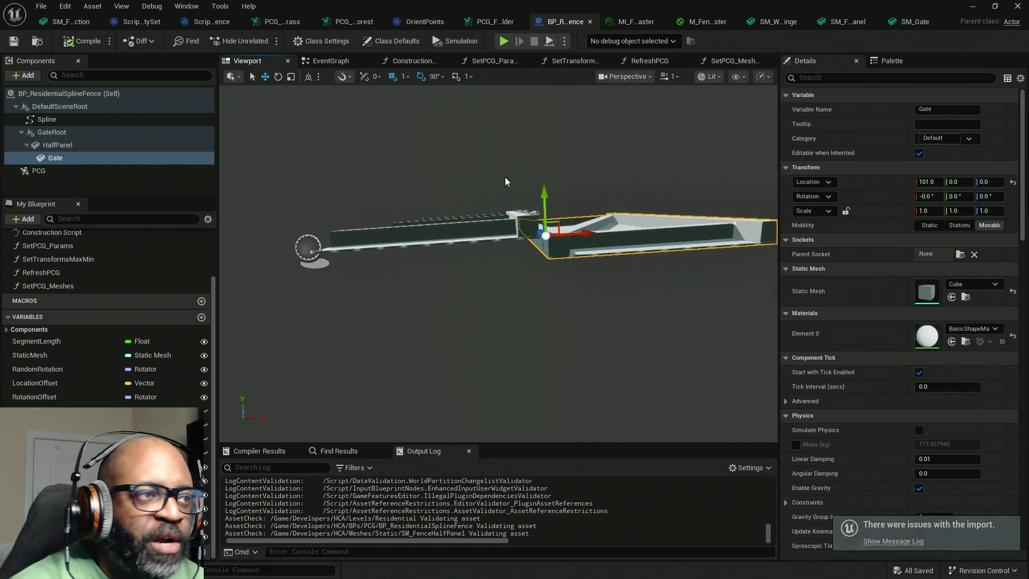
{"action": "mouse_move", "coordinate": [564, 209]}
{"action": "left_mouse_down"}
{"action": "mouse_move", "coordinate": [564, 184]}
{"action": "mouse_move", "coordinate": [565, 204]}
{"action": "left_mouse_up"}
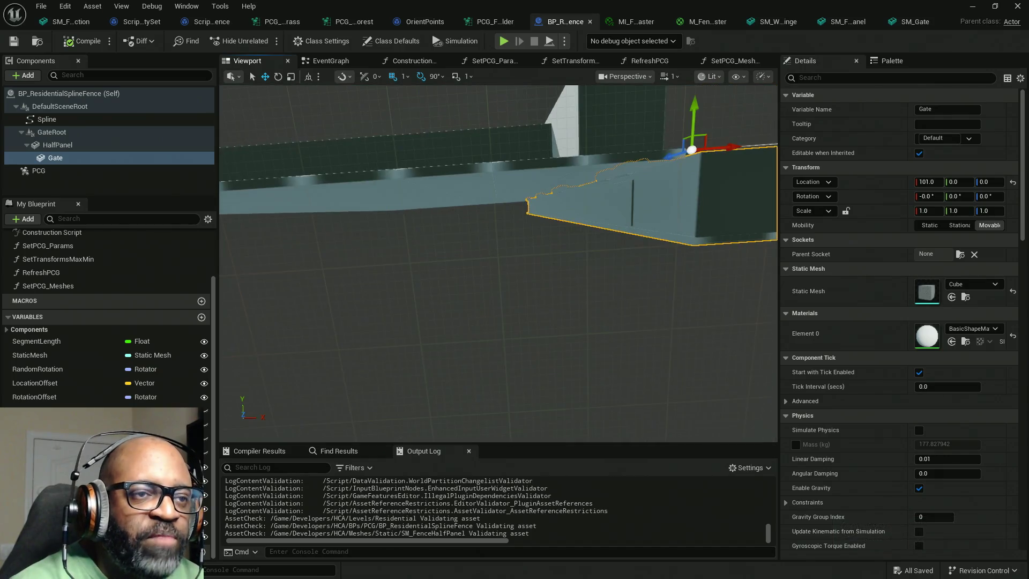
{"action": "left_click_drag", "start_coordinate": [659, 186], "coordinate": [566, 232]}
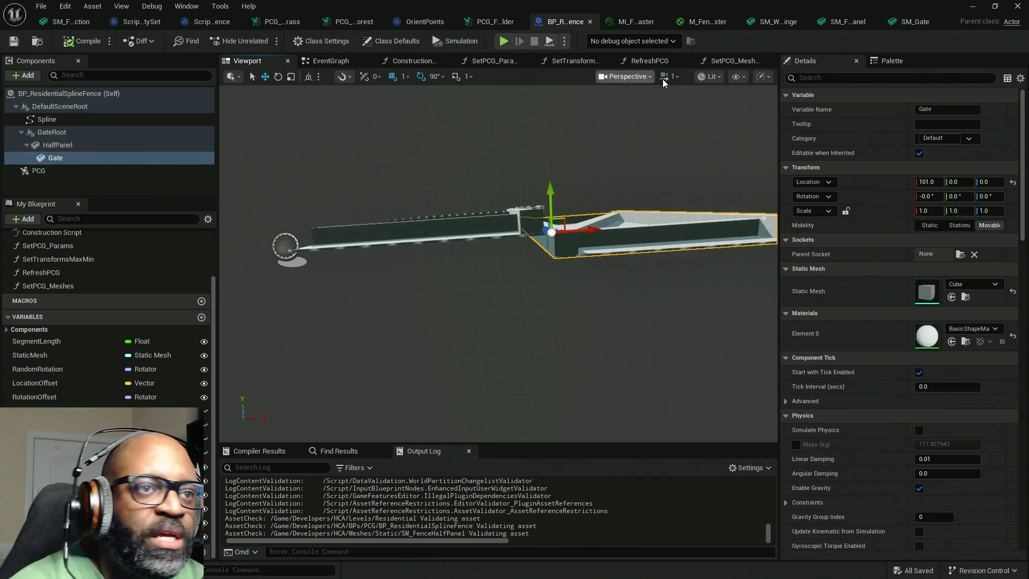
{"action": "left_click", "coordinate": [624, 76]}
{"action": "left_click", "coordinate": [632, 148]}
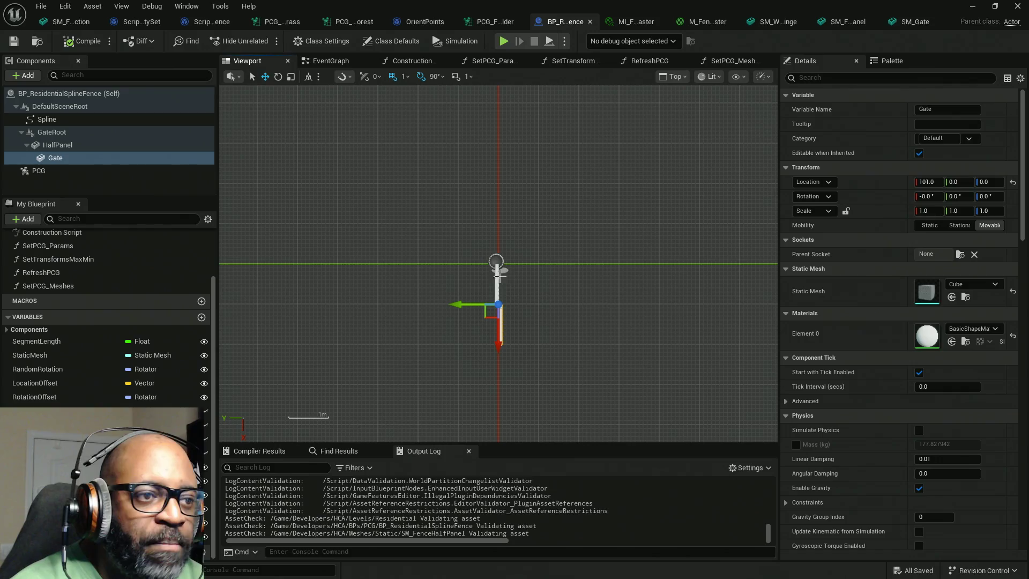
Zoom in on the fence and select the HalfPanel component
{"action": "scroll", "coordinate": [519, 271], "scroll_direction": "up", "scroll_amount": 6}
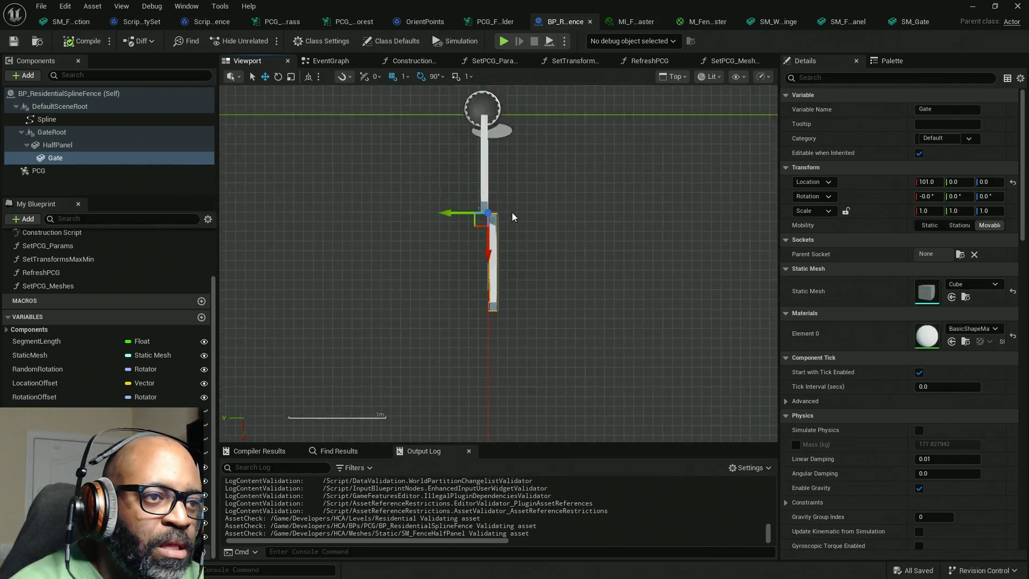
{"action": "scroll", "coordinate": [465, 186], "scroll_direction": "up", "scroll_amount": 1}
{"action": "scroll", "coordinate": [462, 170], "scroll_direction": "up", "scroll_amount": 4}
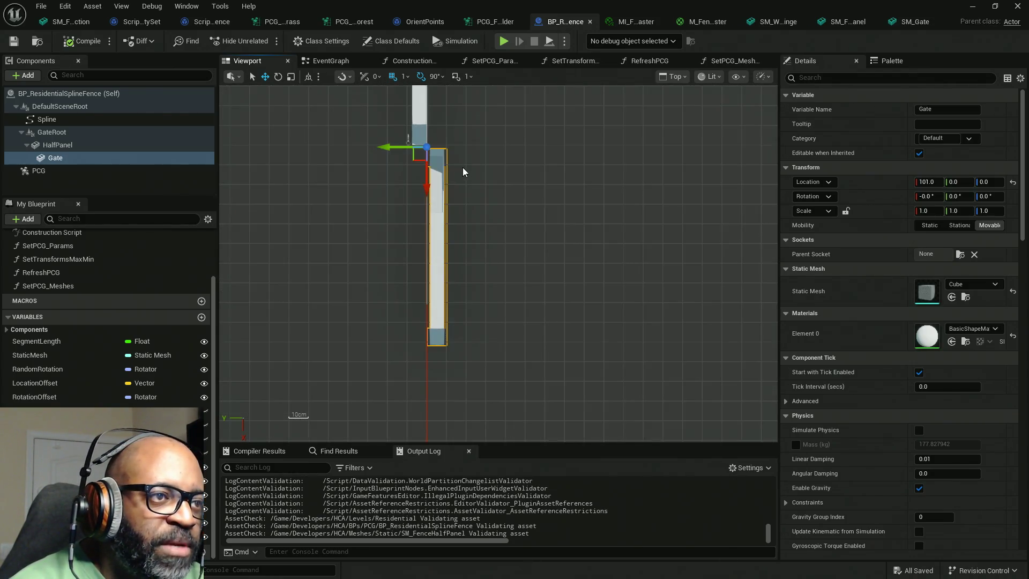
{"action": "scroll", "coordinate": [512, 231], "scroll_direction": "up", "scroll_amount": 4}
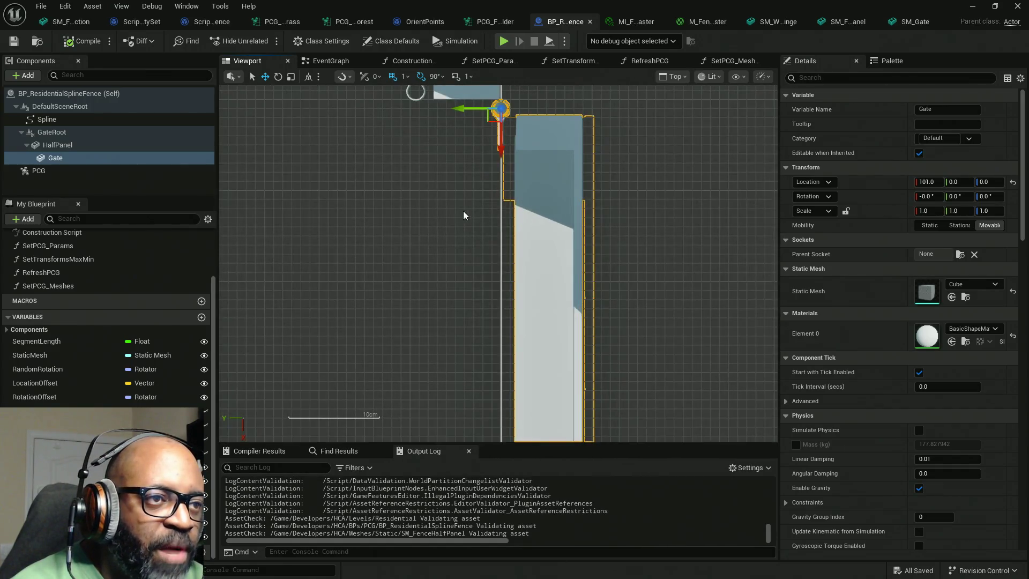
{"action": "scroll", "coordinate": [511, 205], "scroll_direction": "up", "scroll_amount": 1}
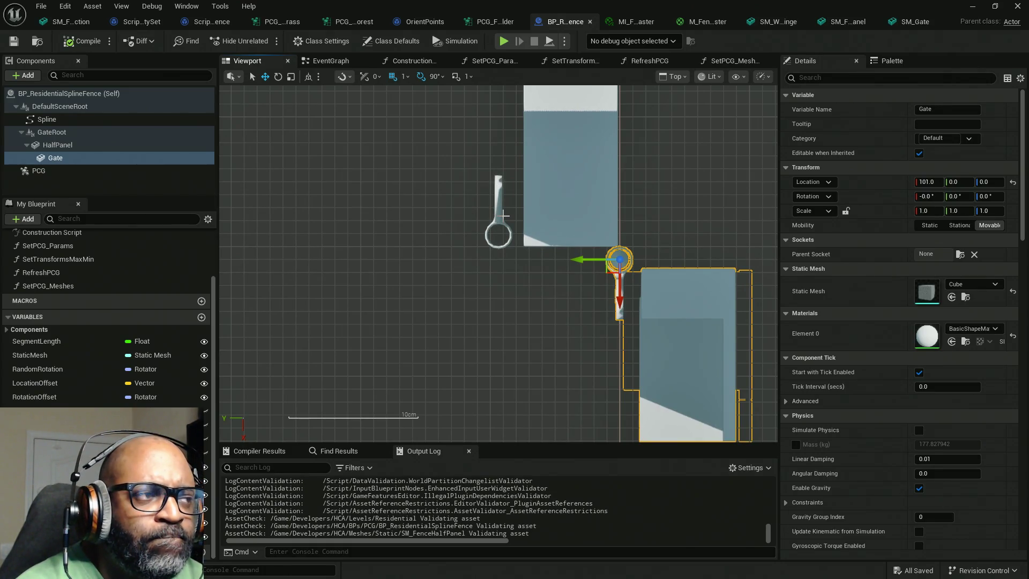
{"action": "left_click", "coordinate": [92, 145]}
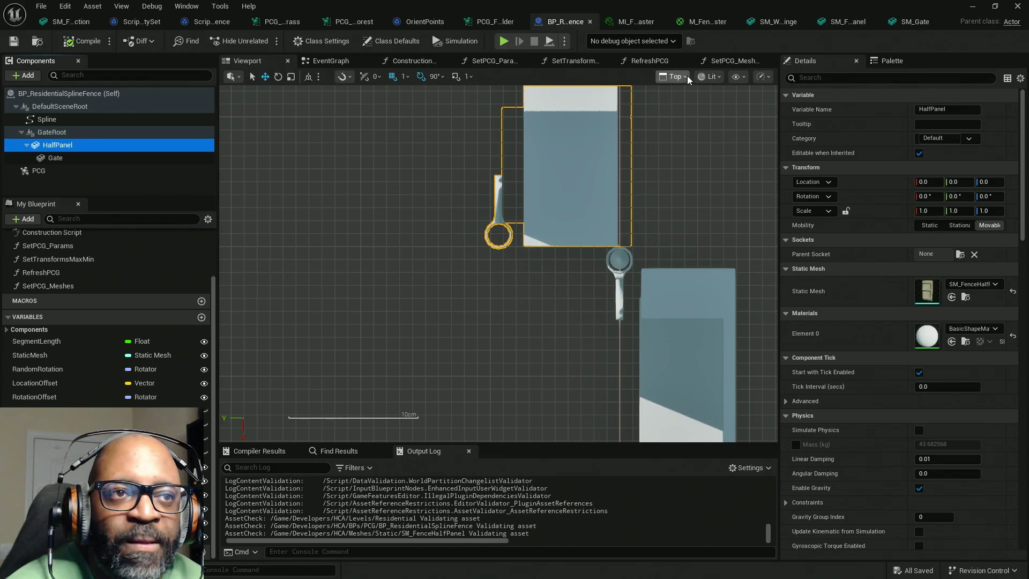
Look over the viewport's view mode, grid display, realtime and camera view options
{"action": "left_click", "coordinate": [673, 76]}
{"action": "left_click", "coordinate": [673, 76]}
{"action": "left_click", "coordinate": [710, 77]}
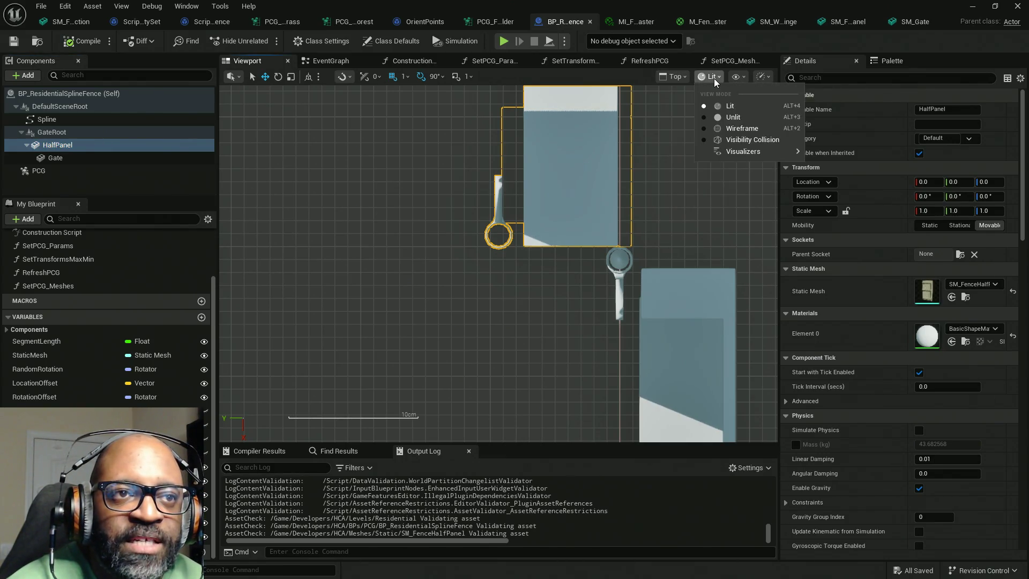
{"action": "left_click", "coordinate": [713, 76]}
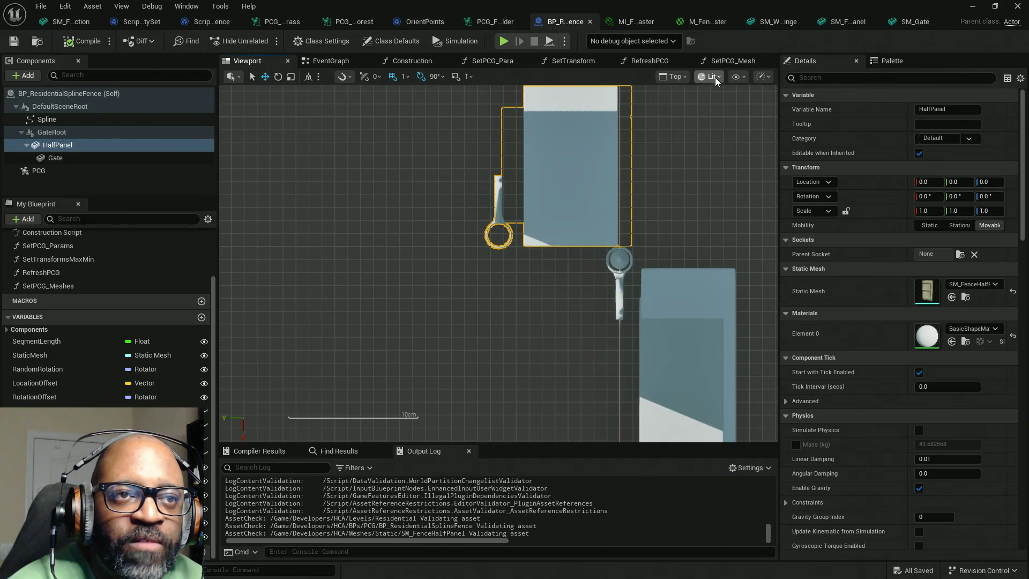
{"action": "left_click", "coordinate": [737, 76]}
{"action": "left_click", "coordinate": [761, 76]}
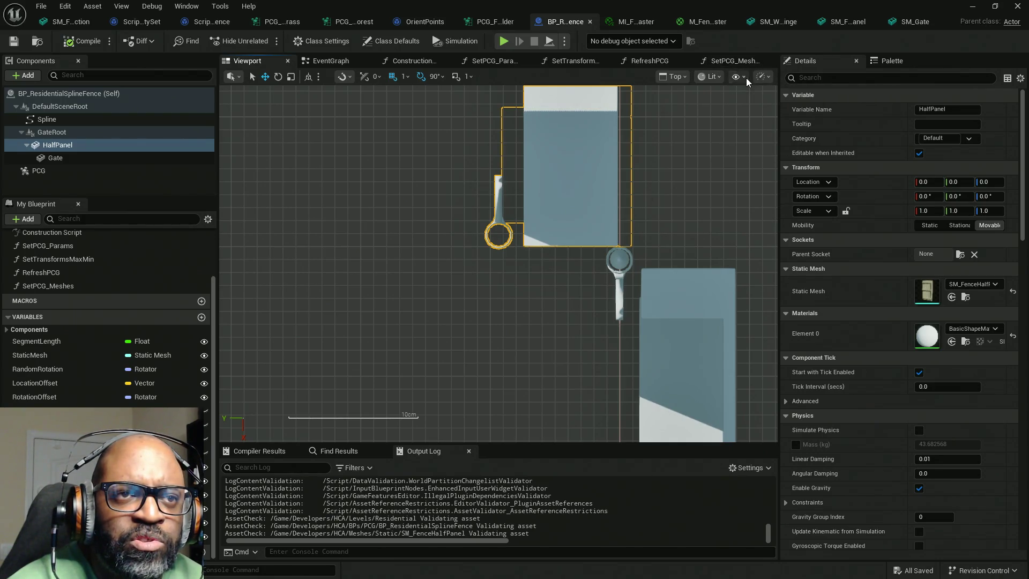
{"action": "left_click", "coordinate": [763, 76]}
{"action": "left_click", "coordinate": [763, 76]}
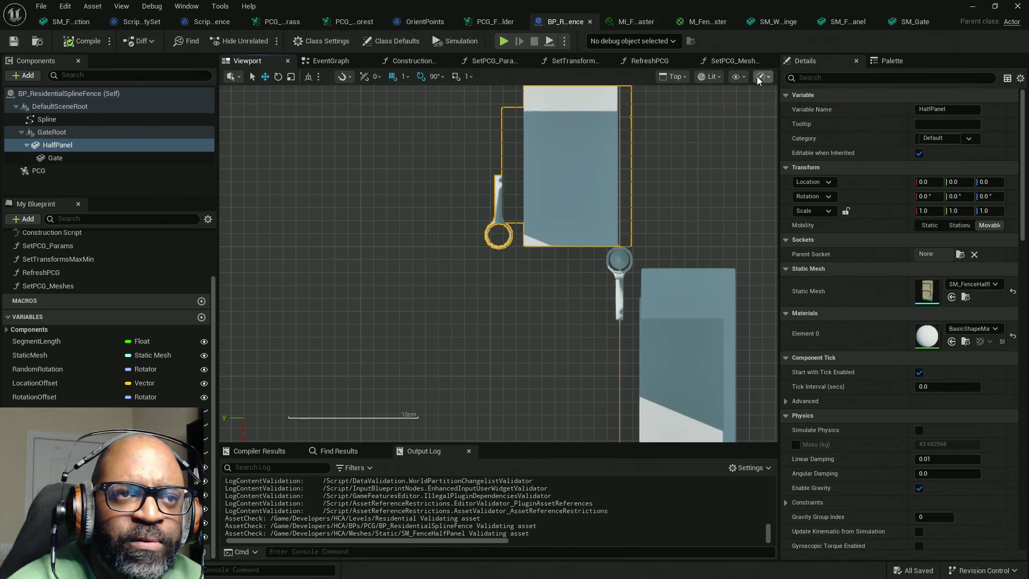
{"action": "left_click", "coordinate": [687, 76]}
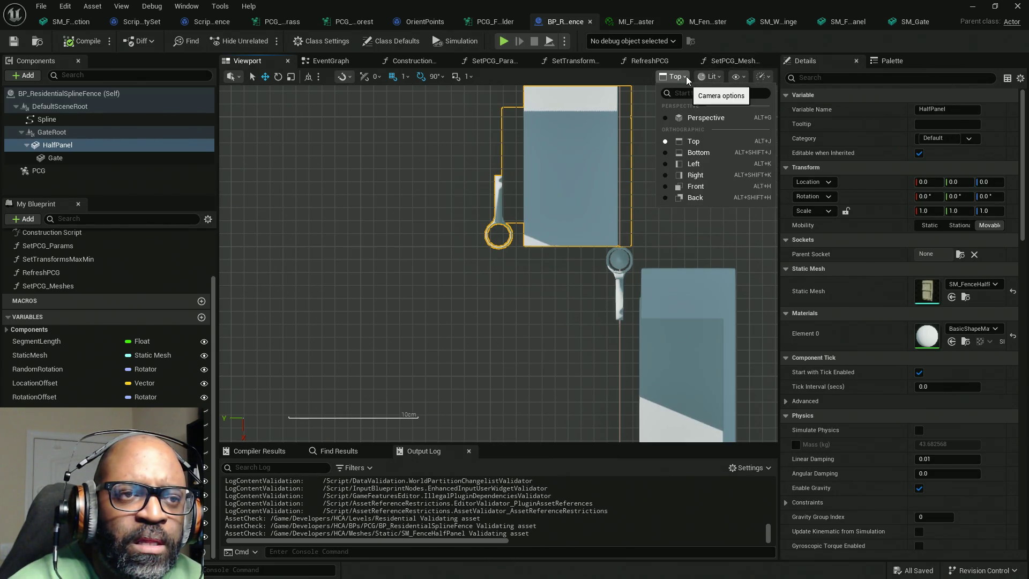
{"action": "left_click", "coordinate": [686, 76]}
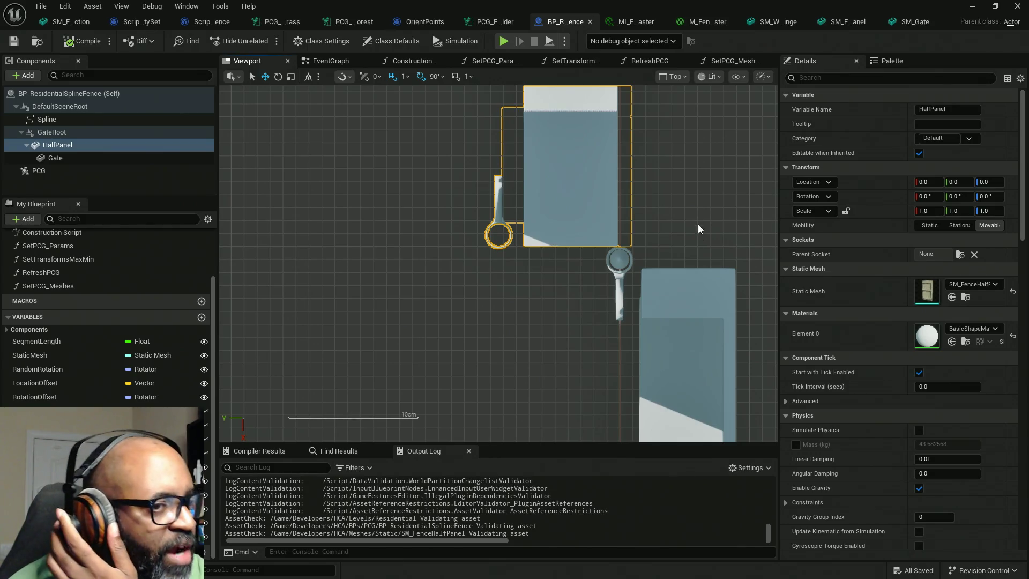
With grid snap off, move Gate to Location 99.1387, 9.28952, 0 against the half panel
{"action": "left_click", "coordinate": [54, 157]}
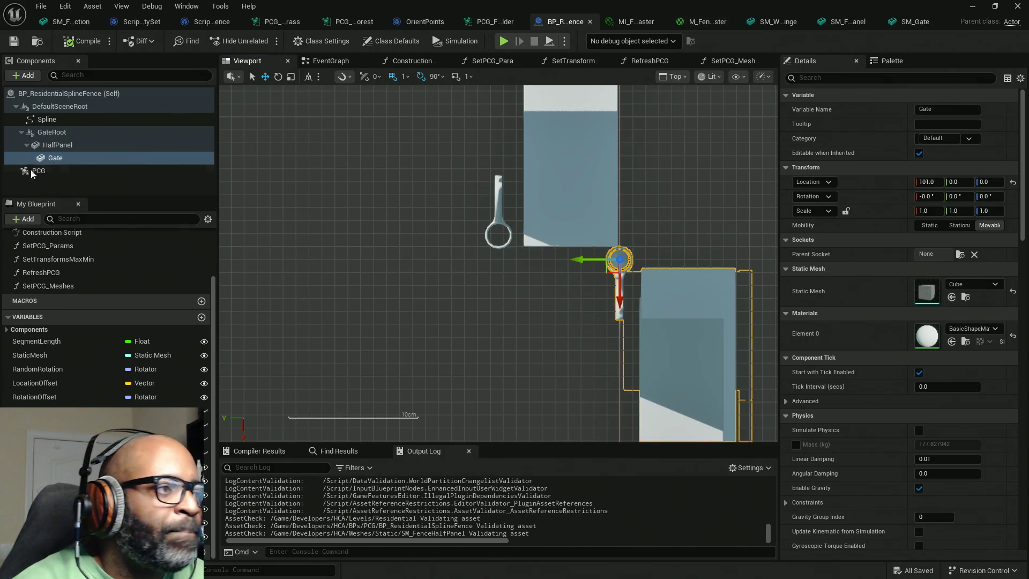
{"action": "mouse_move", "coordinate": [610, 272]}
{"action": "left_mouse_down"}
{"action": "mouse_move", "coordinate": [529, 269]}
{"action": "mouse_move", "coordinate": [480, 243]}
{"action": "mouse_move", "coordinate": [491, 266]}
{"action": "left_mouse_up"}
{"action": "left_click", "coordinate": [393, 76]}
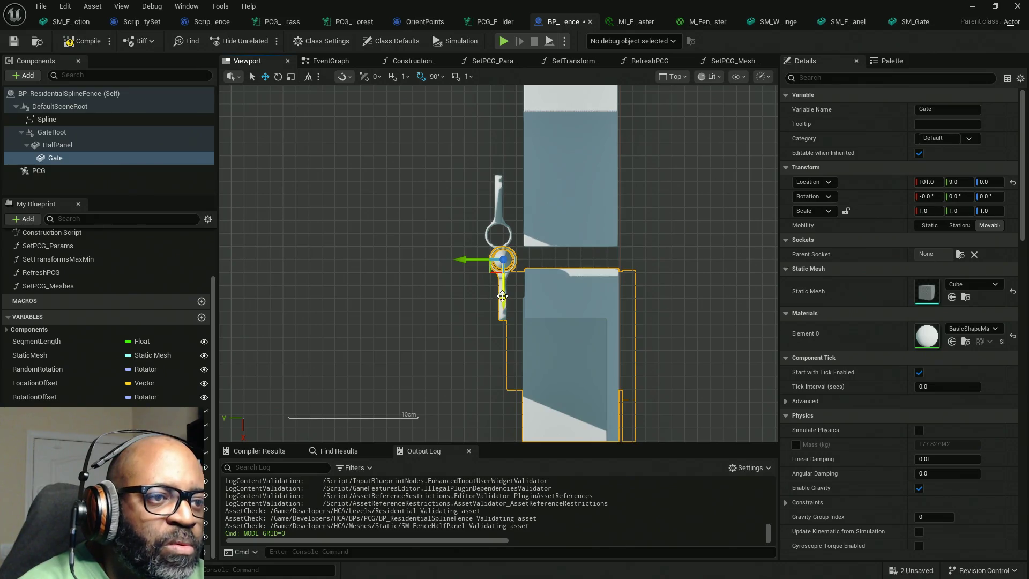
{"action": "left_click_drag", "start_coordinate": [502, 303], "coordinate": [498, 280]}
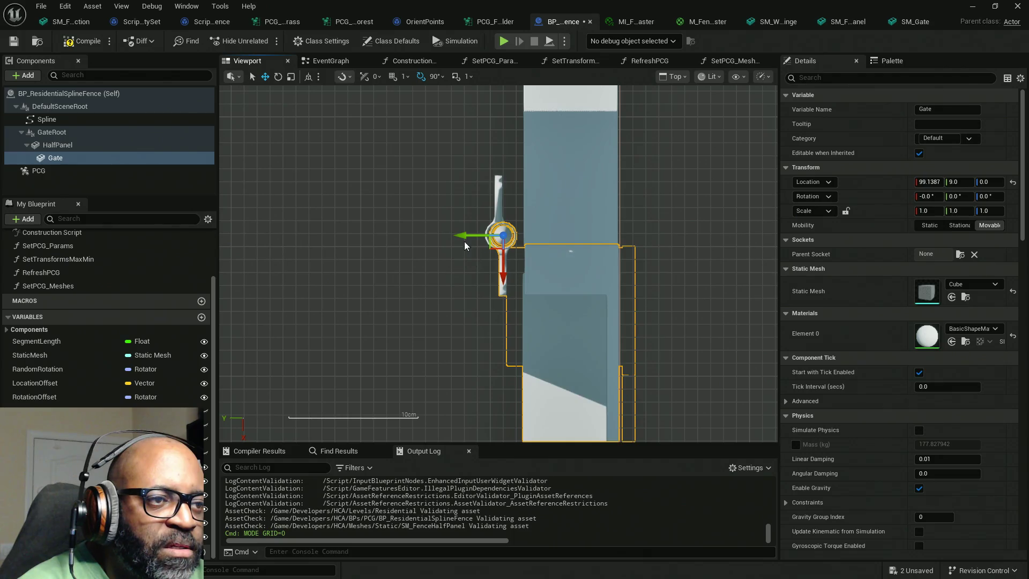
{"action": "left_click_drag", "start_coordinate": [463, 236], "coordinate": [459, 236]}
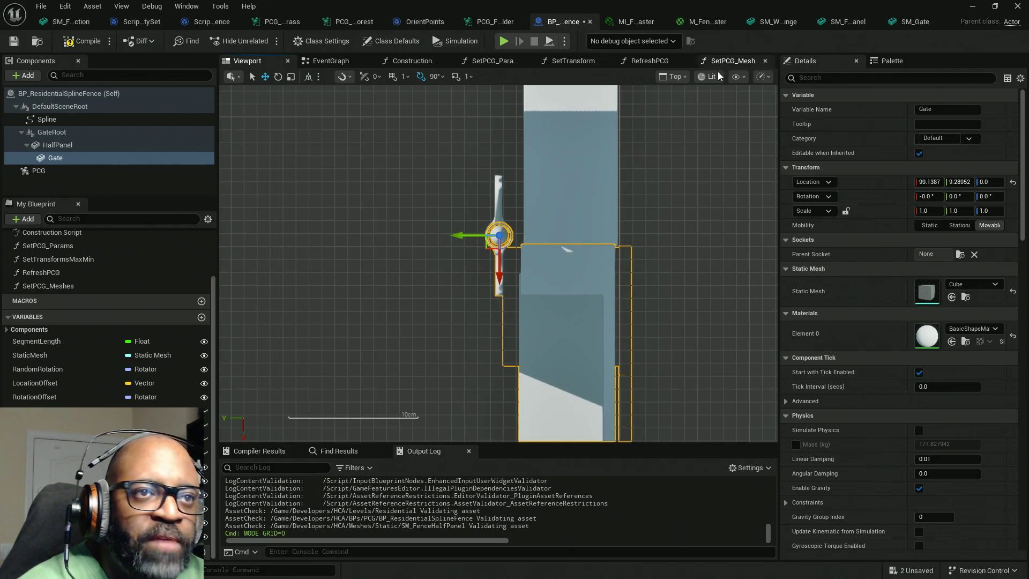
{"action": "left_click", "coordinate": [710, 76]}
{"action": "left_click", "coordinate": [705, 129]}
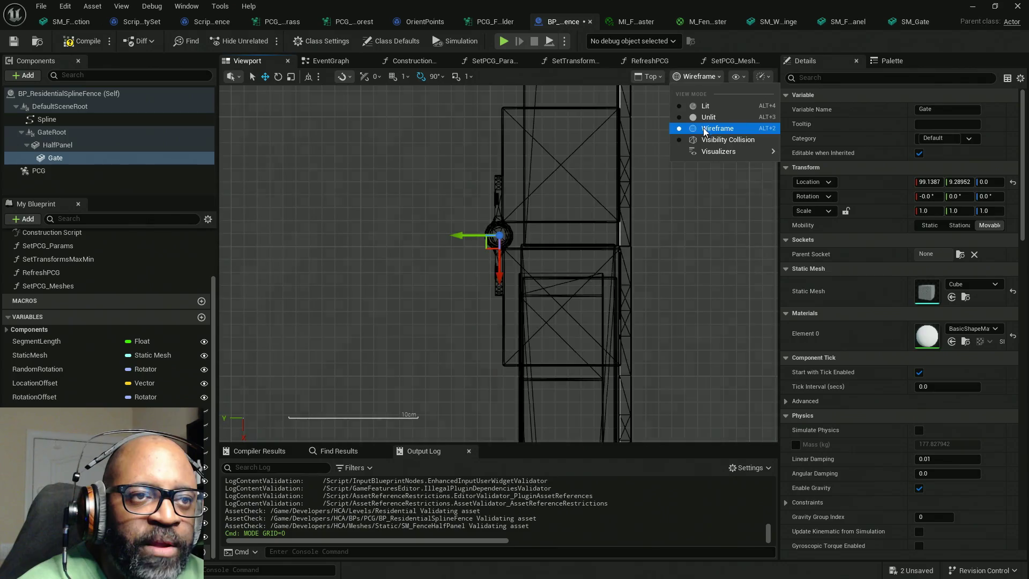
In wireframe, nudge Gate to 99.0387, 9.32285, 0, then compile and save the Blueprint
{"action": "scroll", "coordinate": [486, 195], "scroll_direction": "up", "scroll_amount": 1}
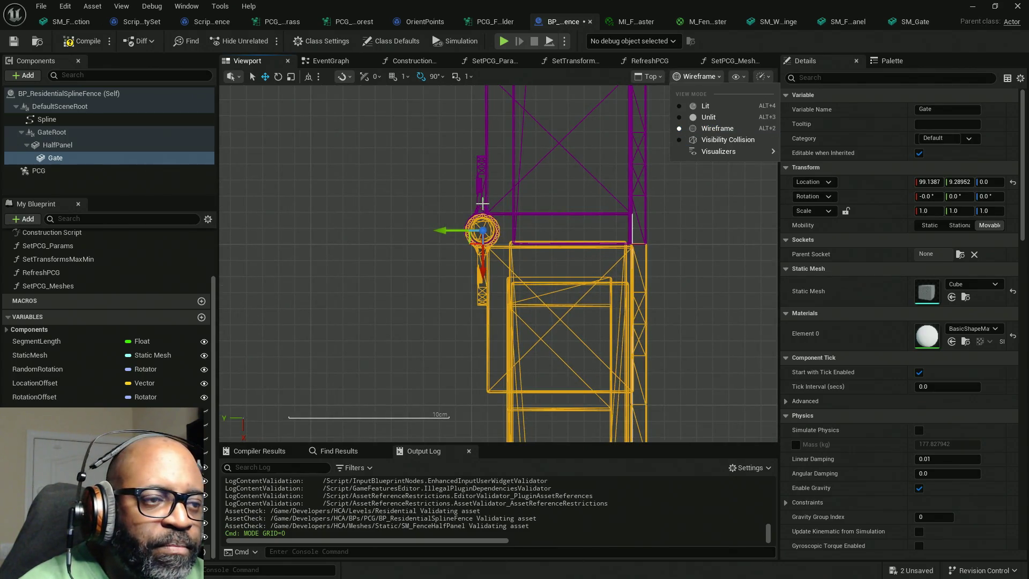
{"action": "mouse_move", "coordinate": [478, 207]}
{"action": "right_mouse_down"}
{"action": "mouse_move", "coordinate": [475, 220]}
{"action": "mouse_move", "coordinate": [541, 239]}
{"action": "right_mouse_up"}
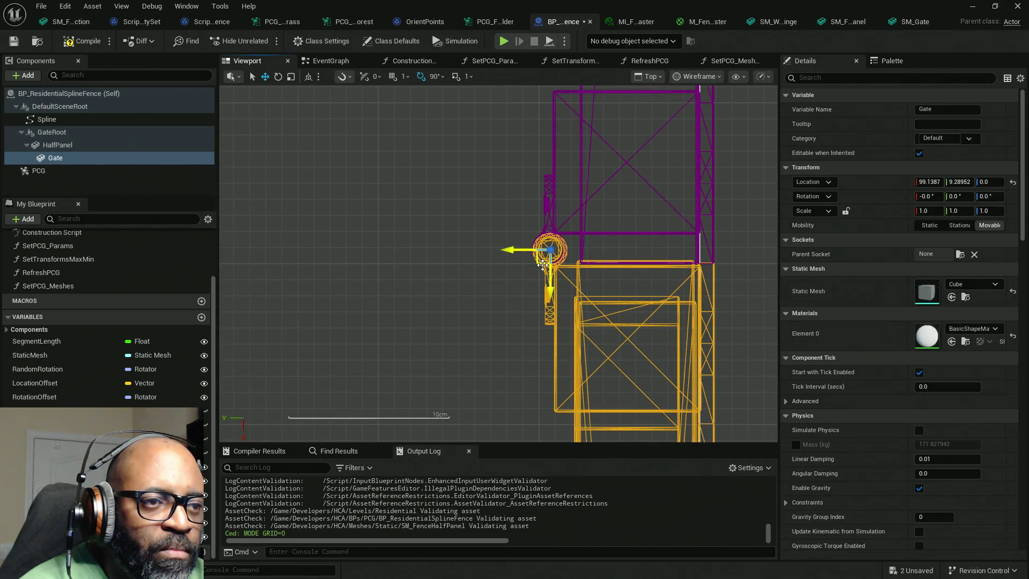
{"action": "left_click_drag", "start_coordinate": [542, 239], "coordinate": [540, 261]}
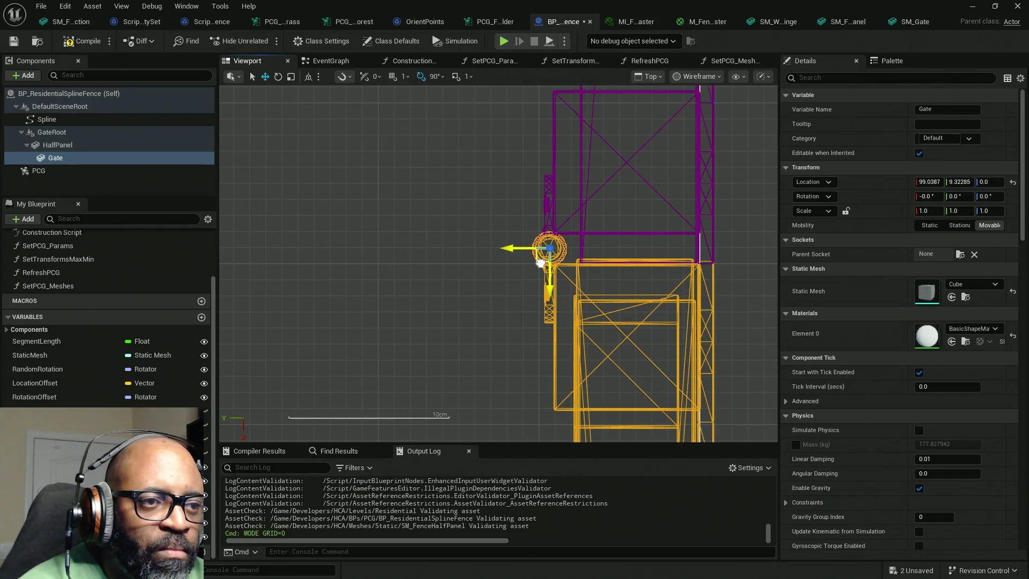
{"action": "left_click", "coordinate": [80, 42]}
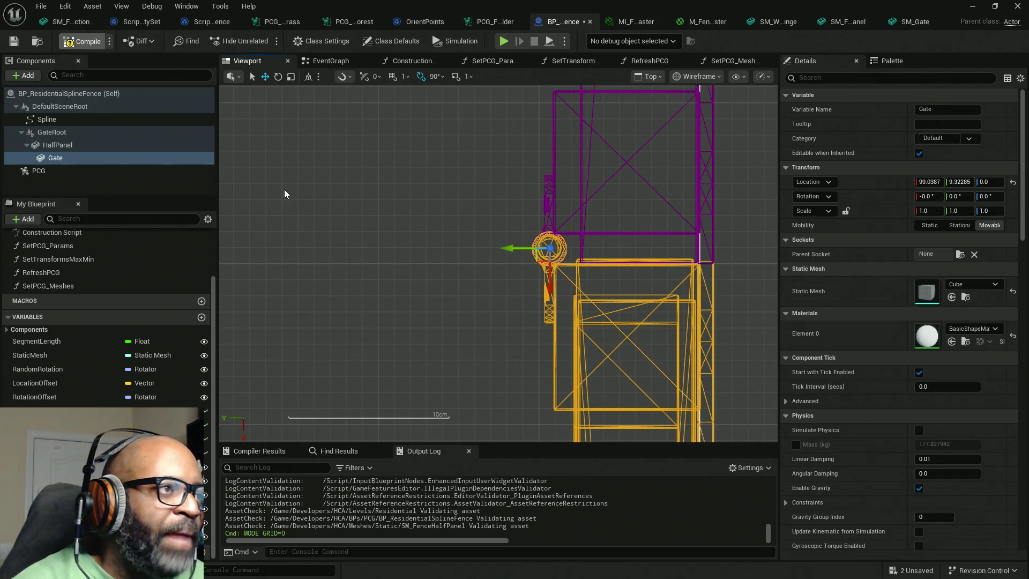
{"action": "key", "text": "ctrl+s"}
Return to Perspective Lit, face the gate, and use rotate mode with rotation snapping off
{"action": "left_click", "coordinate": [655, 77]}
{"action": "left_click", "coordinate": [681, 118]}
{"action": "mouse_move", "coordinate": [471, 217]}
{"action": "right_mouse_down"}
{"action": "mouse_move", "coordinate": [472, 246]}
{"action": "mouse_move", "coordinate": [501, 225]}
{"action": "mouse_move", "coordinate": [544, 391]}
{"action": "mouse_move", "coordinate": [396, 407]}
{"action": "mouse_move", "coordinate": [419, 416]}
{"action": "right_mouse_up"}
{"action": "key", "text": "e"}
{"action": "left_click", "coordinate": [421, 76]}
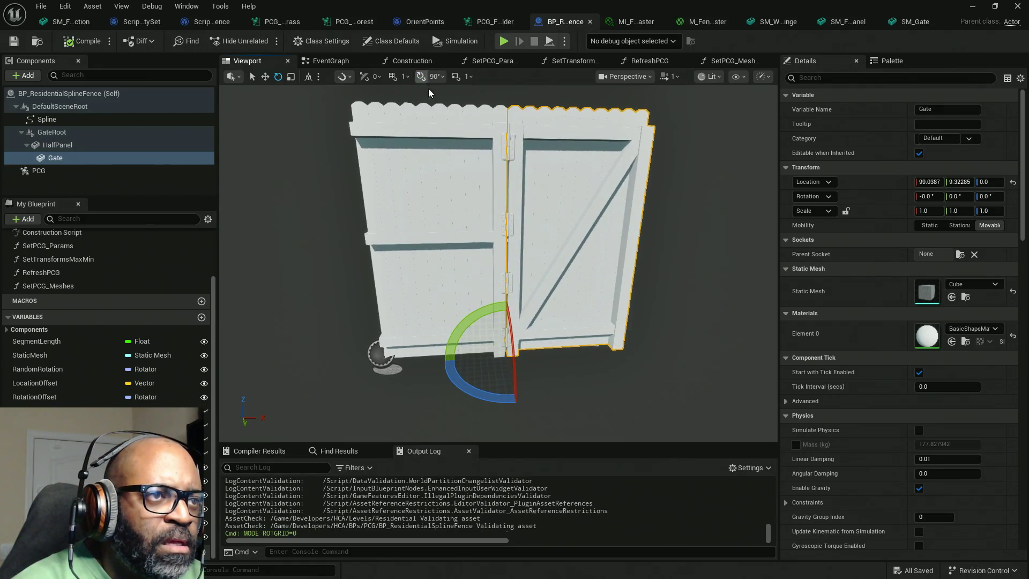
Swing the gate to Z rotation -1.0218, save, and assign the wood fence material to Element 0
{"action": "mouse_move", "coordinate": [489, 389]}
{"action": "left_mouse_down"}
{"action": "mouse_move", "coordinate": [536, 399]}
{"action": "mouse_move", "coordinate": [597, 345]}
{"action": "mouse_move", "coordinate": [573, 372]}
{"action": "mouse_move", "coordinate": [595, 347]}
{"action": "mouse_move", "coordinate": [536, 364]}
{"action": "mouse_move", "coordinate": [490, 401]}
{"action": "left_mouse_up"}
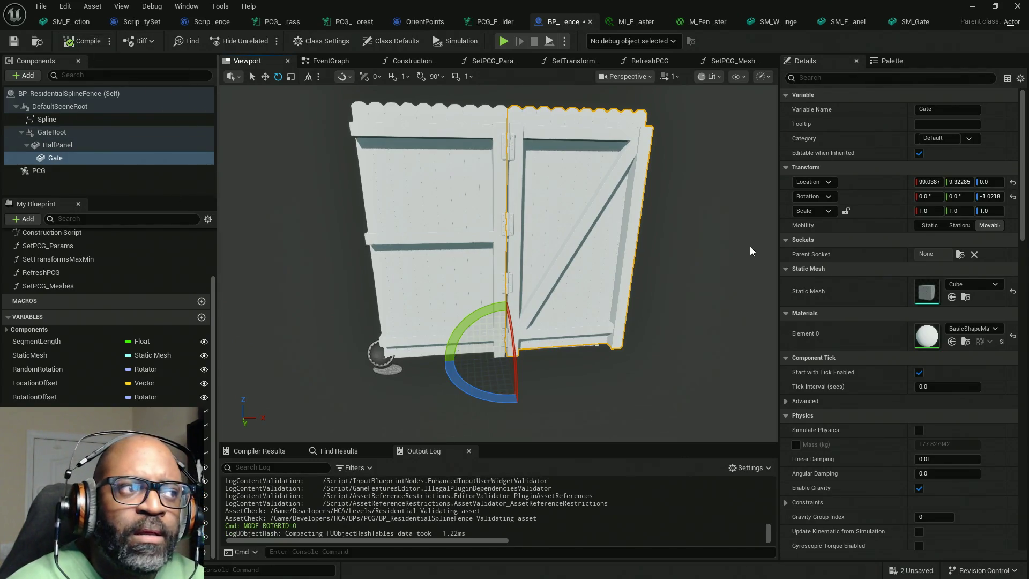
{"action": "key", "text": "ctrl+s"}
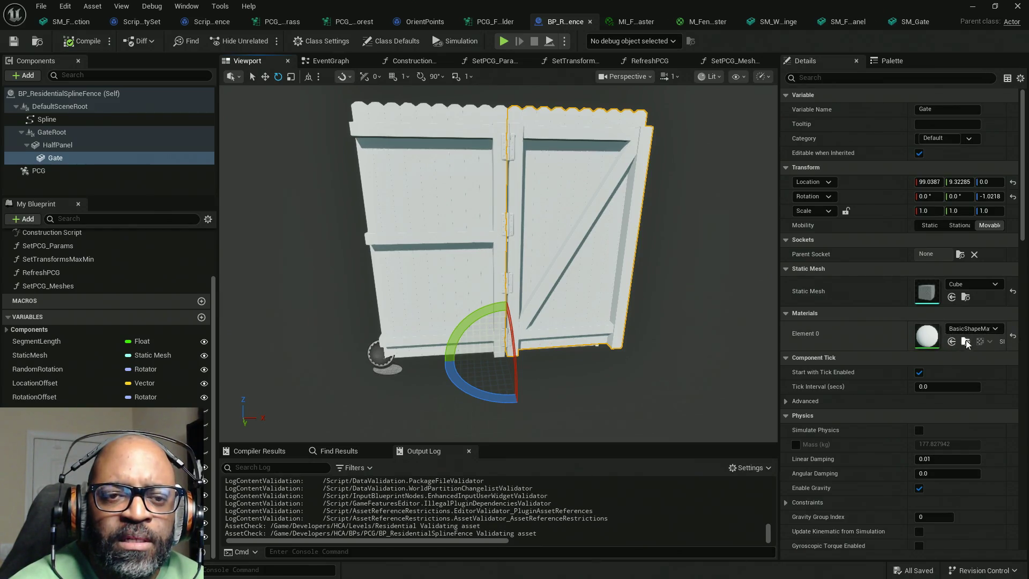
{"action": "left_click", "coordinate": [1013, 337]}
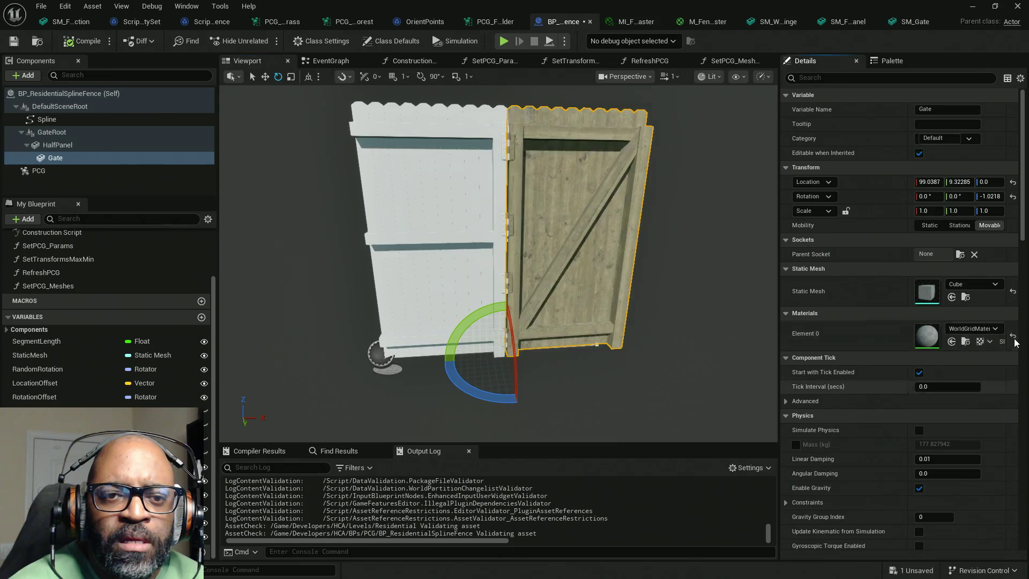
{"action": "left_click", "coordinate": [86, 148]}
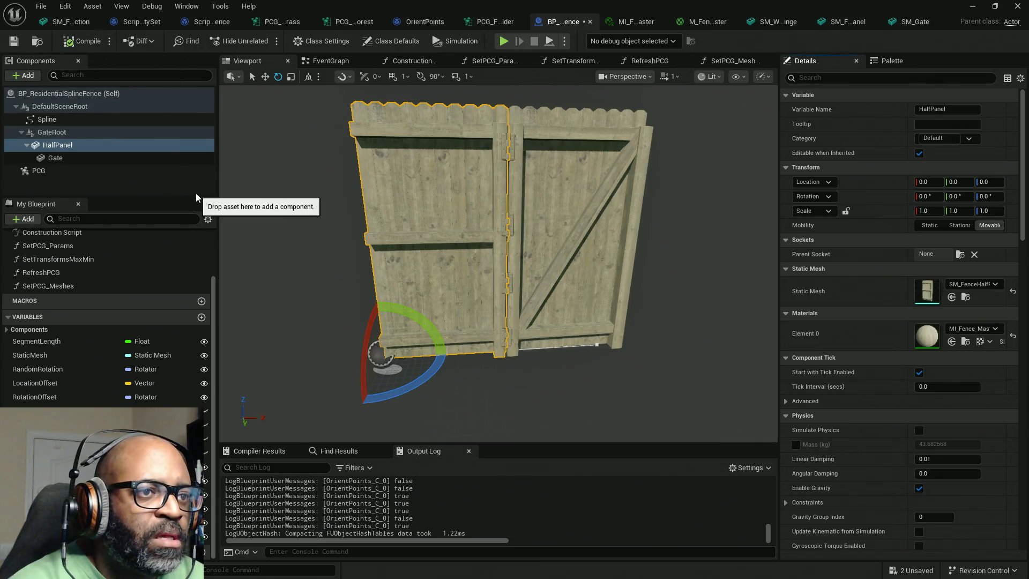
Save the fence Blueprint and orbit to inspect the closed gate from the side and front
{"action": "key", "text": "ctrl+s"}
{"action": "left_click_drag", "start_coordinate": [429, 241], "coordinate": [241, 241], "text": "alt"}
{"action": "mouse_move", "coordinate": [363, 107]}
{"action": "left_mouse_down", "text": "alt"}
{"action": "mouse_move", "coordinate": [332, 107]}
{"action": "mouse_move", "coordinate": [363, 107]}
{"action": "left_mouse_up", "text": "alt"}
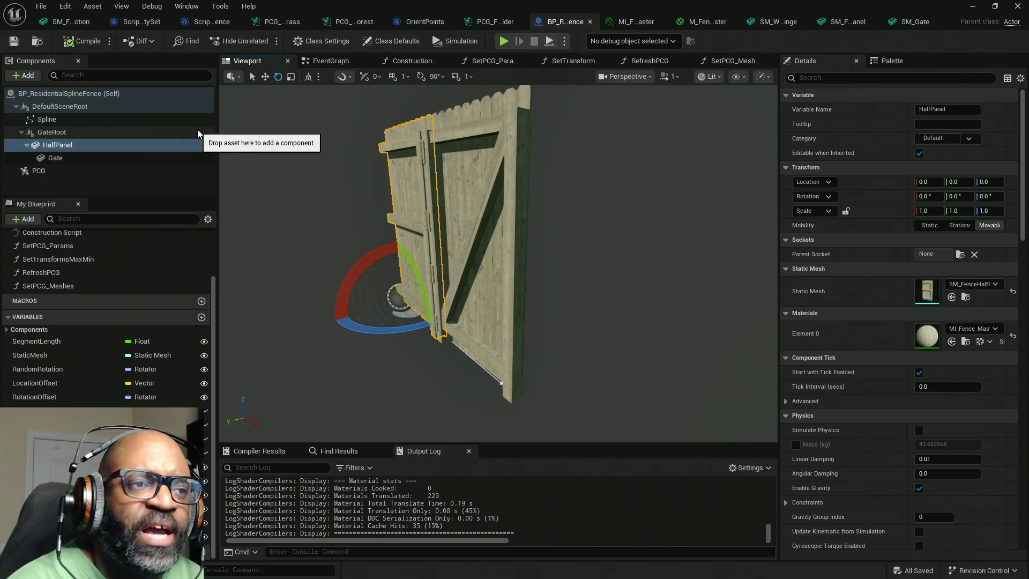
{"action": "left_click_drag", "start_coordinate": [648, 291], "coordinate": [648, 291], "text": "alt"}
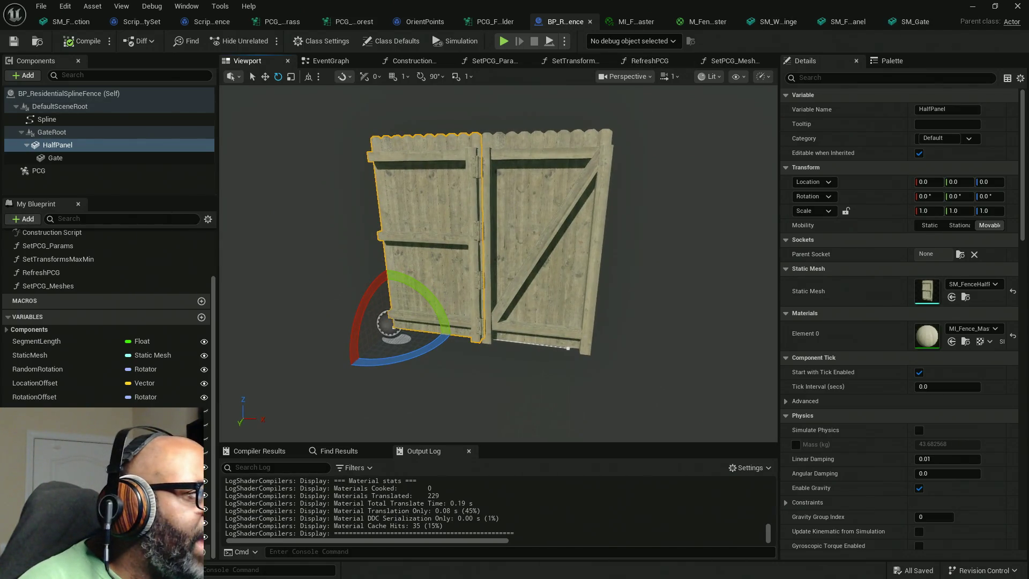
Switch from Unreal Engine over to the Maya scene with SM_FenceHalfPanel
{"action": "key", "text": "alt+Tab"}
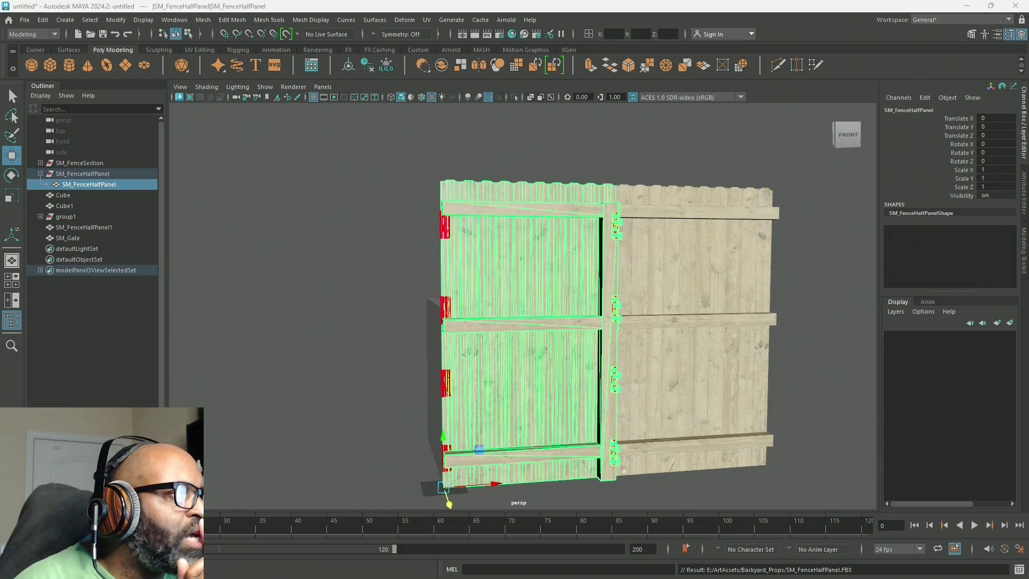
Import the Fence_Gate .ma file and select both the post-side and gate-side hinge meshes
{"action": "mouse_move", "coordinate": [46, 265]}
{"action": "left_mouse_down"}
{"action": "mouse_move", "coordinate": [333, 311]}
{"action": "mouse_move", "coordinate": [265, 433]}
{"action": "left_mouse_up"}
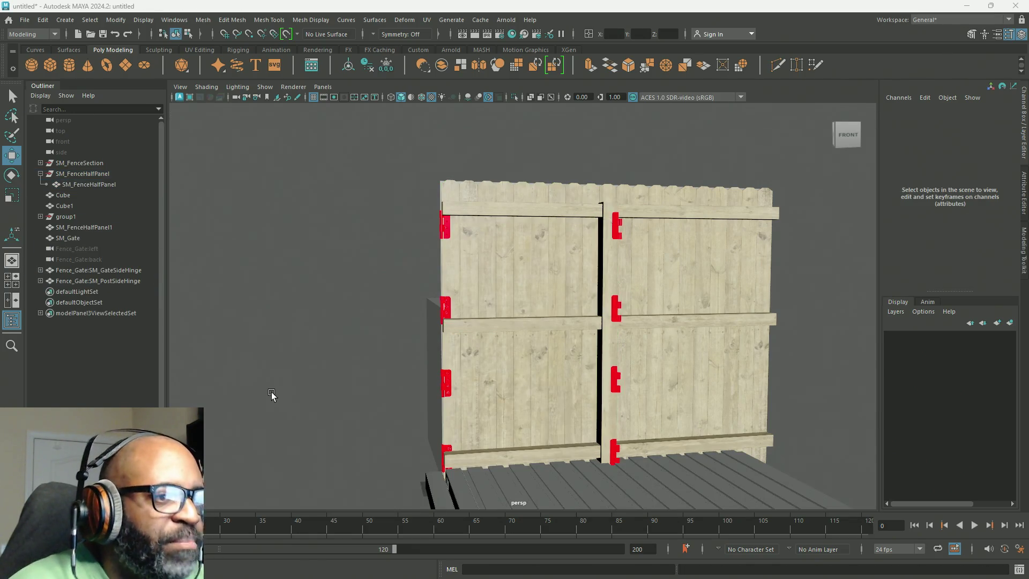
{"action": "scroll", "coordinate": [491, 434], "scroll_direction": "down", "scroll_amount": 5}
{"action": "mouse_move", "coordinate": [504, 442]}
{"action": "left_mouse_down", "text": "alt"}
{"action": "mouse_move", "coordinate": [489, 336]}
{"action": "mouse_move", "coordinate": [494, 443]}
{"action": "mouse_move", "coordinate": [560, 444]}
{"action": "left_mouse_up", "text": "alt"}
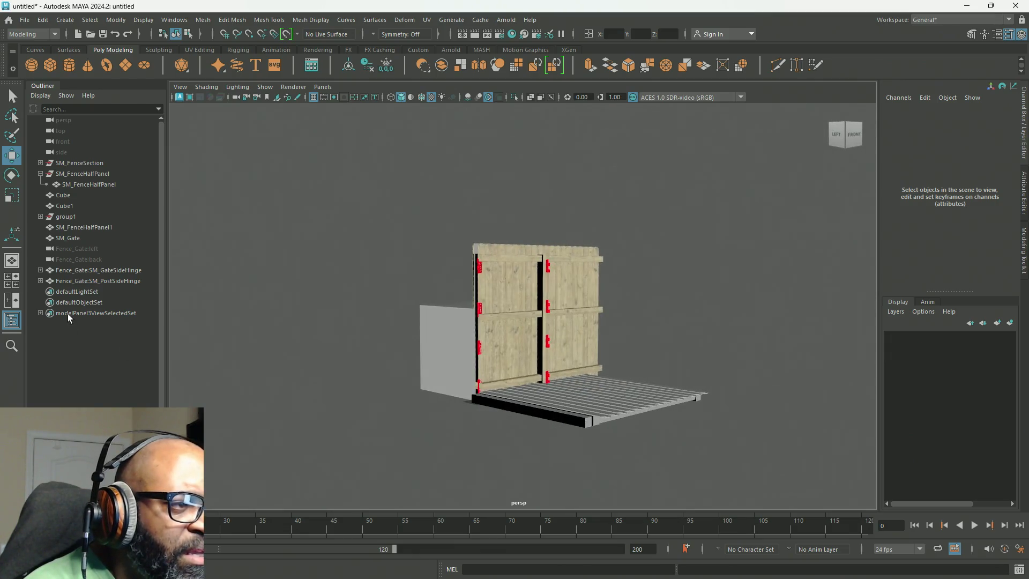
{"action": "left_click", "coordinate": [97, 282]}
{"action": "left_click", "coordinate": [104, 269]}
{"action": "left_click_drag", "start_coordinate": [429, 402], "coordinate": [403, 314], "text": "alt"}
{"action": "left_click", "coordinate": [86, 280], "text": "ctrl"}
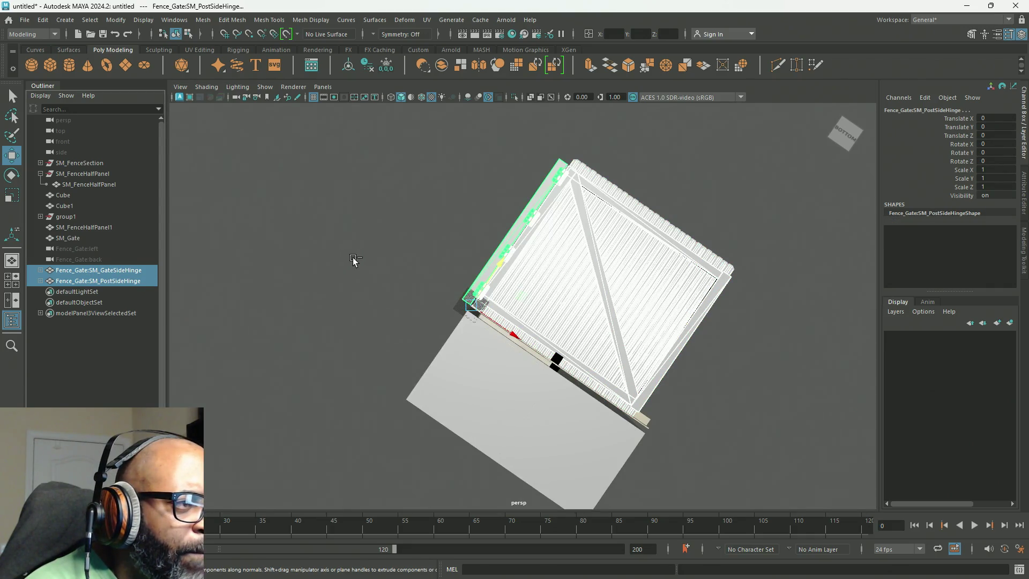
{"action": "mouse_move", "coordinate": [418, 260]}
{"action": "left_mouse_down", "text": "alt"}
{"action": "mouse_move", "coordinate": [459, 292]}
{"action": "mouse_move", "coordinate": [453, 315]}
{"action": "mouse_move", "coordinate": [490, 372]}
{"action": "mouse_move", "coordinate": [499, 365]}
{"action": "left_mouse_up", "text": "alt"}
Isolate the hinge meshes to inspect them up close, delete them, then turn isolation off
{"action": "left_click", "coordinate": [514, 97]}
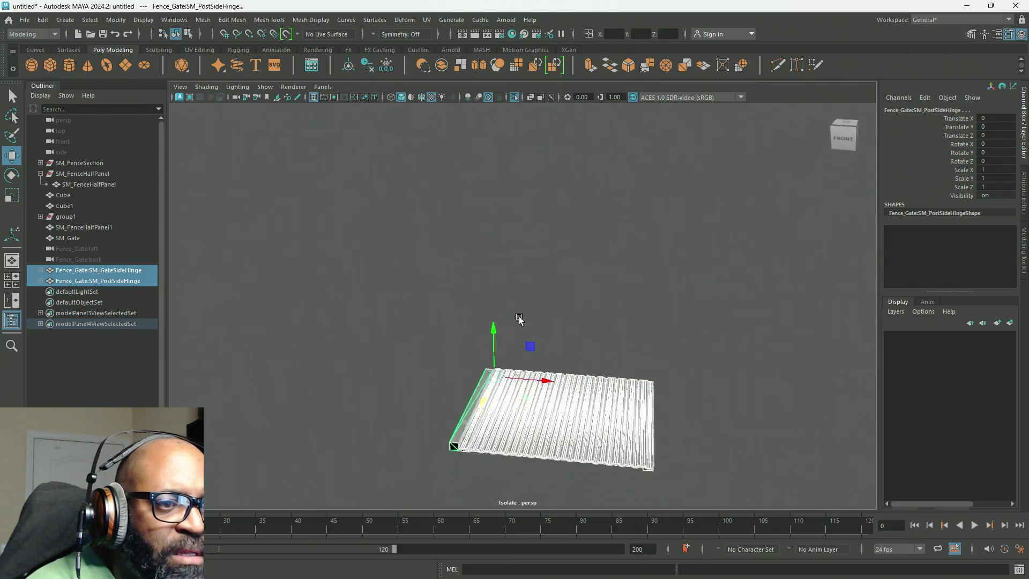
{"action": "left_click_drag", "start_coordinate": [519, 318], "coordinate": [519, 239], "text": "alt"}
{"action": "mouse_move", "coordinate": [519, 239]}
{"action": "right_mouse_down", "text": "alt"}
{"action": "mouse_move", "coordinate": [535, 260]}
{"action": "mouse_move", "coordinate": [670, 312]}
{"action": "mouse_move", "coordinate": [668, 287]}
{"action": "right_mouse_up", "text": "alt"}
{"action": "mouse_move", "coordinate": [668, 287]}
{"action": "left_mouse_down", "text": "alt"}
{"action": "mouse_move", "coordinate": [581, 331]}
{"action": "mouse_move", "coordinate": [573, 379]}
{"action": "mouse_move", "coordinate": [661, 316]}
{"action": "mouse_move", "coordinate": [691, 328]}
{"action": "mouse_move", "coordinate": [672, 352]}
{"action": "left_mouse_up", "text": "alt"}
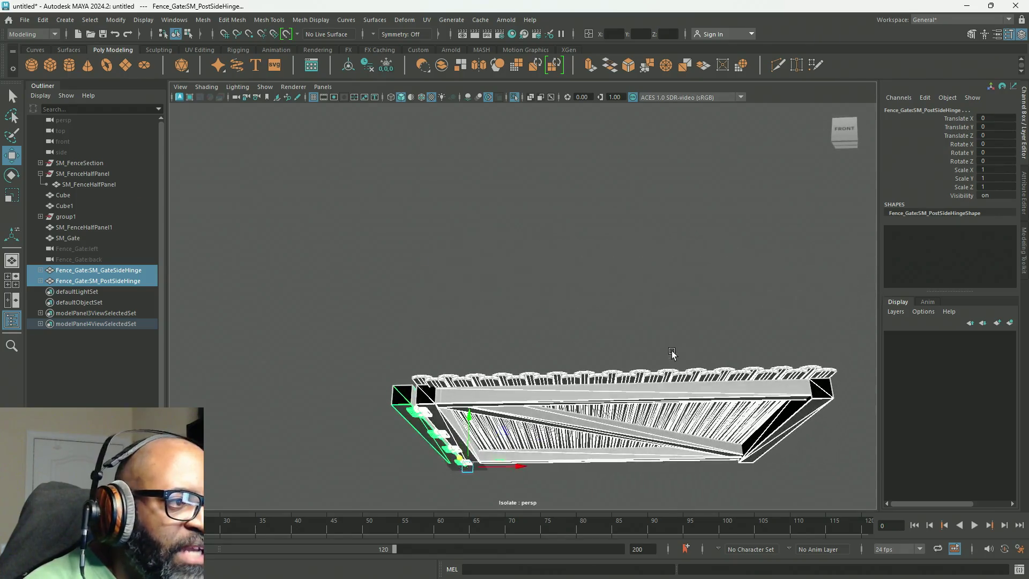
{"action": "key", "text": "Delete"}
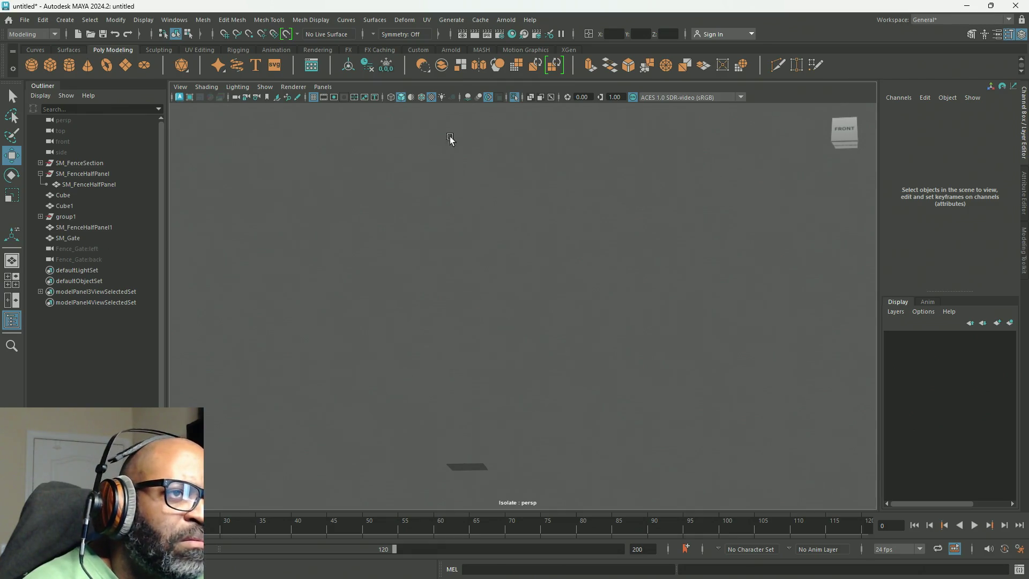
{"action": "left_click", "coordinate": [514, 97]}
{"action": "mouse_move", "coordinate": [394, 343]}
{"action": "left_mouse_down", "text": "alt"}
{"action": "mouse_move", "coordinate": [636, 395]}
{"action": "mouse_move", "coordinate": [342, 362]}
{"action": "mouse_move", "coordinate": [409, 372]}
{"action": "left_mouse_up", "text": "alt"}
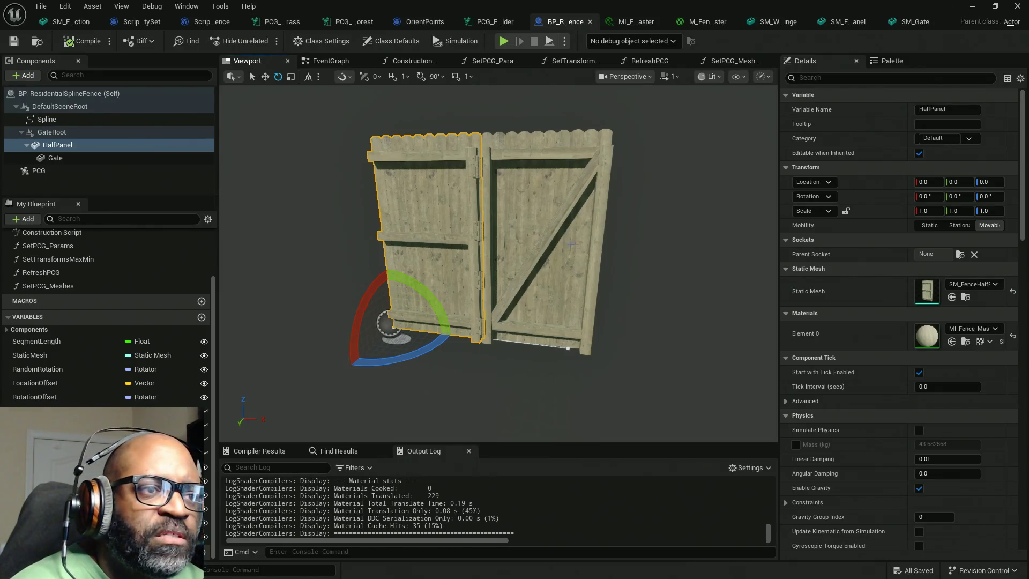
Select Gate then HalfPanel and zoom the Blueprint viewport in on the gate's hinge
{"action": "scroll", "coordinate": [631, 218], "scroll_direction": "up", "scroll_amount": 2}
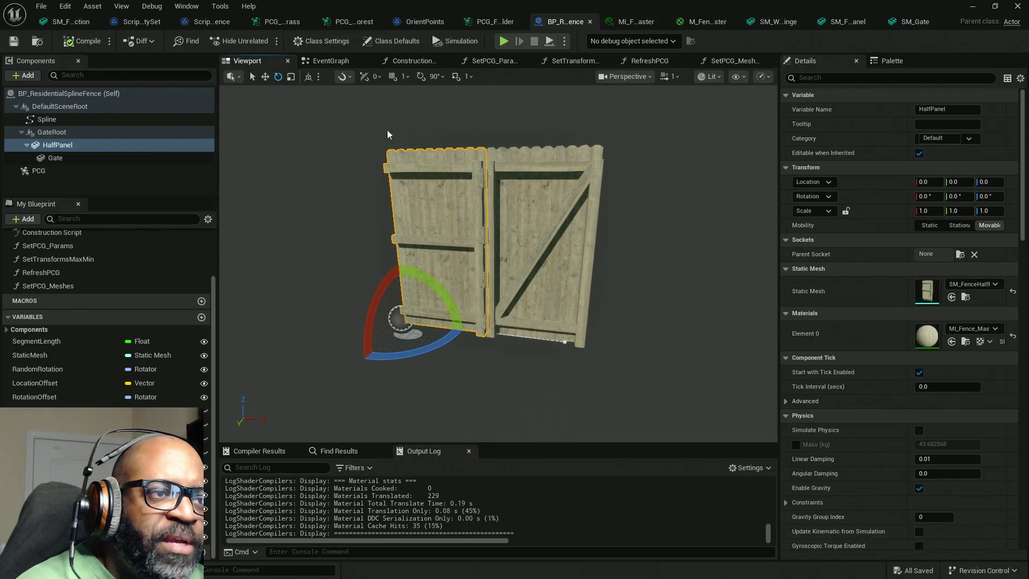
{"action": "left_click", "coordinate": [93, 158]}
{"action": "left_click", "coordinate": [103, 146]}
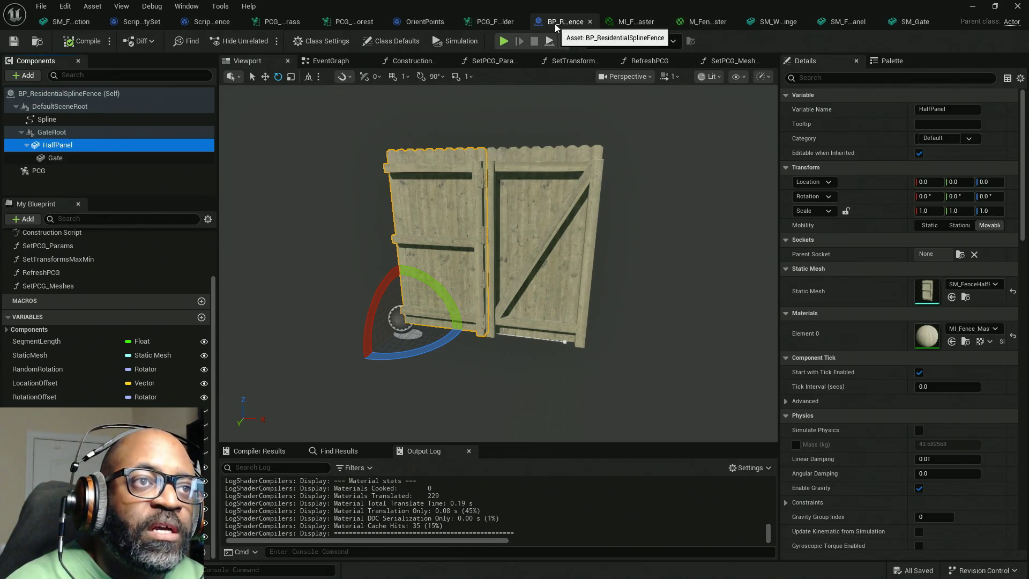
{"action": "scroll", "coordinate": [498, 263], "scroll_direction": "up", "scroll_amount": 10}
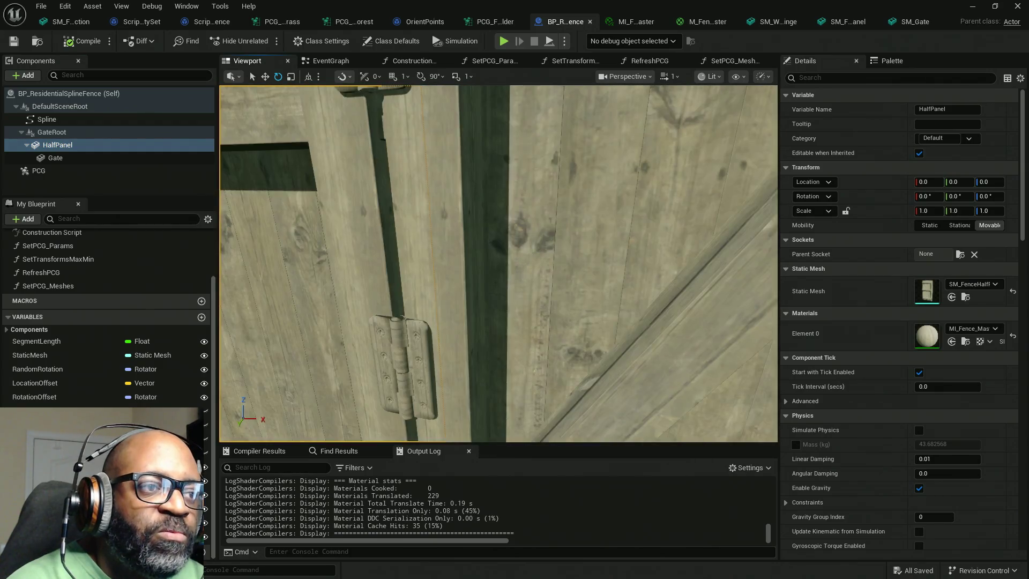
{"action": "scroll", "coordinate": [498, 263], "scroll_direction": "up", "scroll_amount": 5}
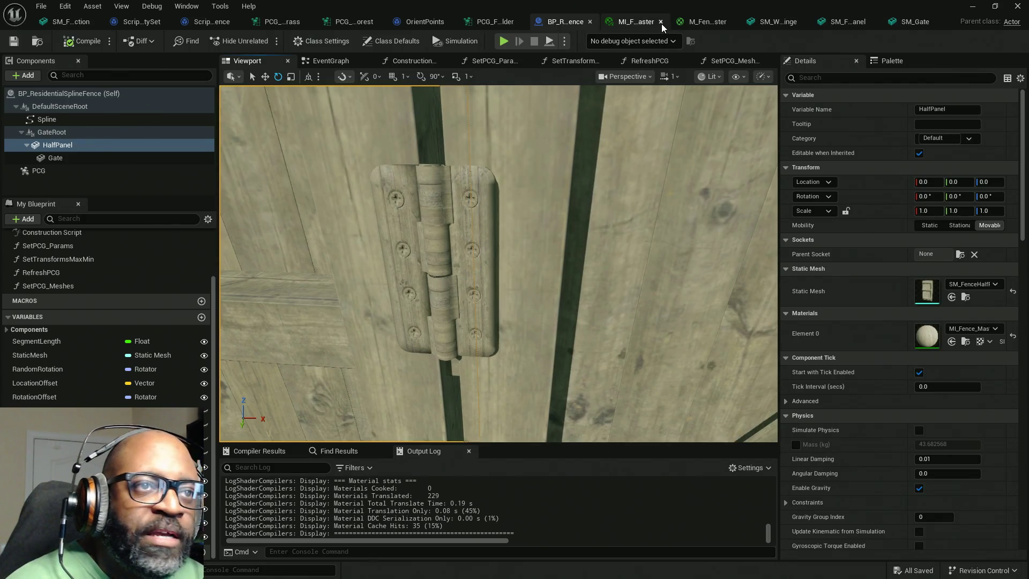
{"action": "left_click", "coordinate": [703, 22]}
Add a VertexColor node to the M_Fence_Master graph
{"action": "mouse_move", "coordinate": [505, 225]}
{"action": "right_mouse_down"}
{"action": "mouse_move", "coordinate": [579, 175]}
{"action": "mouse_move", "coordinate": [713, 121]}
{"action": "right_mouse_up"}
{"action": "right_click", "coordinate": [568, 267]}
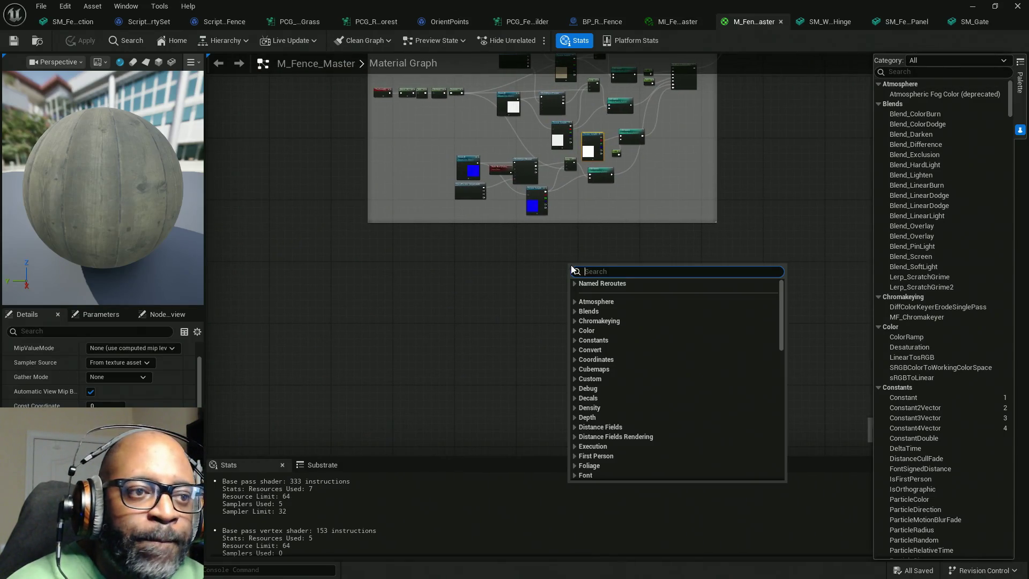
{"action": "type", "text": "ve"}
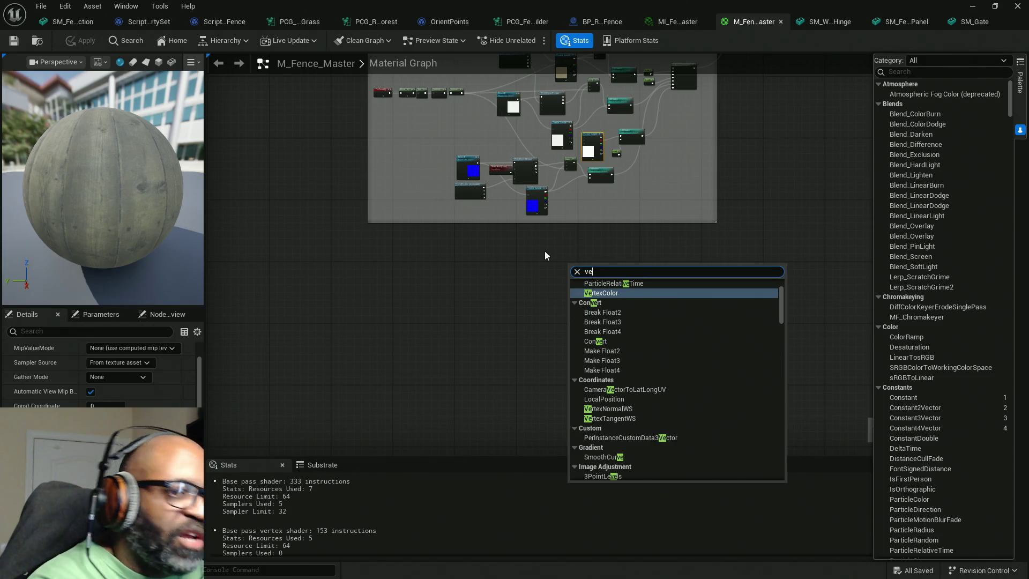
{"action": "type", "text": "rte"}
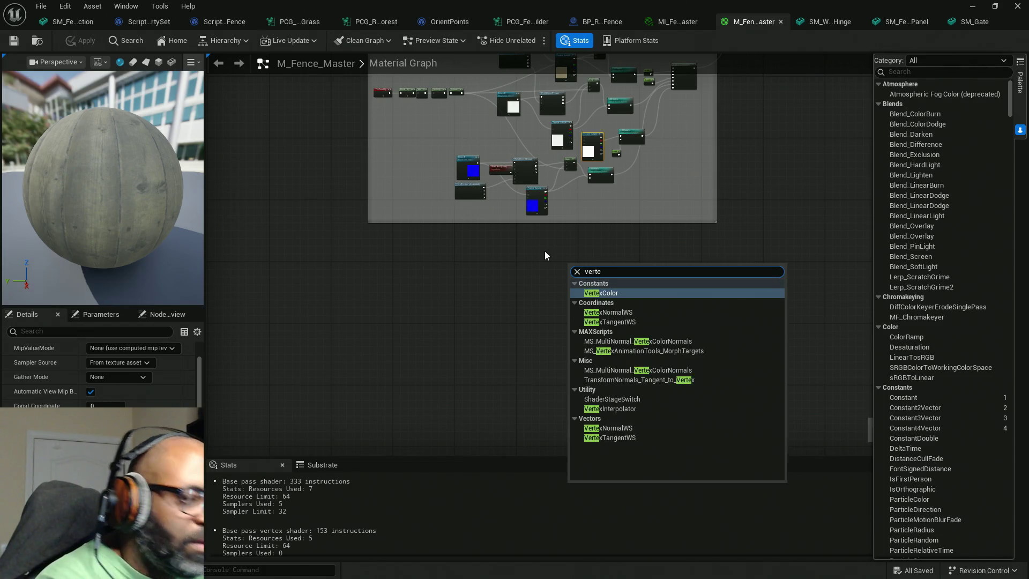
{"action": "left_click", "coordinate": [639, 293]}
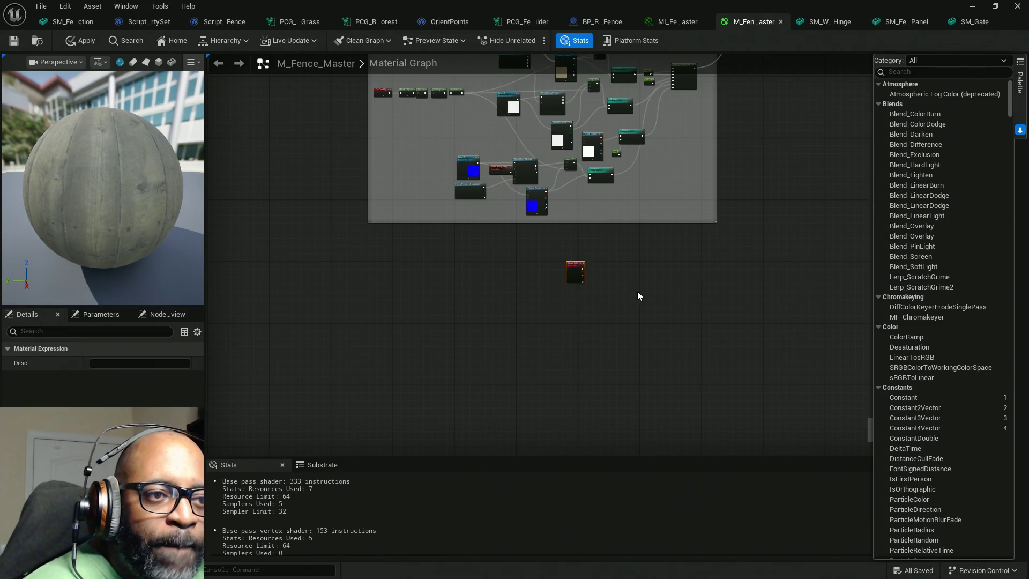
{"action": "scroll", "coordinate": [638, 291], "scroll_direction": "up", "scroll_amount": 8}
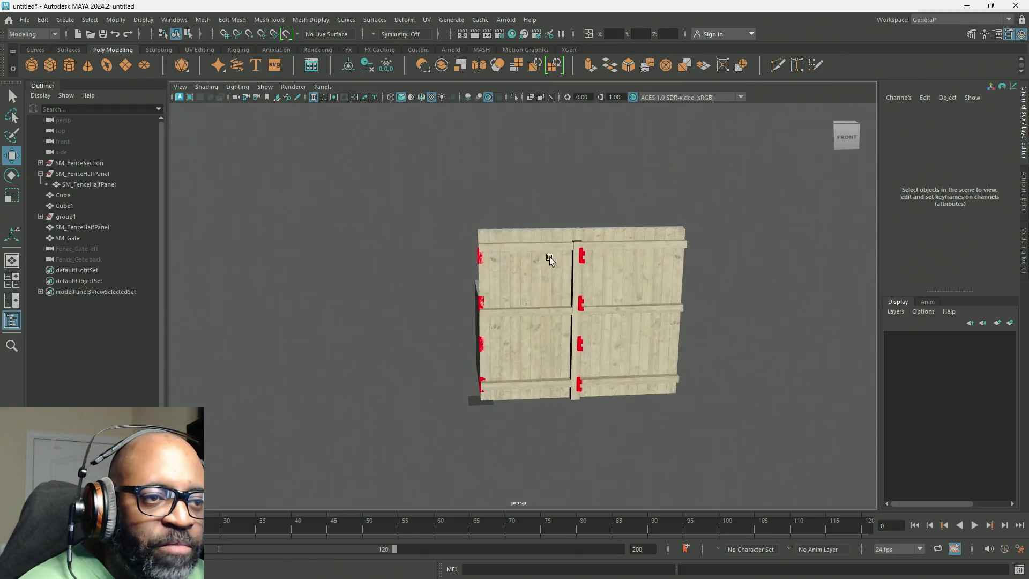
{"action": "scroll", "coordinate": [549, 259], "scroll_direction": "up", "scroll_amount": 4}
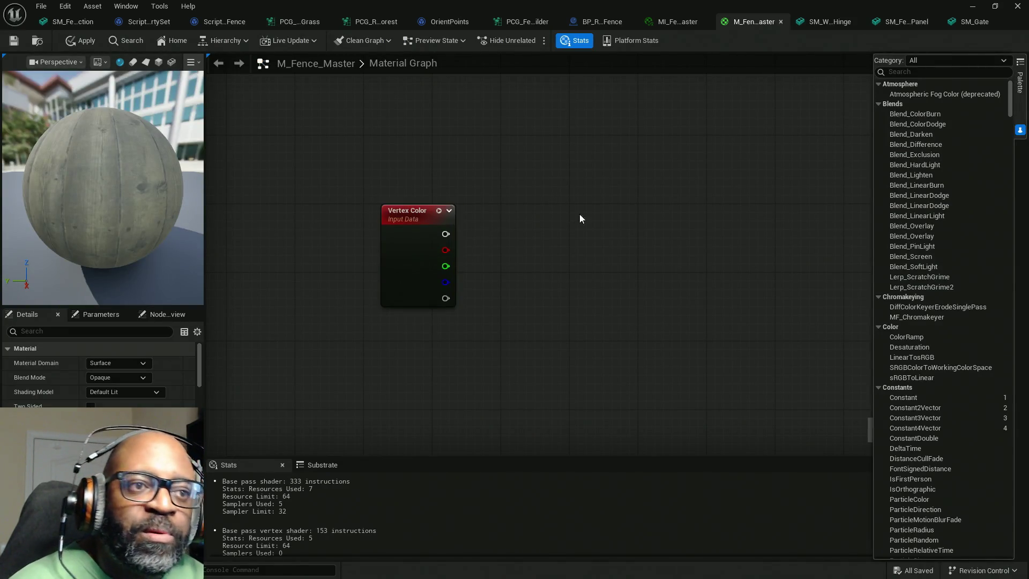
Place a Lerp node and wire the Vertex Color R output into its Alpha
{"action": "left_click", "coordinate": [593, 145]}
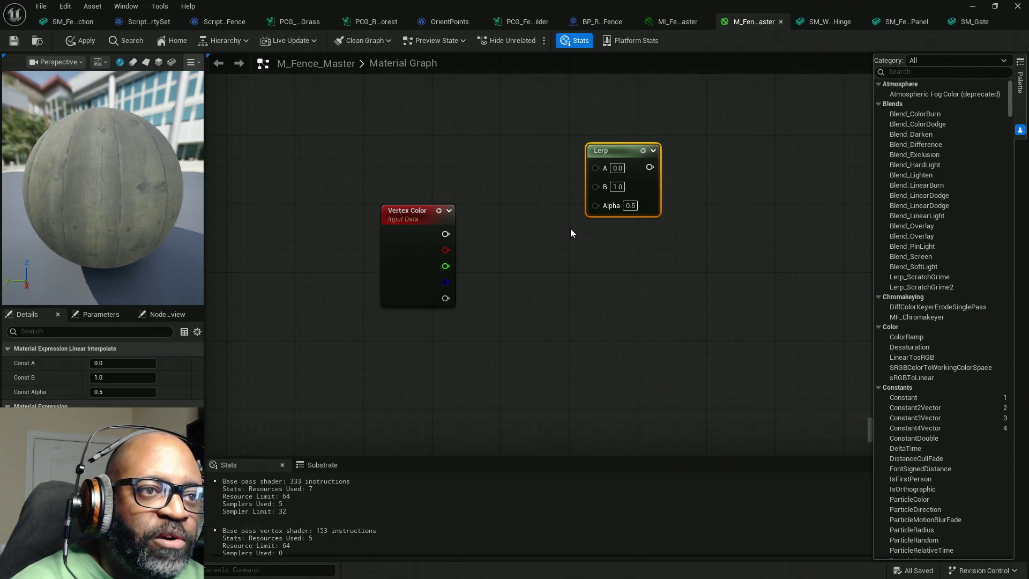
{"action": "mouse_move", "coordinate": [445, 250]}
{"action": "left_mouse_down"}
{"action": "mouse_move", "coordinate": [514, 185]}
{"action": "mouse_move", "coordinate": [430, 168]}
{"action": "mouse_move", "coordinate": [618, 239]}
{"action": "mouse_move", "coordinate": [610, 212]}
{"action": "left_mouse_up"}
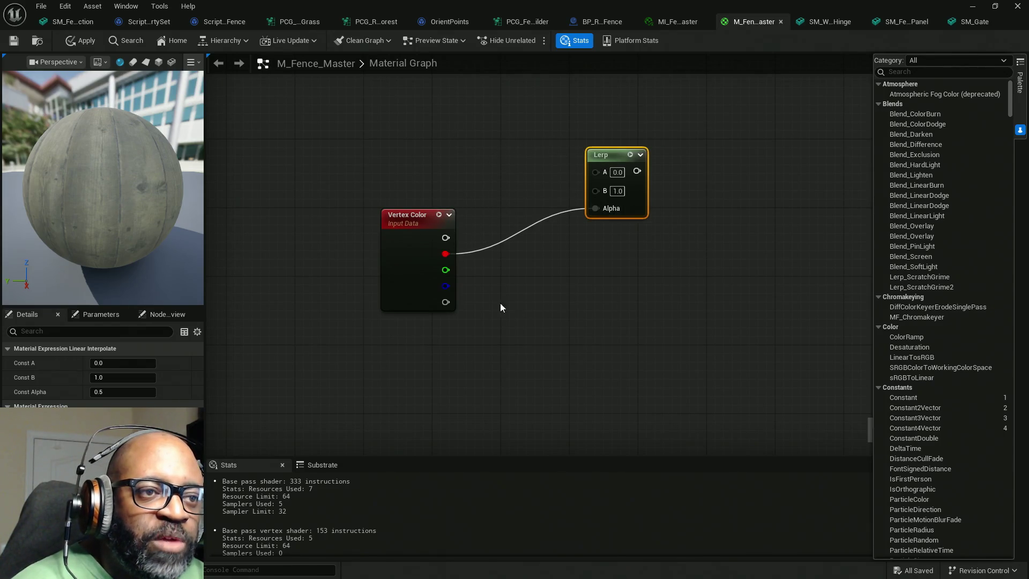
{"action": "left_click_drag", "start_coordinate": [419, 232], "coordinate": [422, 283]}
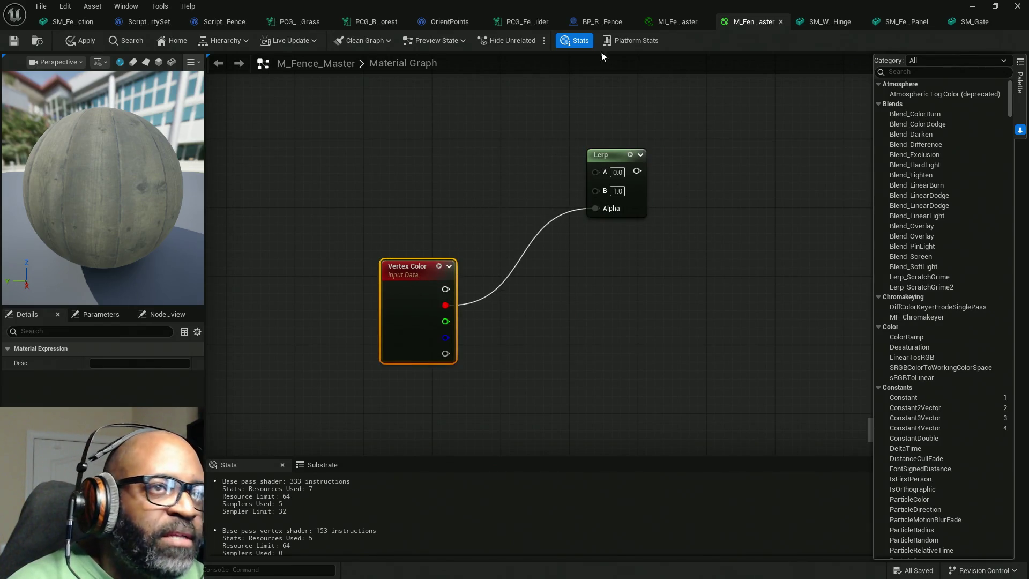
{"action": "left_click", "coordinate": [974, 22]}
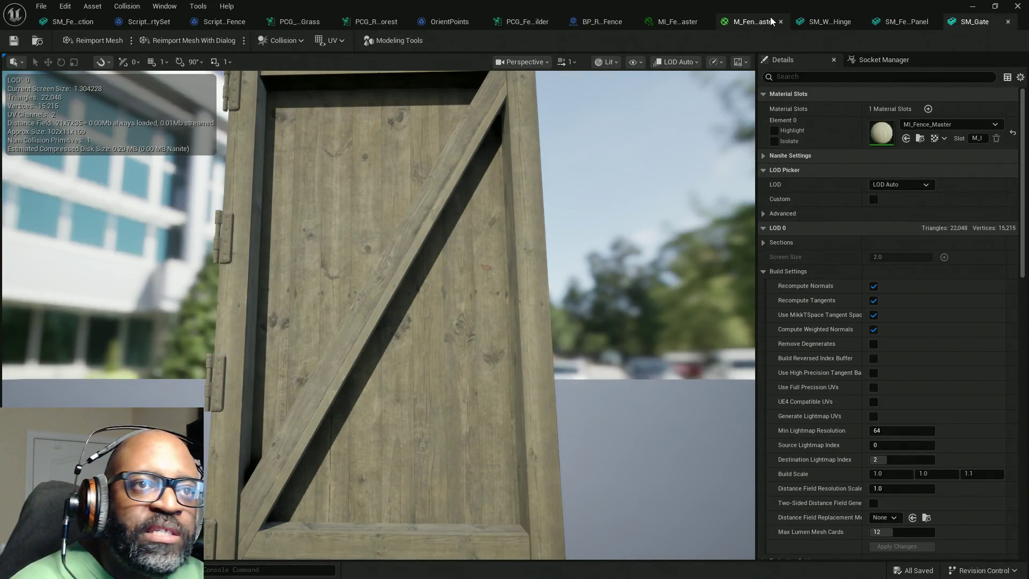
{"action": "left_click", "coordinate": [771, 21]}
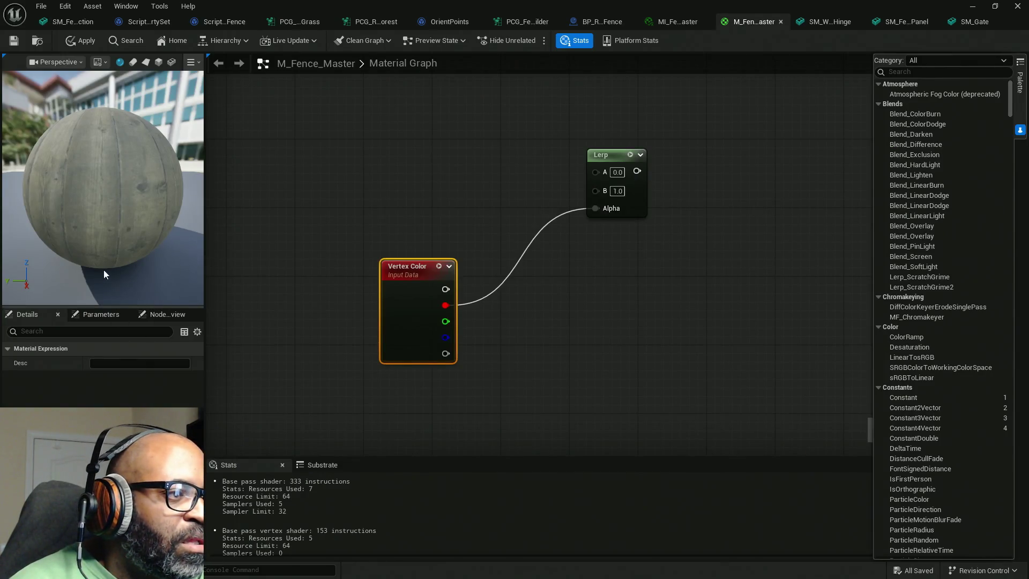
Preview M_Fence_Master on the fence mesh and orbit to face the fence panel
{"action": "left_click", "coordinate": [171, 62]}
{"action": "left_click_drag", "start_coordinate": [133, 199], "coordinate": [188, 200]}
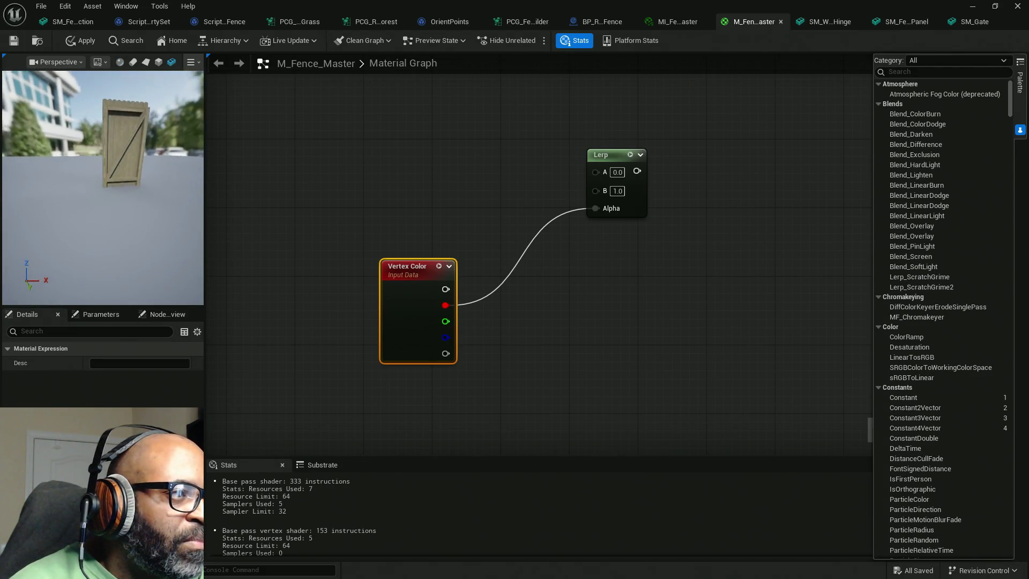
{"action": "scroll", "coordinate": [89, 188], "scroll_direction": "up", "scroll_amount": 5}
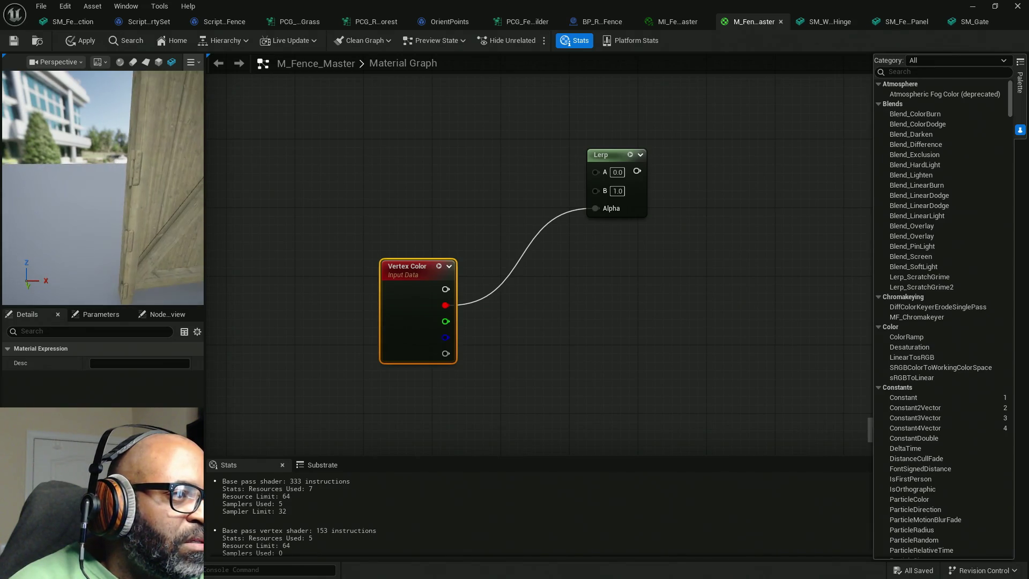
{"action": "scroll", "coordinate": [124, 182], "scroll_direction": "down", "scroll_amount": 5}
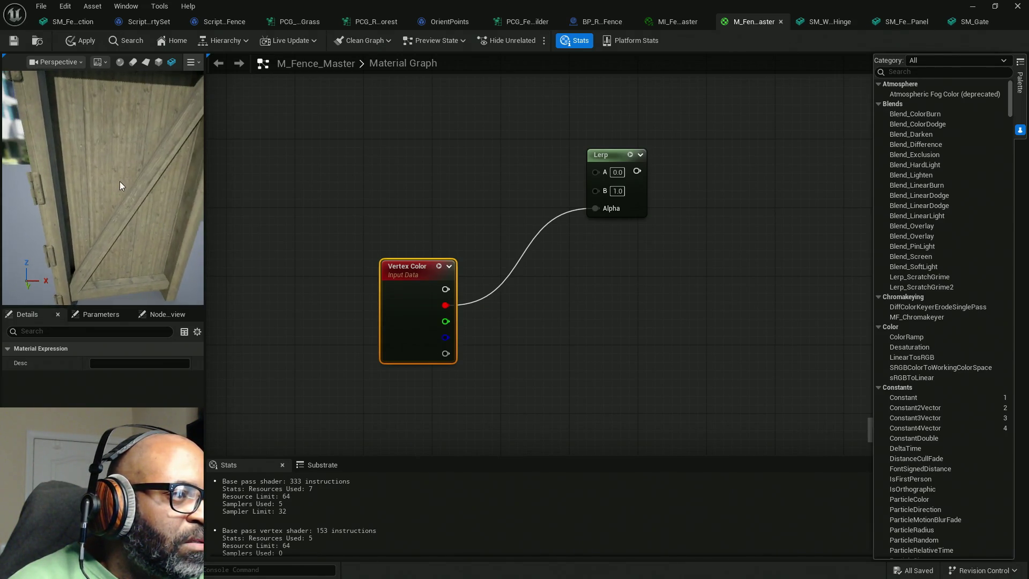
{"action": "scroll", "coordinate": [119, 185], "scroll_direction": "up", "scroll_amount": 2}
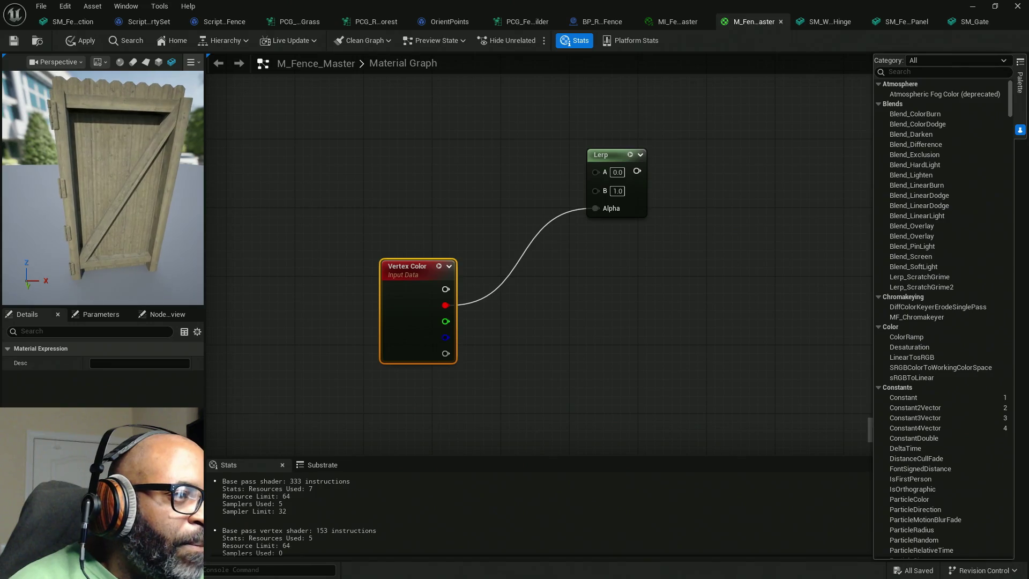
Preview the Lerp output on the mesh, select Vertex Color, and move the editor aside to show the level
{"action": "right_click", "coordinate": [622, 155]}
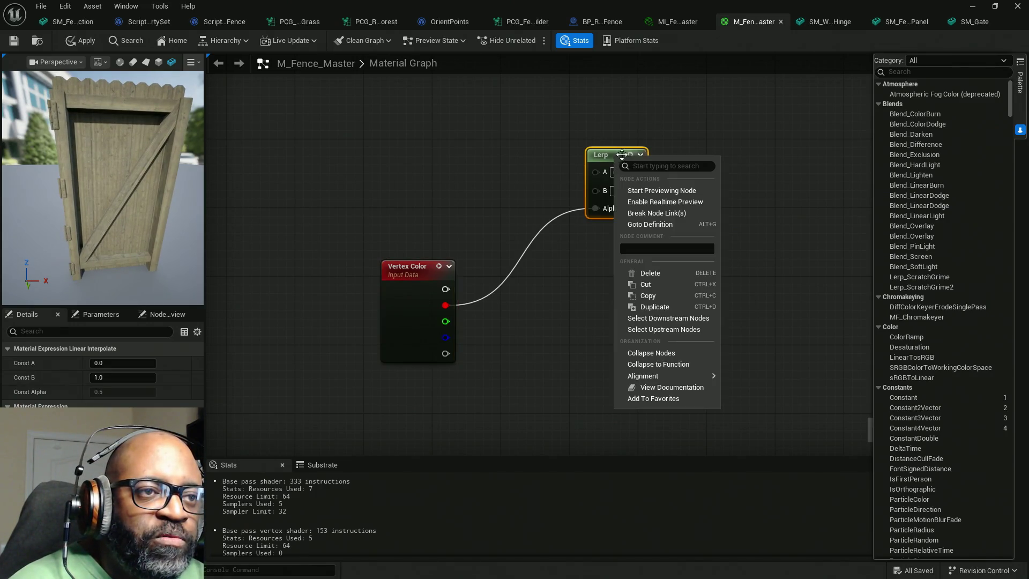
{"action": "left_click", "coordinate": [661, 190]}
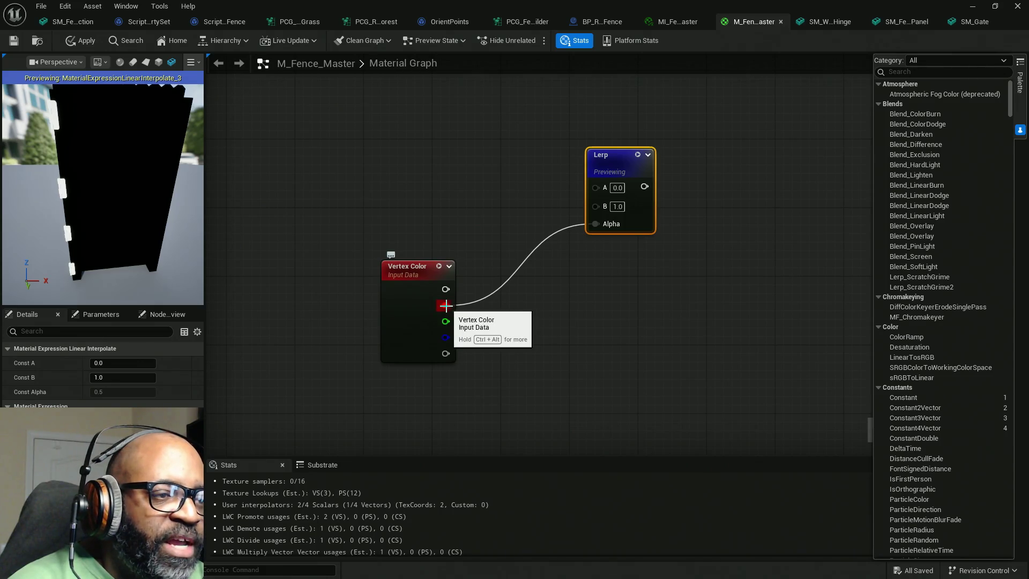
{"action": "left_click_drag", "start_coordinate": [338, 190], "coordinate": [525, 423]}
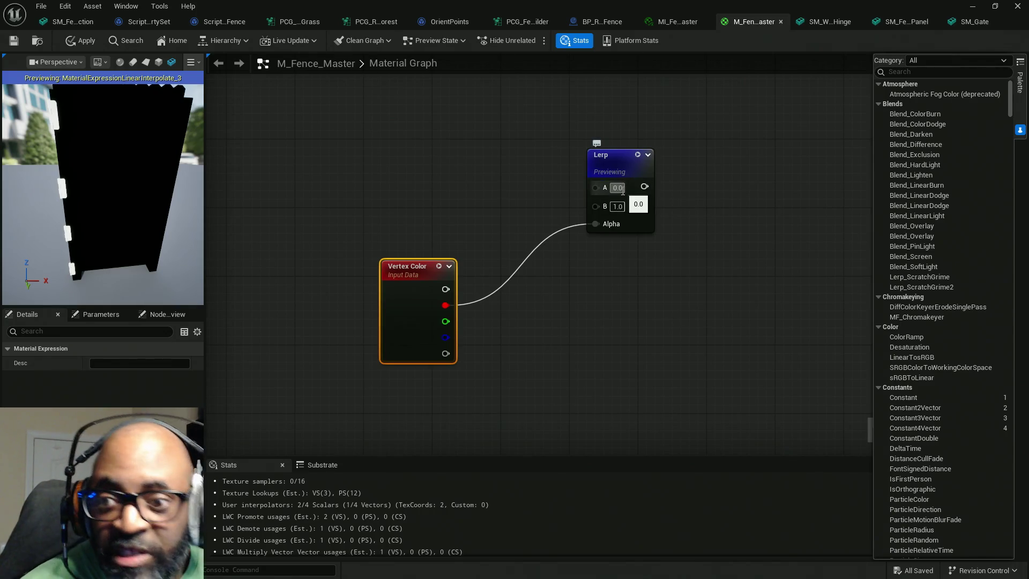
{"action": "scroll", "coordinate": [622, 191], "scroll_direction": "down", "scroll_amount": 5}
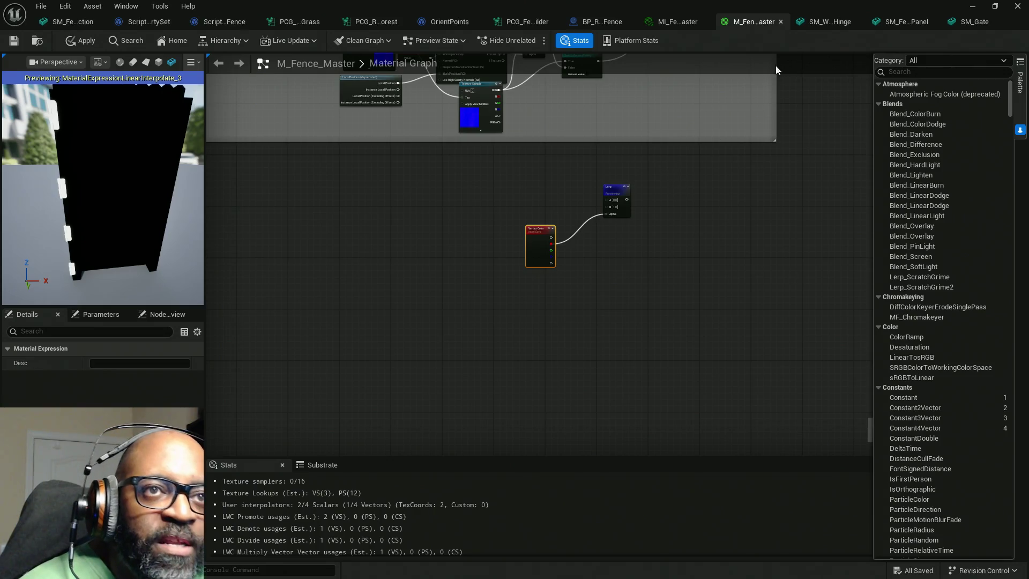
{"action": "mouse_move", "coordinate": [794, 5]}
{"action": "left_mouse_down"}
{"action": "mouse_move", "coordinate": [217, 155]}
{"action": "mouse_move", "coordinate": [118, 149]}
{"action": "left_mouse_up"}
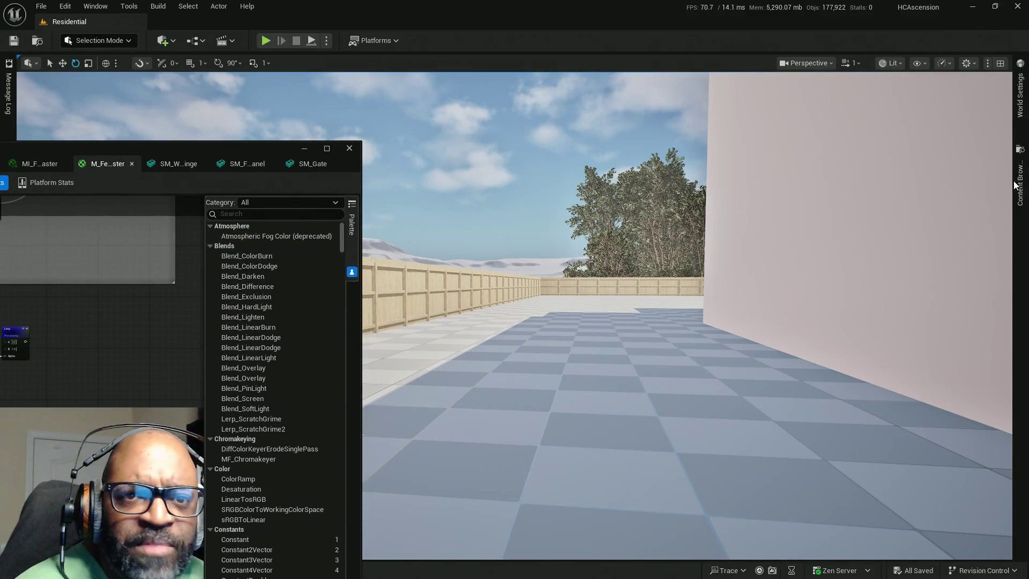
Open M_GateHinges from the Mats folder, inspect its MetalColor and Roughness parameters, then minimize it
{"action": "left_click", "coordinate": [1012, 186]}
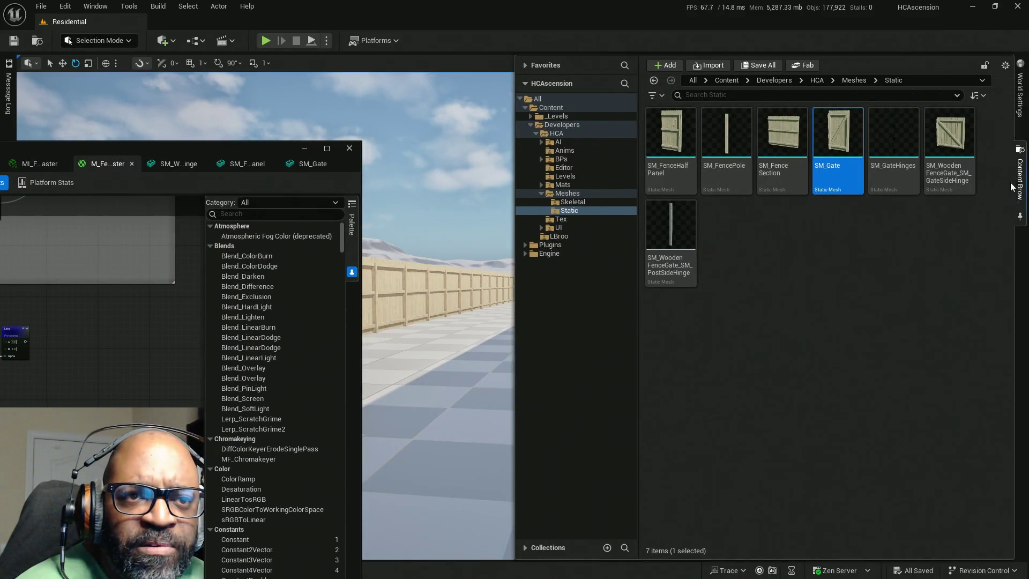
{"action": "left_click", "coordinate": [566, 185]}
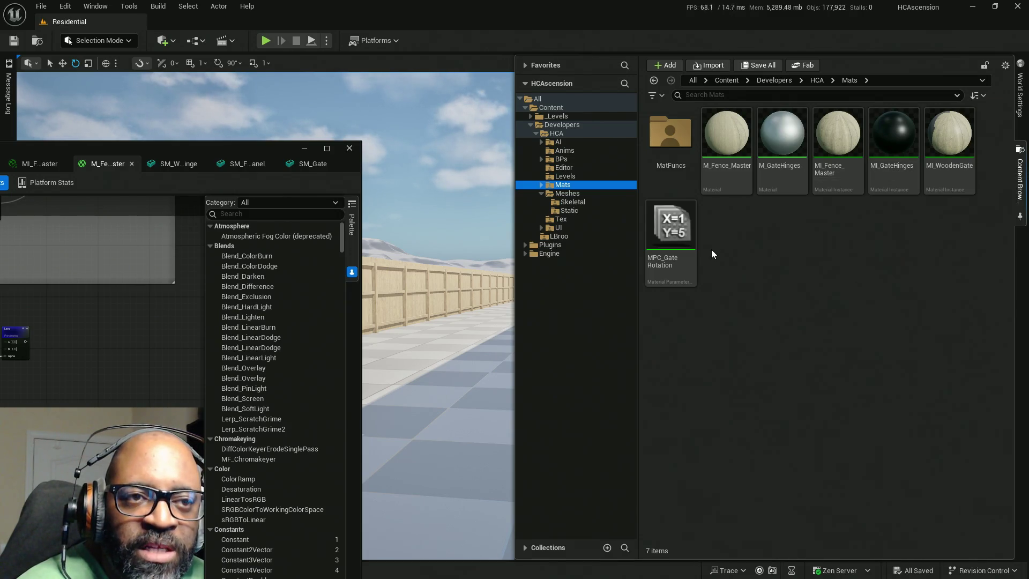
{"action": "double_click", "coordinate": [785, 136]}
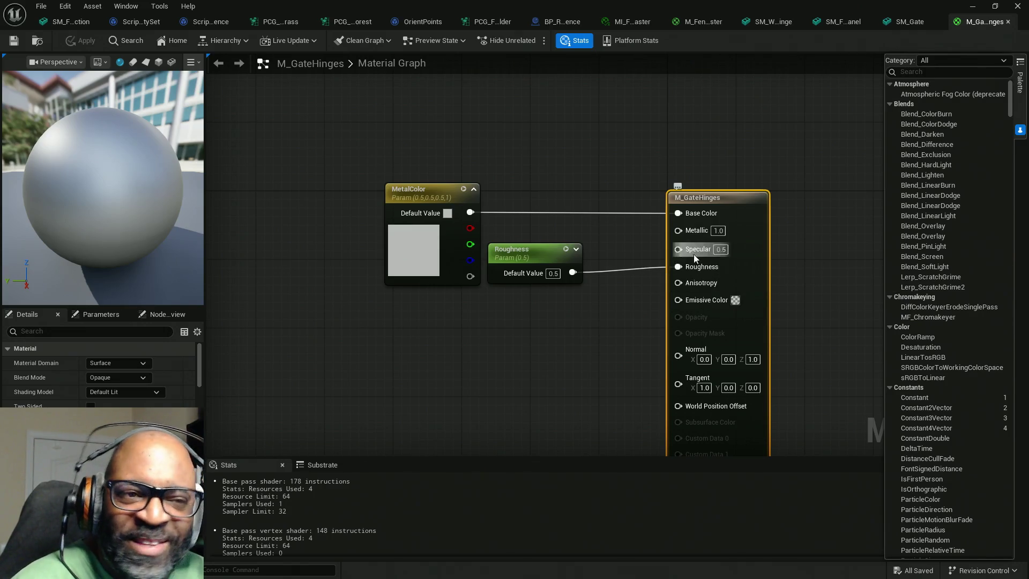
{"action": "mouse_move", "coordinate": [332, 146]}
{"action": "left_mouse_down"}
{"action": "mouse_move", "coordinate": [596, 364]}
{"action": "mouse_move", "coordinate": [587, 375]}
{"action": "left_mouse_up"}
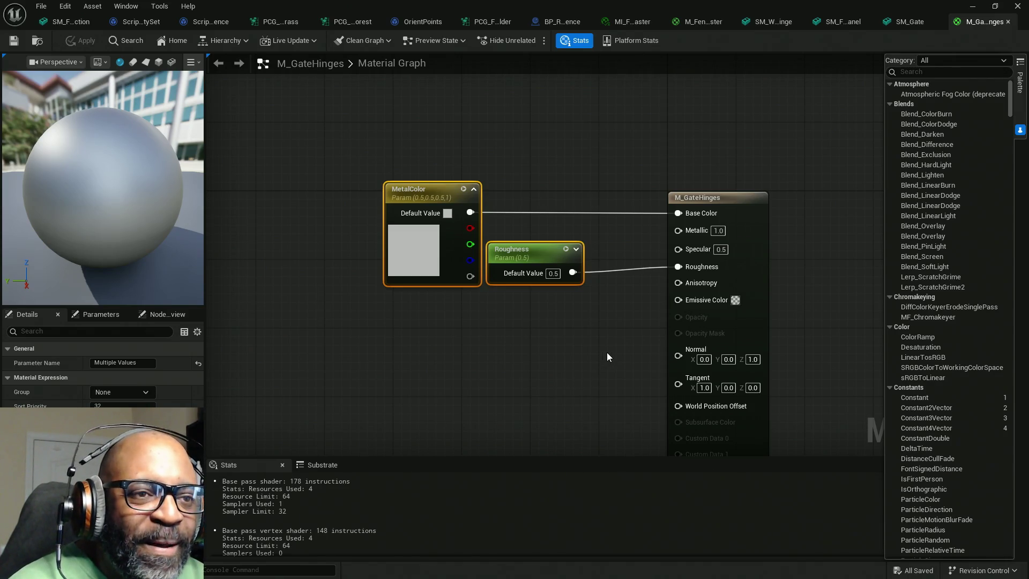
{"action": "left_click", "coordinate": [972, 6]}
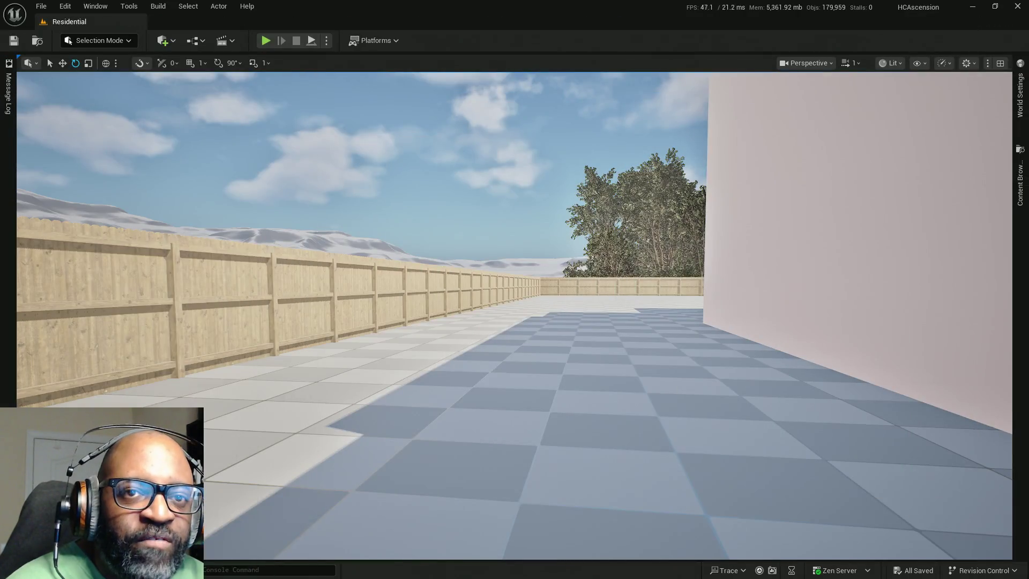
Open MI_GateHinges and expand its vector and scalar parameter groups
{"action": "left_click", "coordinate": [1019, 182]}
{"action": "double_click", "coordinate": [898, 144]}
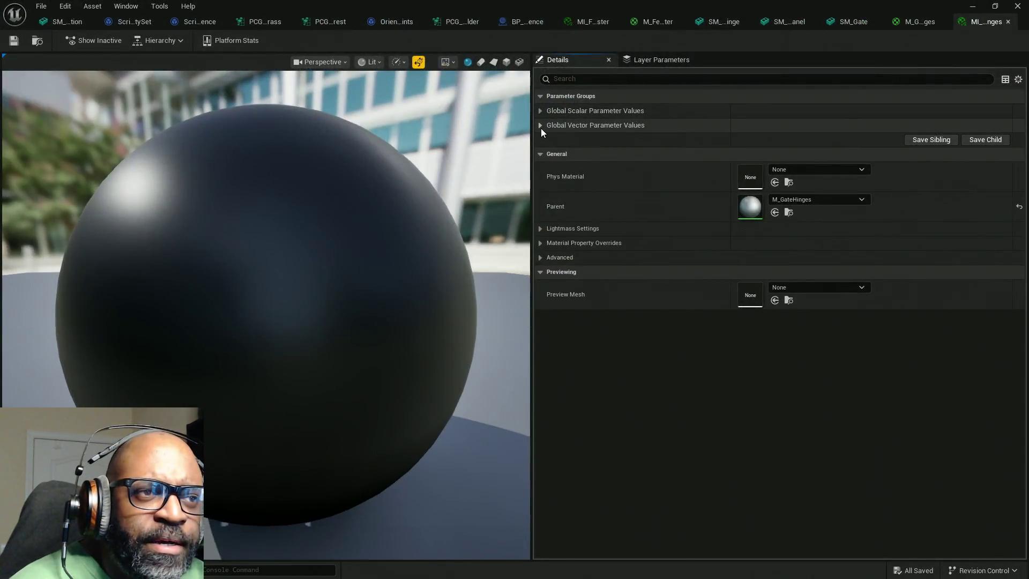
{"action": "left_click", "coordinate": [541, 127]}
{"action": "left_click", "coordinate": [541, 111]}
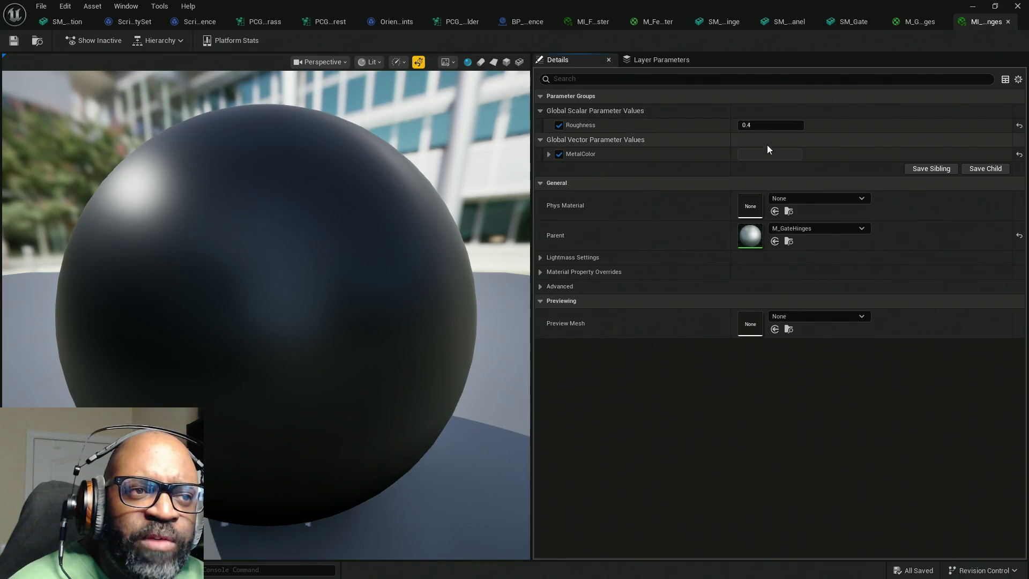
Reveal MetalColor's near-black 0.026042 values next to Roughness 0.4, then return to M_Fence_Master
{"action": "left_click", "coordinate": [549, 154]}
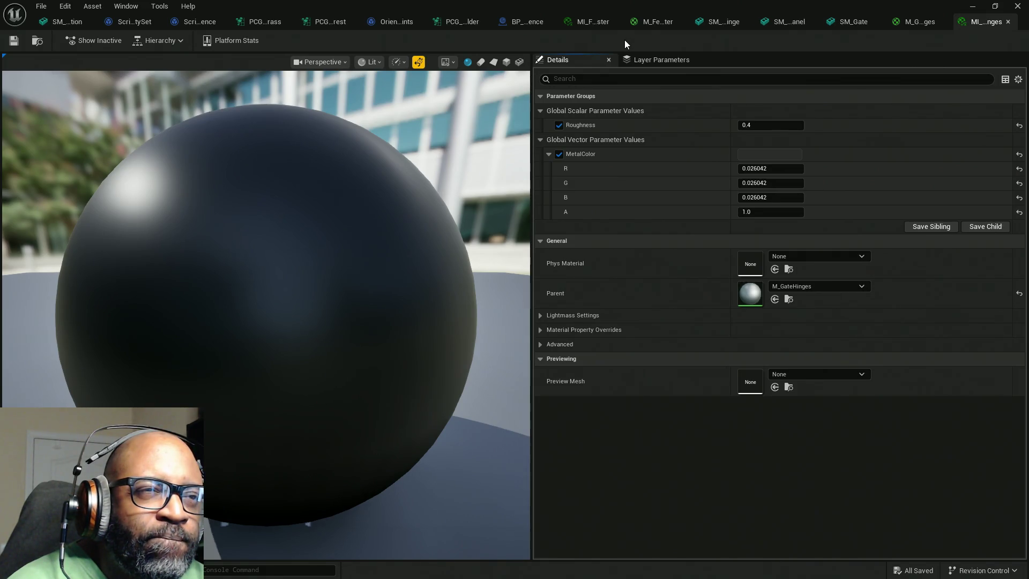
{"action": "left_click", "coordinate": [649, 22]}
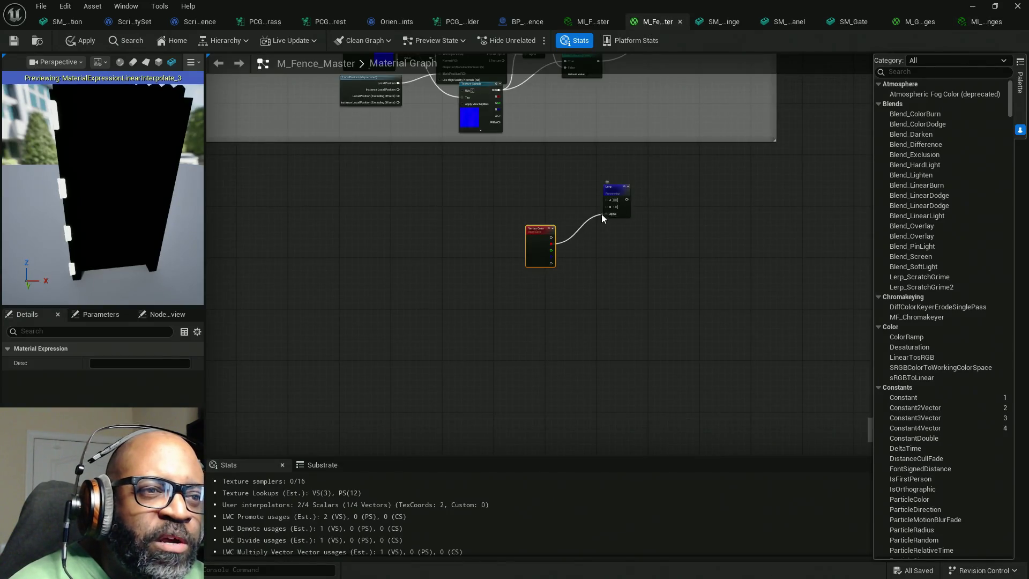
Move the Lerp and Vertex Color nodes into the Gate Metal Hinges comment group beside the constants
{"action": "right_click_drag", "start_coordinate": [630, 239], "coordinate": [489, 398]}
{"action": "mouse_move", "coordinate": [469, 352]}
{"action": "left_mouse_down"}
{"action": "mouse_move", "coordinate": [737, 147]}
{"action": "mouse_move", "coordinate": [656, 329]}
{"action": "mouse_move", "coordinate": [656, 147]}
{"action": "mouse_move", "coordinate": [647, 173]}
{"action": "left_mouse_up"}
{"action": "right_click_drag", "start_coordinate": [647, 173], "coordinate": [645, 341]}
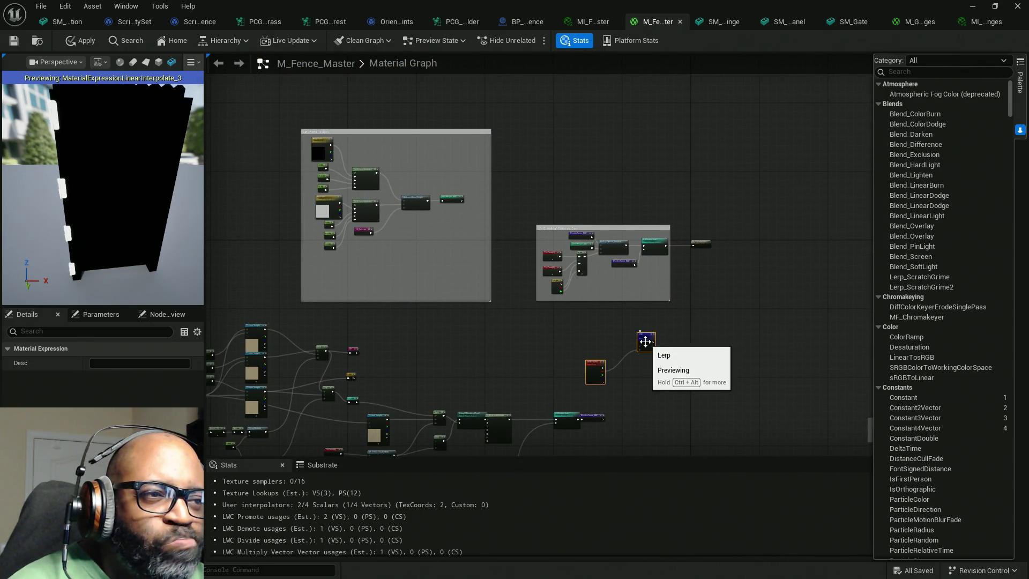
{"action": "mouse_move", "coordinate": [646, 345]}
{"action": "left_mouse_down"}
{"action": "mouse_move", "coordinate": [394, 227]}
{"action": "mouse_move", "coordinate": [417, 241]}
{"action": "left_mouse_up"}
{"action": "scroll", "coordinate": [390, 190], "scroll_direction": "up", "scroll_amount": 5}
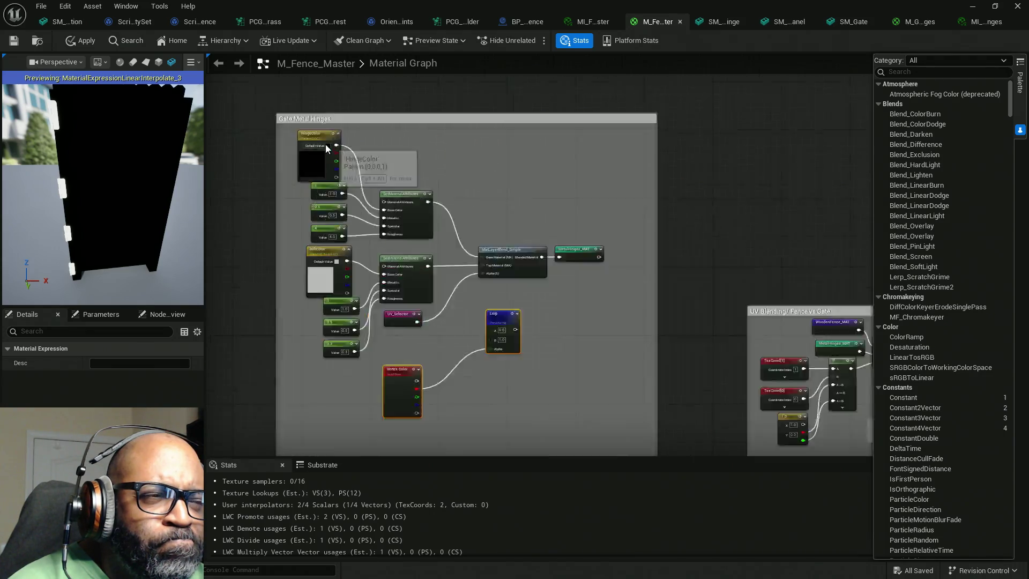
{"action": "right_click_drag", "start_coordinate": [390, 189], "coordinate": [407, 70]}
{"action": "scroll", "coordinate": [536, 214], "scroll_direction": "down", "scroll_amount": 2}
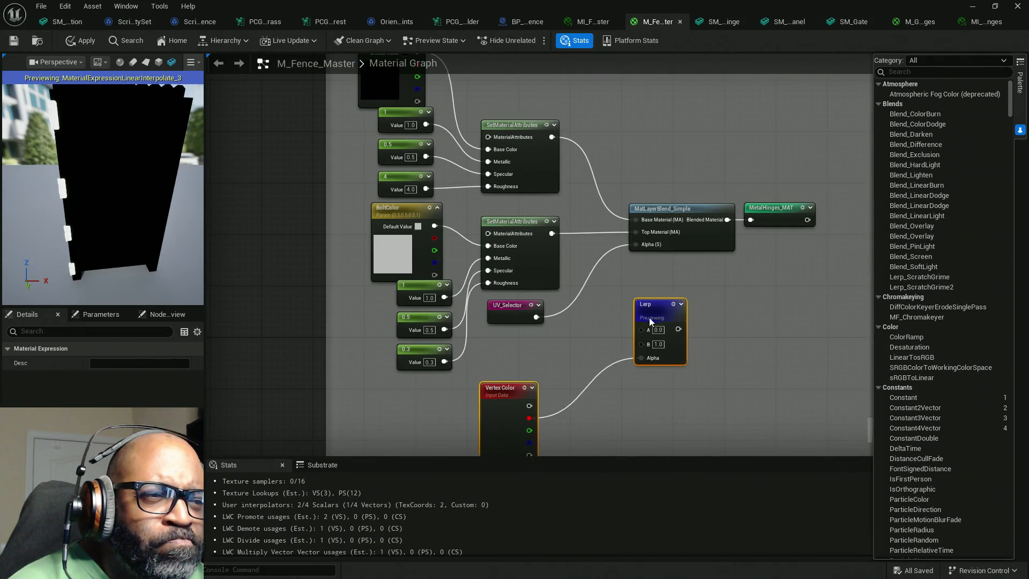
{"action": "left_click_drag", "start_coordinate": [655, 309], "coordinate": [351, 294]}
{"action": "right_click_drag", "start_coordinate": [351, 294], "coordinate": [504, 284]}
{"action": "left_click_drag", "start_coordinate": [504, 284], "coordinate": [477, 274]}
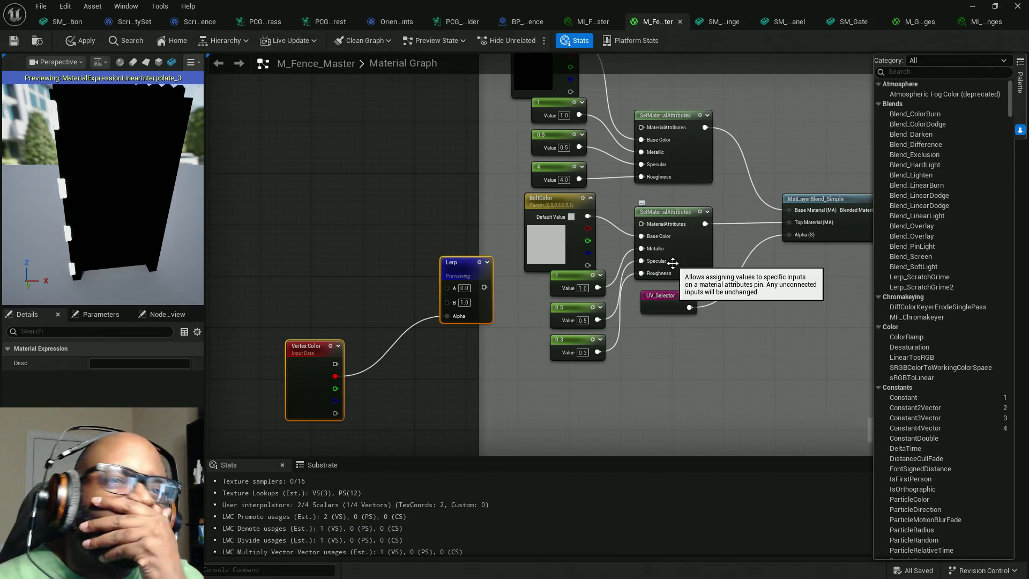
Select the MetalHinges_MAT reroute node and bring the UV Blending group into view
{"action": "mouse_move", "coordinate": [426, 176]}
{"action": "right_mouse_down"}
{"action": "mouse_move", "coordinate": [425, 223]}
{"action": "mouse_move", "coordinate": [410, 240]}
{"action": "right_mouse_up"}
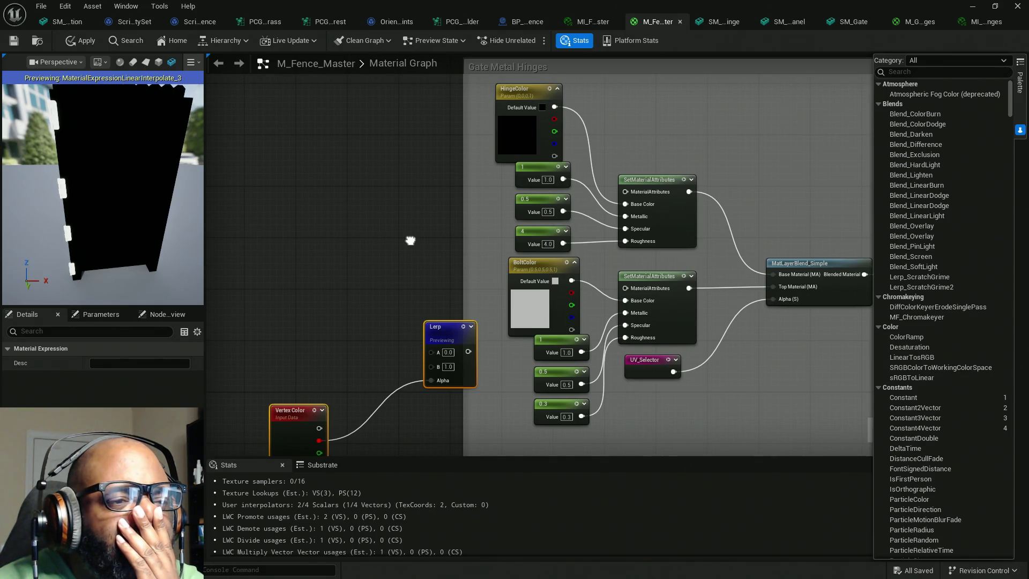
{"action": "right_click_drag", "start_coordinate": [410, 240], "coordinate": [332, 224]}
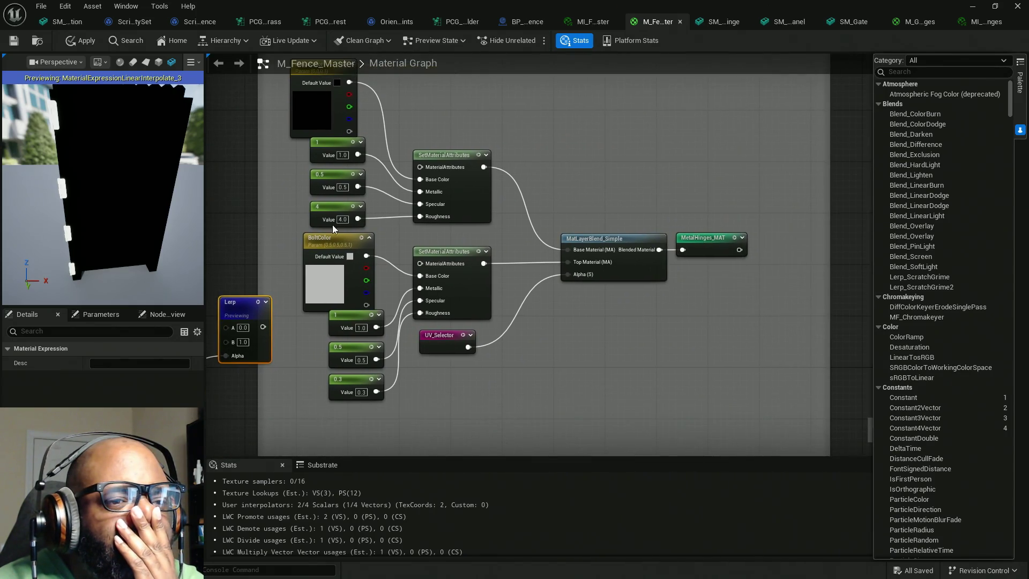
{"action": "left_click", "coordinate": [720, 243]}
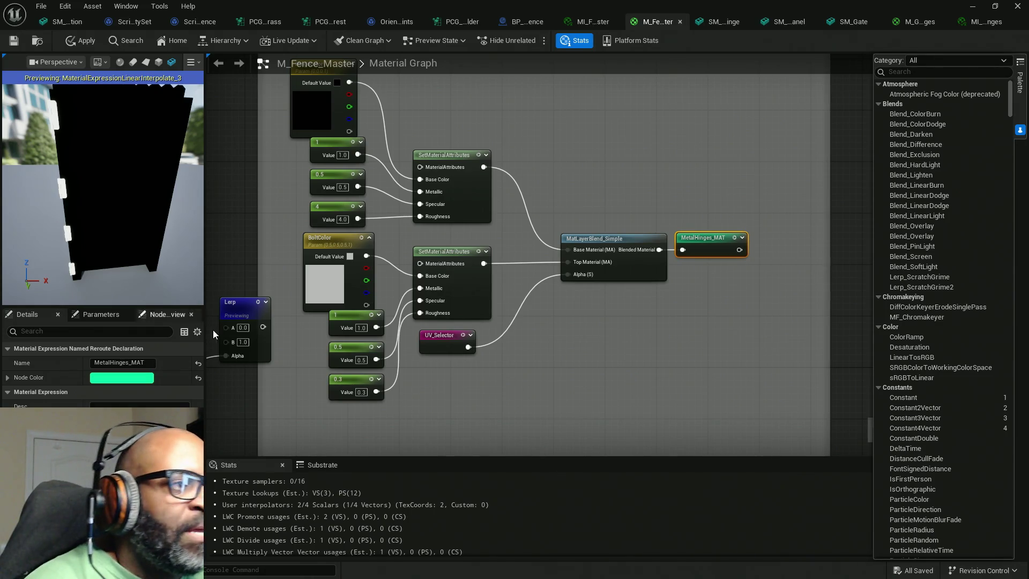
{"action": "mouse_move", "coordinate": [364, 353]}
{"action": "right_mouse_down"}
{"action": "mouse_move", "coordinate": [498, 332]}
{"action": "mouse_move", "coordinate": [557, 335]}
{"action": "mouse_move", "coordinate": [587, 270]}
{"action": "mouse_move", "coordinate": [416, 304]}
{"action": "mouse_move", "coordinate": [395, 337]}
{"action": "mouse_move", "coordinate": [572, 316]}
{"action": "mouse_move", "coordinate": [375, 271]}
{"action": "mouse_move", "coordinate": [455, 256]}
{"action": "right_mouse_up"}
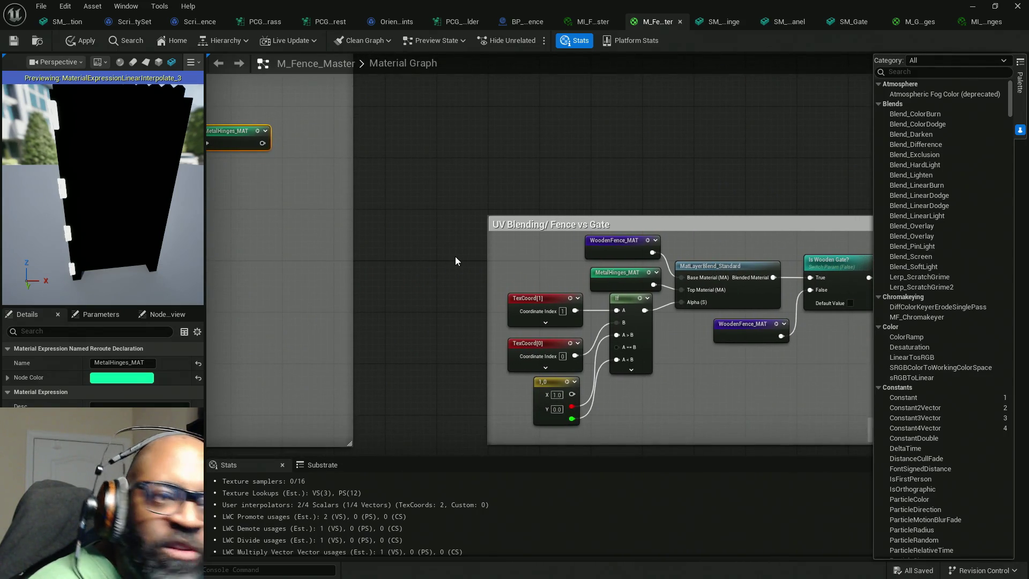
{"action": "scroll", "coordinate": [651, 281], "scroll_direction": "down", "scroll_amount": 3}
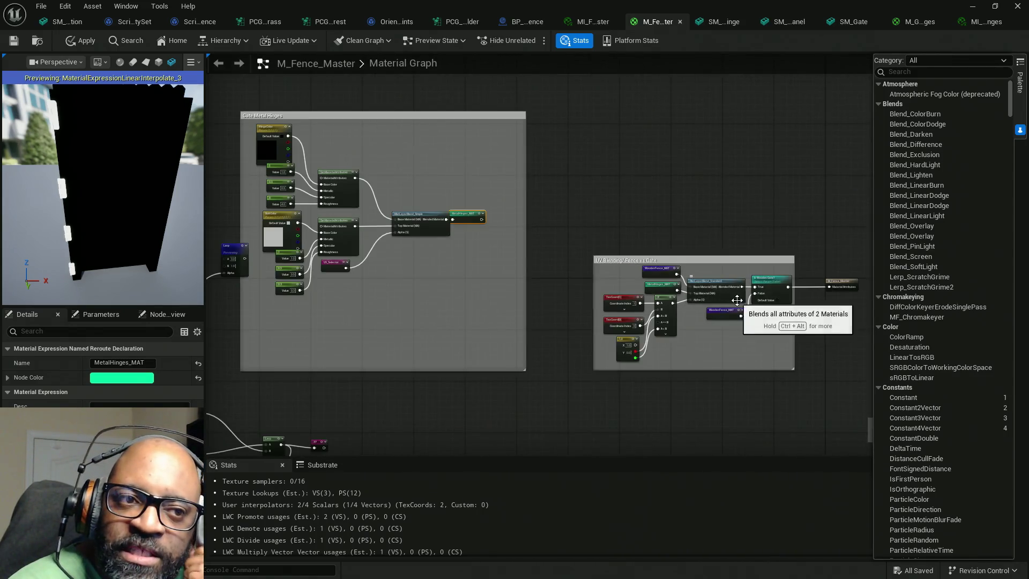
{"action": "right_click_drag", "start_coordinate": [683, 294], "coordinate": [639, 308]}
{"action": "scroll", "coordinate": [566, 307], "scroll_direction": "up", "scroll_amount": 3}
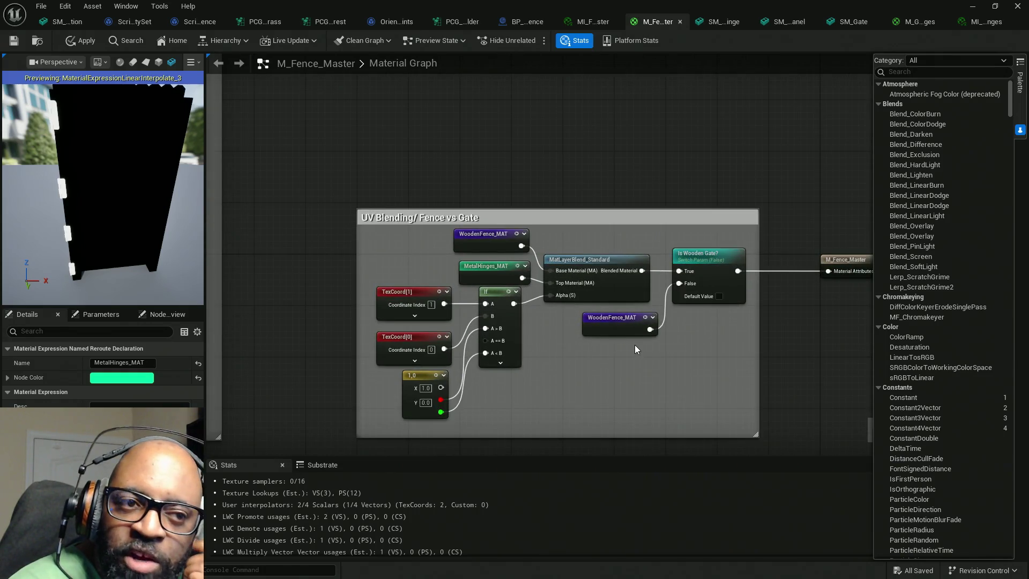
{"action": "mouse_move", "coordinate": [663, 240]}
{"action": "left_mouse_down"}
{"action": "mouse_move", "coordinate": [764, 326]}
{"action": "mouse_move", "coordinate": [765, 304]}
{"action": "mouse_move", "coordinate": [765, 314]}
{"action": "left_mouse_up"}
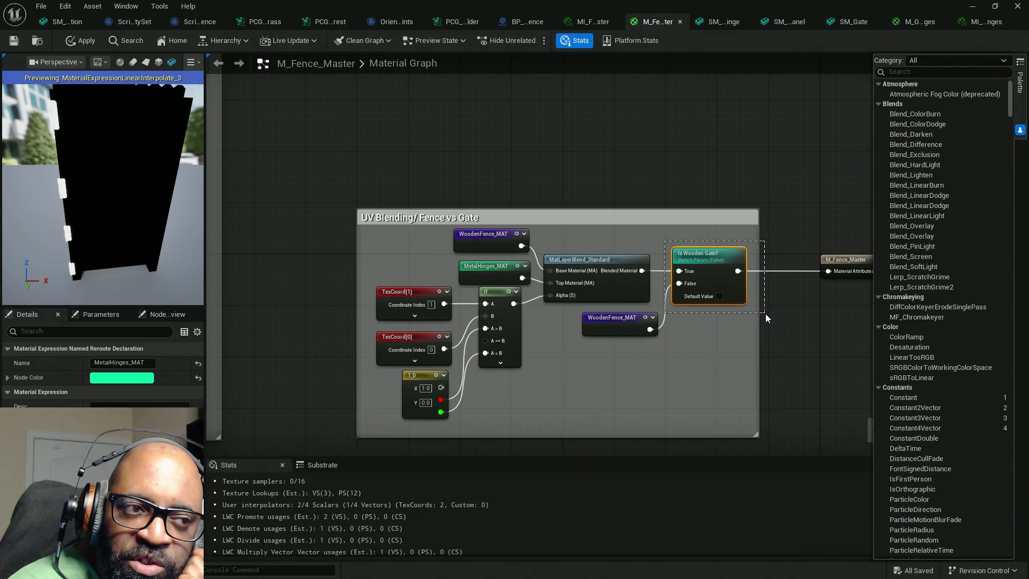
{"action": "left_click_drag", "start_coordinate": [765, 313], "coordinate": [767, 310]}
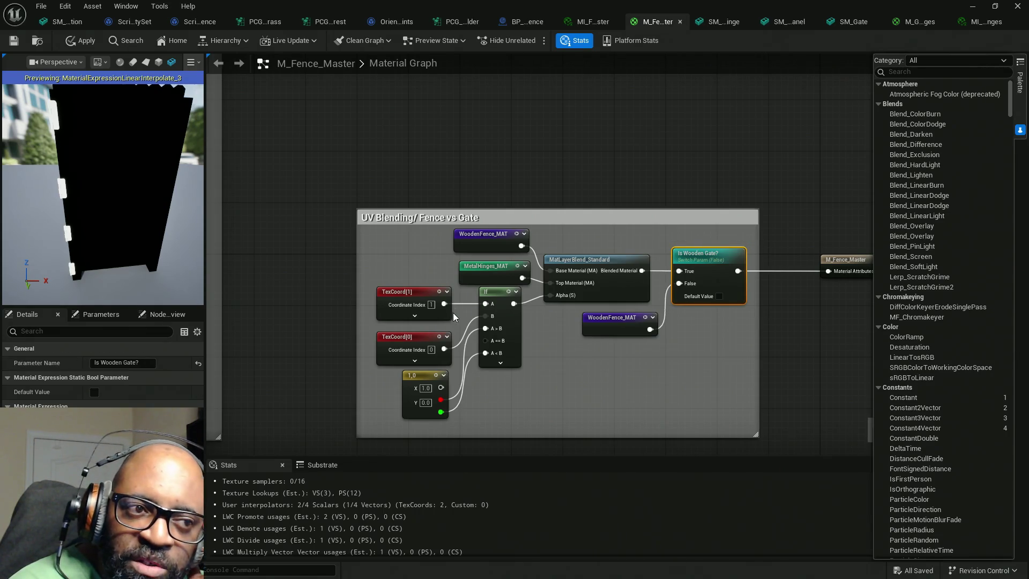
{"action": "scroll", "coordinate": [453, 317], "scroll_direction": "down", "scroll_amount": 3}
{"action": "right_click_drag", "start_coordinate": [390, 299], "coordinate": [568, 310]}
{"action": "scroll", "coordinate": [568, 310], "scroll_direction": "up", "scroll_amount": 3}
{"action": "mouse_move", "coordinate": [630, 305]}
{"action": "right_mouse_down"}
{"action": "mouse_move", "coordinate": [647, 403]}
{"action": "mouse_move", "coordinate": [654, 374]}
{"action": "mouse_move", "coordinate": [390, 337]}
{"action": "right_mouse_up"}
{"action": "mouse_move", "coordinate": [814, 373]}
{"action": "right_mouse_down"}
{"action": "mouse_move", "coordinate": [648, 360]}
{"action": "mouse_move", "coordinate": [892, 367]}
{"action": "mouse_move", "coordinate": [464, 356]}
{"action": "mouse_move", "coordinate": [356, 313]}
{"action": "right_mouse_up"}
Move the Lerp and Vertex Color nodes right and centre the UV Blending group
{"action": "left_click_drag", "start_coordinate": [259, 199], "coordinate": [522, 316]}
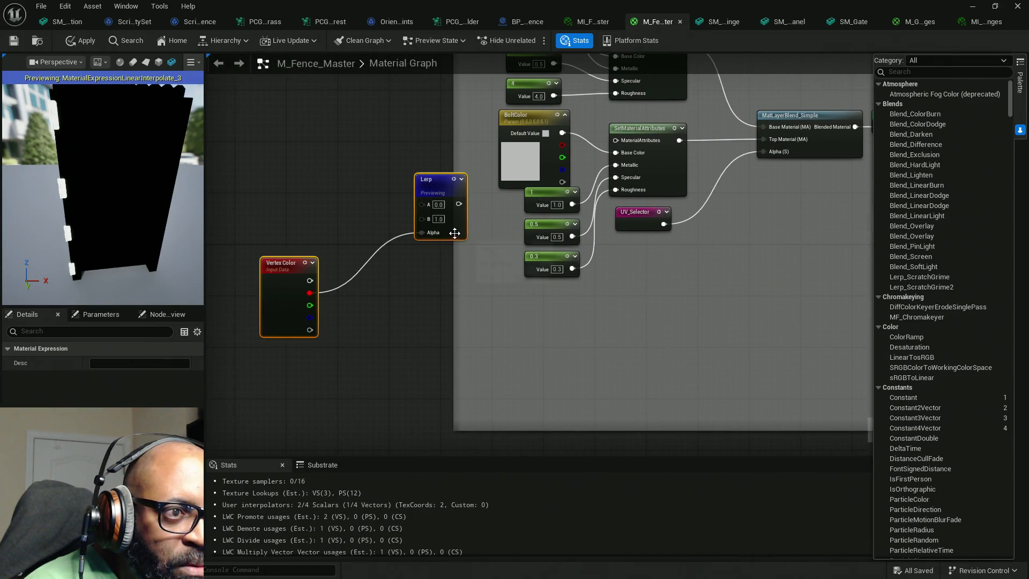
{"action": "left_click_drag", "start_coordinate": [434, 181], "coordinate": [791, 234]}
{"action": "mouse_move", "coordinate": [868, 320]}
{"action": "right_mouse_down"}
{"action": "mouse_move", "coordinate": [673, 295]}
{"action": "mouse_move", "coordinate": [511, 329]}
{"action": "mouse_move", "coordinate": [802, 305]}
{"action": "mouse_move", "coordinate": [543, 302]}
{"action": "right_mouse_up"}
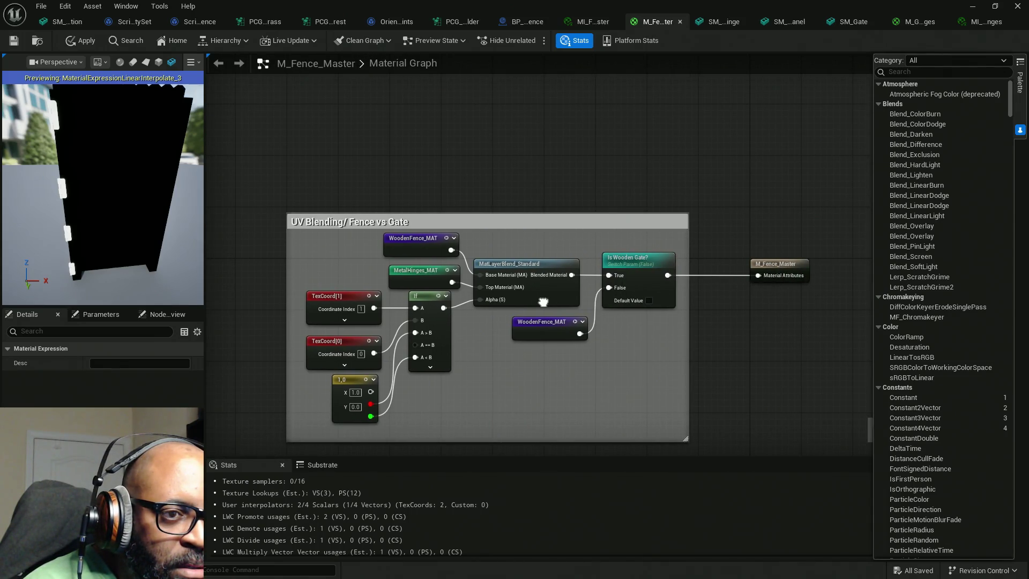
{"action": "right_click_drag", "start_coordinate": [543, 302], "coordinate": [546, 295]}
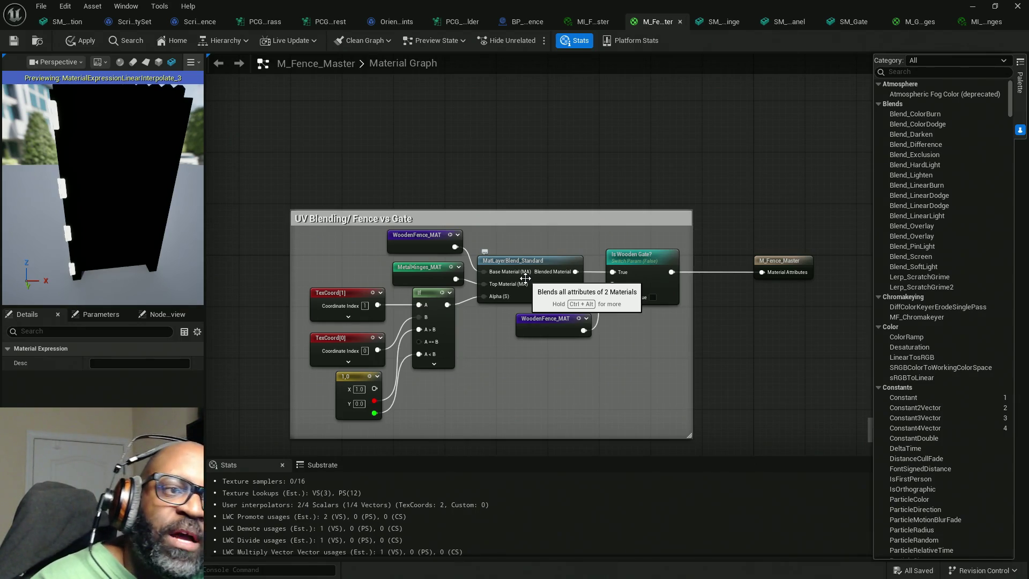
{"action": "scroll", "coordinate": [288, 310], "scroll_direction": "down", "scroll_amount": 5}
{"action": "scroll", "coordinate": [482, 328], "scroll_direction": "up", "scroll_amount": 5}
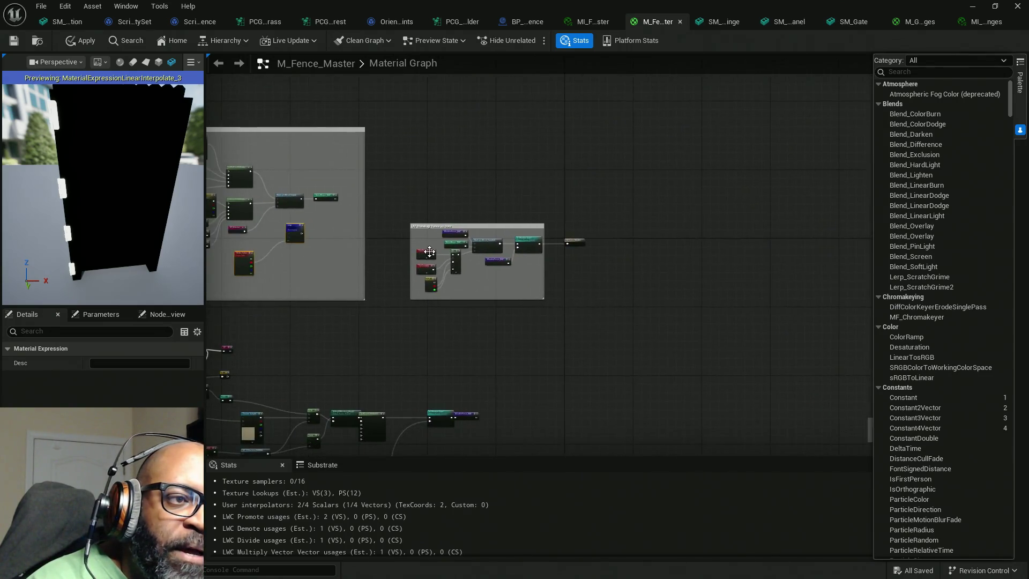
Park the TexCoord, constant and If nodes below the UV Blending comment box
{"action": "mouse_move", "coordinate": [531, 381]}
{"action": "left_mouse_down"}
{"action": "mouse_move", "coordinate": [400, 244]}
{"action": "mouse_move", "coordinate": [387, 259]}
{"action": "left_mouse_up"}
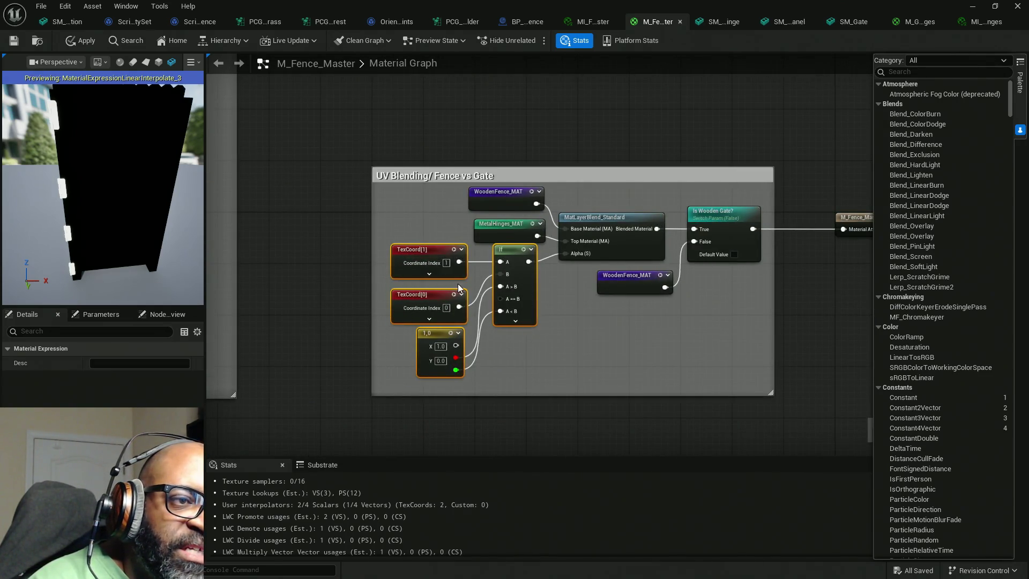
{"action": "key", "text": "Home"}
{"action": "left_click_drag", "start_coordinate": [479, 322], "coordinate": [459, 311]}
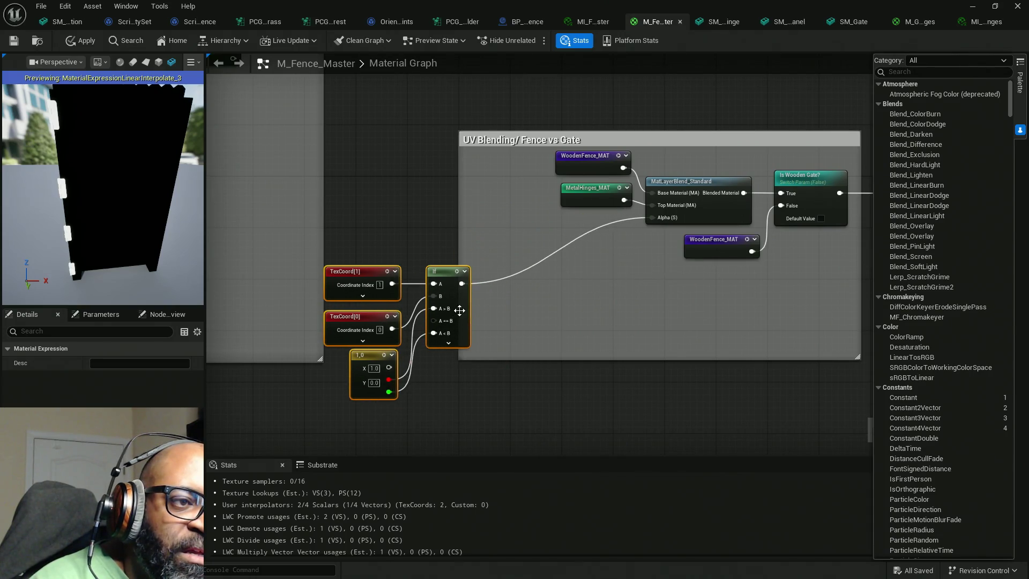
{"action": "left_click_drag", "start_coordinate": [364, 291], "coordinate": [567, 379]}
{"action": "scroll", "coordinate": [405, 287], "scroll_direction": "down", "scroll_amount": 4}
Place Vertex Color and Lerp inside the UV Blending group below MetalHinges_MAT
{"action": "right_click_drag", "start_coordinate": [387, 269], "coordinate": [436, 246]}
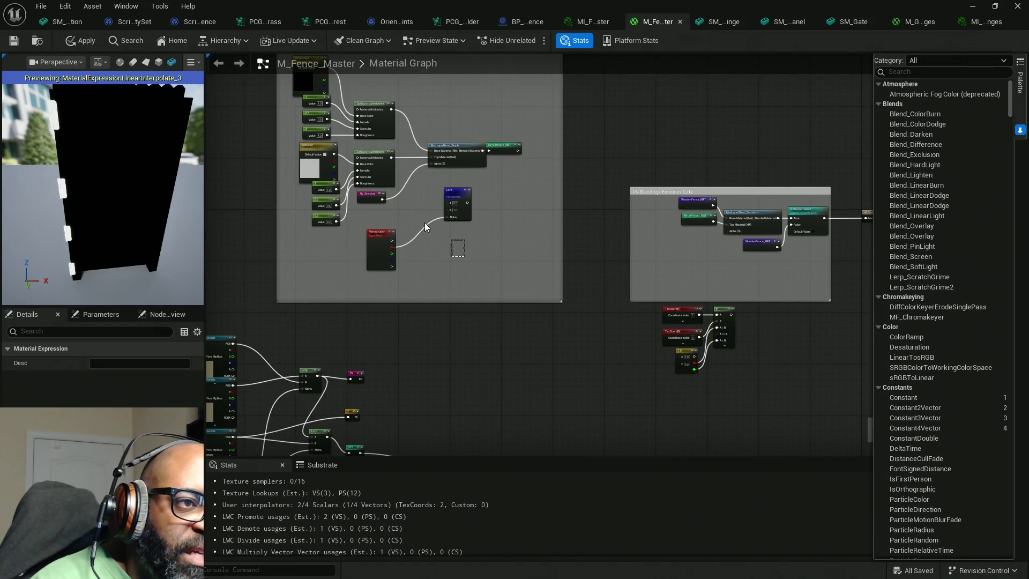
{"action": "left_click_drag", "start_coordinate": [373, 231], "coordinate": [606, 260]}
{"action": "scroll", "coordinate": [606, 260], "scroll_direction": "up", "scroll_amount": 5}
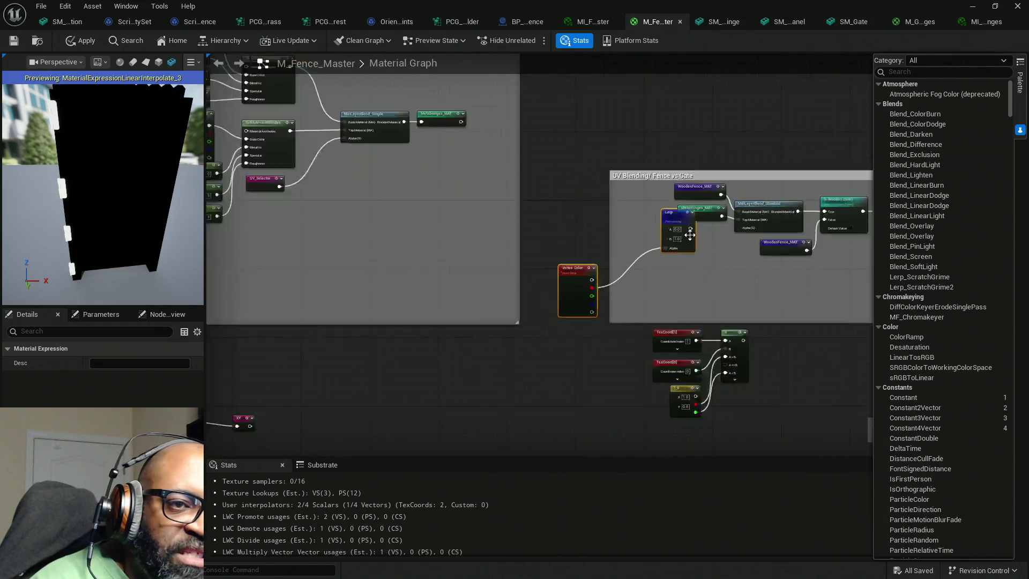
{"action": "right_click_drag", "start_coordinate": [741, 252], "coordinate": [621, 259]}
{"action": "left_click", "coordinate": [544, 210]}
{"action": "left_click_drag", "start_coordinate": [544, 209], "coordinate": [569, 261]}
Delete the Lerp, wire Vertex Color red into MatLayerBlend_Standard's Alpha, and save the graph
{"action": "key", "text": "Delete"}
{"action": "left_click_drag", "start_coordinate": [366, 343], "coordinate": [682, 224]}
{"action": "mouse_move", "coordinate": [325, 343]}
{"action": "left_mouse_down"}
{"action": "mouse_move", "coordinate": [564, 284]}
{"action": "mouse_move", "coordinate": [548, 281]}
{"action": "left_mouse_up"}
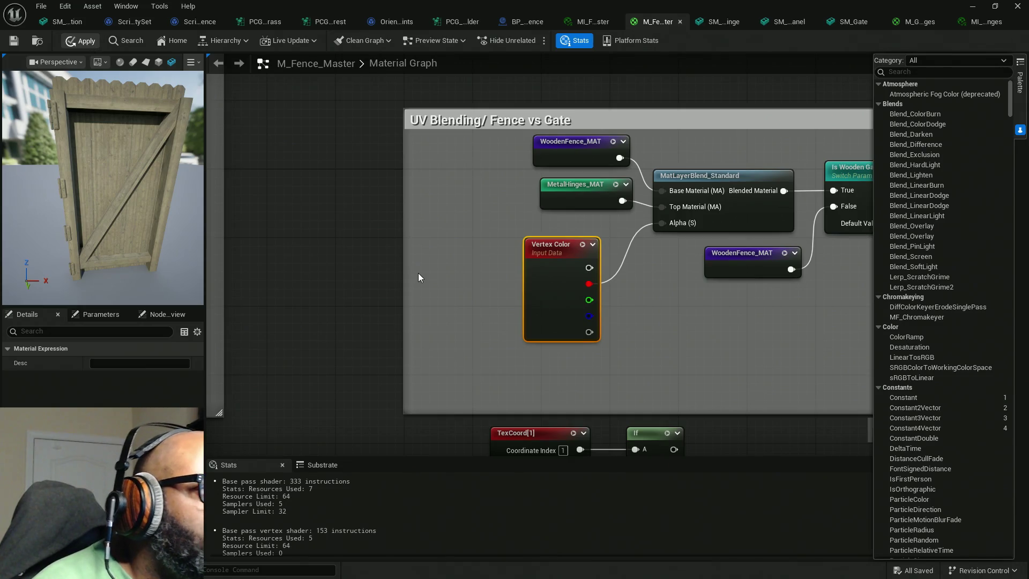
{"action": "key", "text": "ctrl+s"}
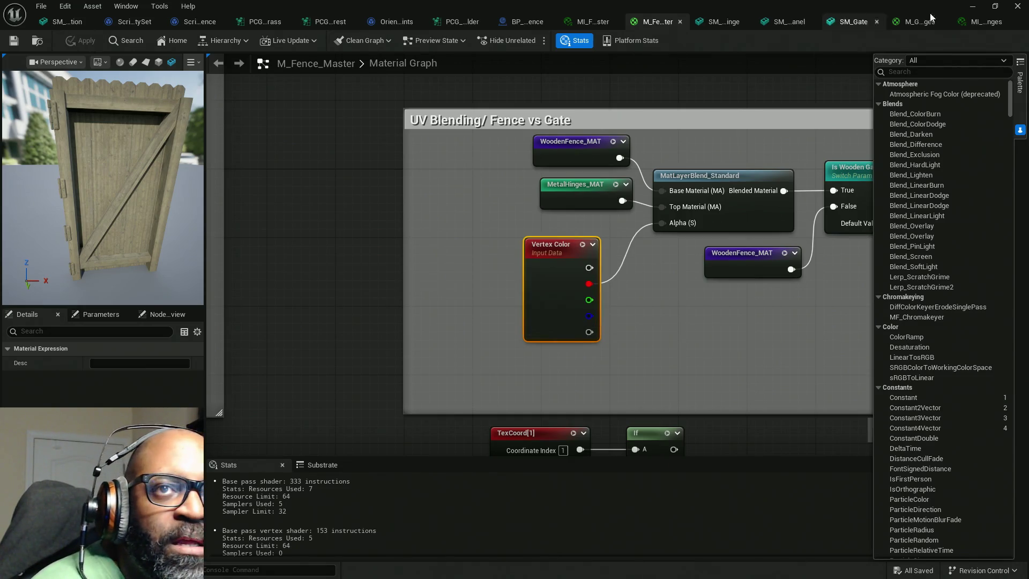
Set the hinge material instance's preview mesh to SM_Gate and orbit to an angled view
{"action": "left_click", "coordinate": [979, 27]}
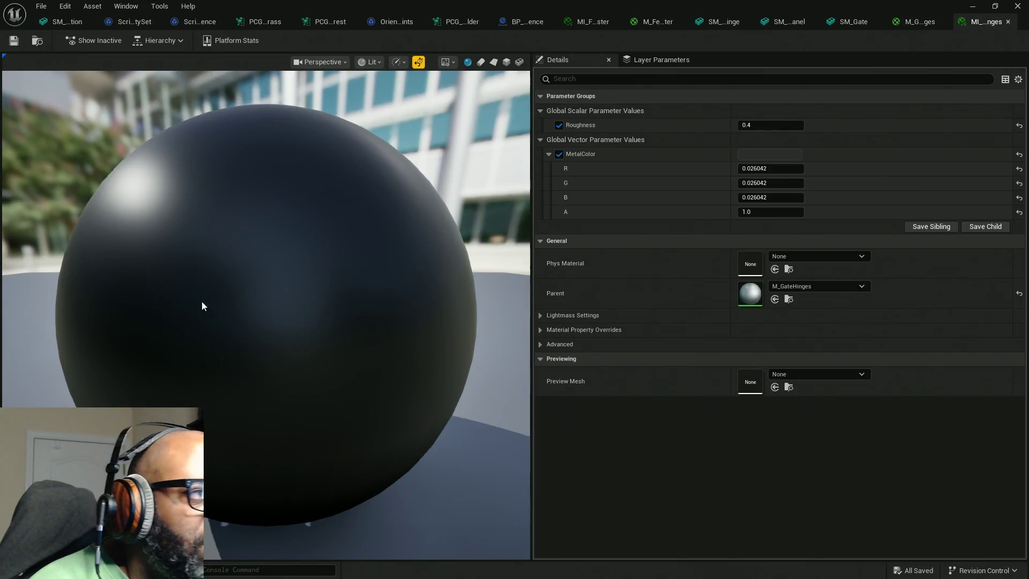
{"action": "left_click", "coordinate": [518, 62]}
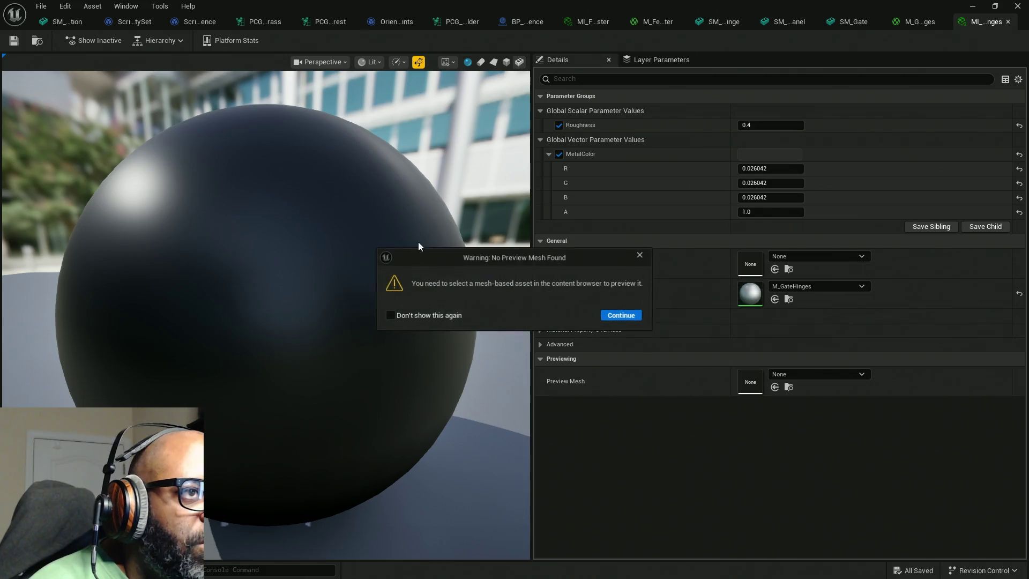
{"action": "left_click", "coordinate": [641, 255]}
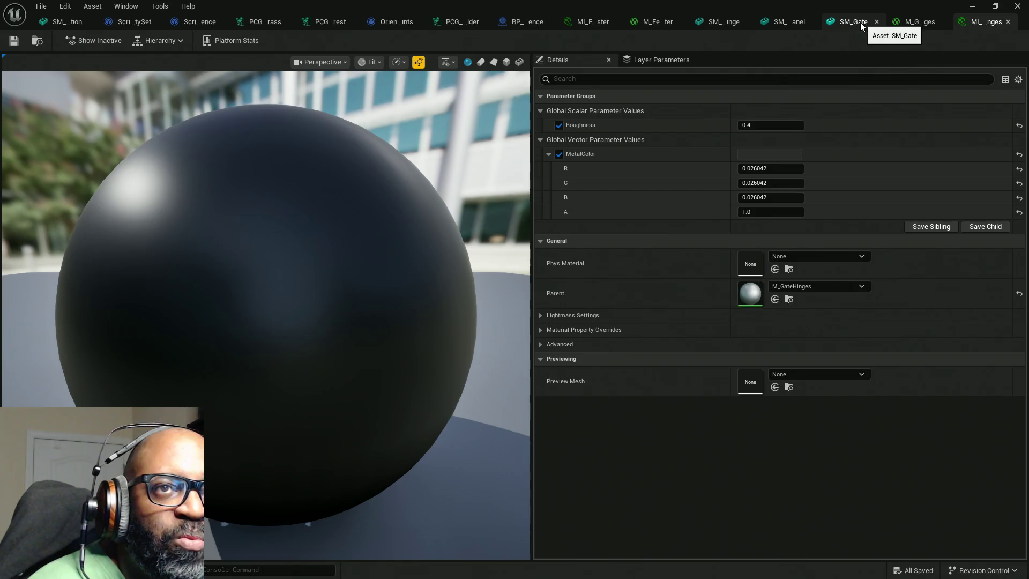
{"action": "left_click", "coordinate": [860, 22]}
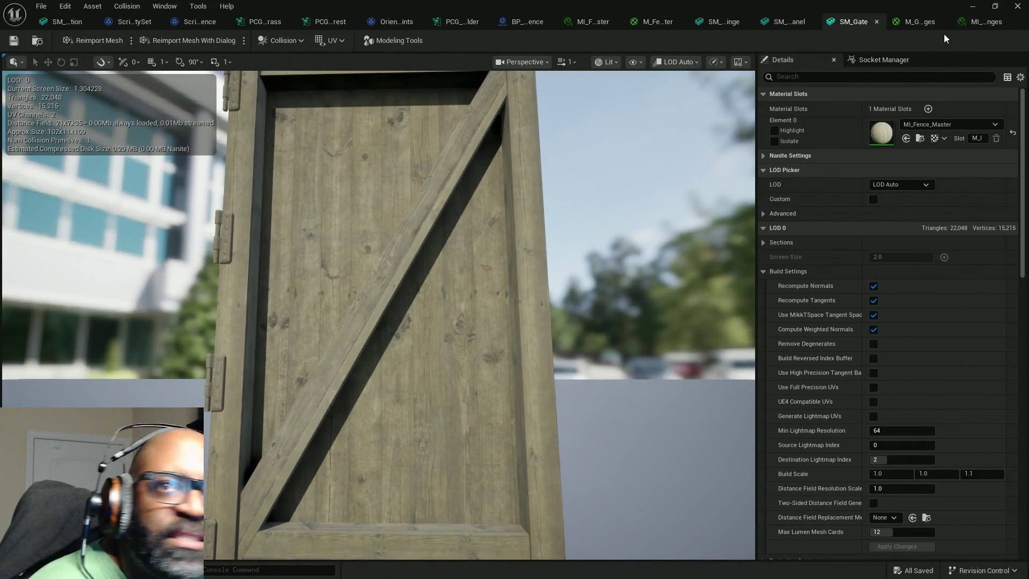
{"action": "left_click", "coordinate": [983, 22]}
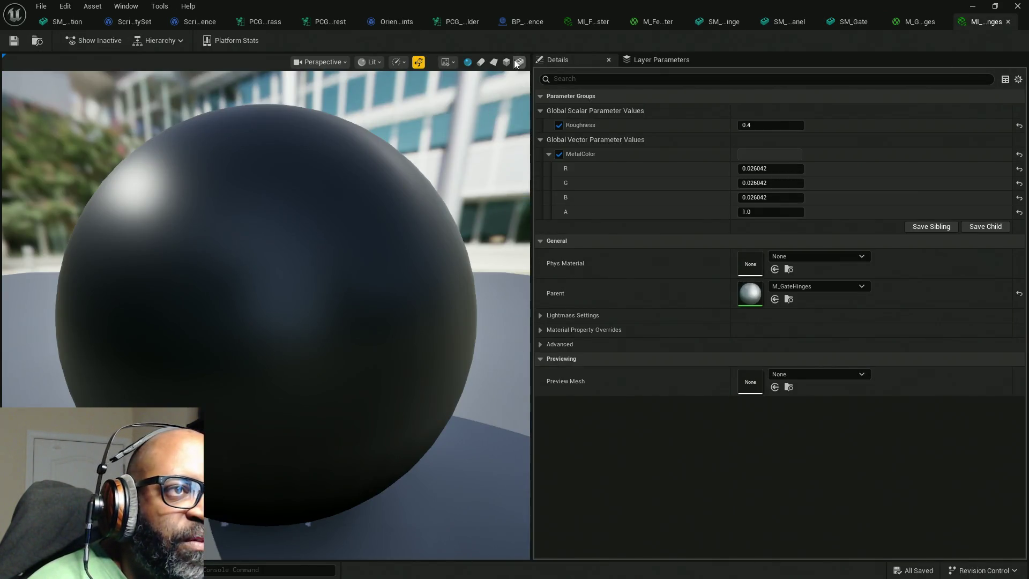
{"action": "left_click", "coordinate": [518, 62]}
{"action": "scroll", "coordinate": [329, 358], "scroll_direction": "down", "scroll_amount": 5}
{"action": "left_click_drag", "start_coordinate": [329, 358], "coordinate": [385, 359]}
{"action": "scroll", "coordinate": [287, 260], "scroll_direction": "up", "scroll_amount": 5}
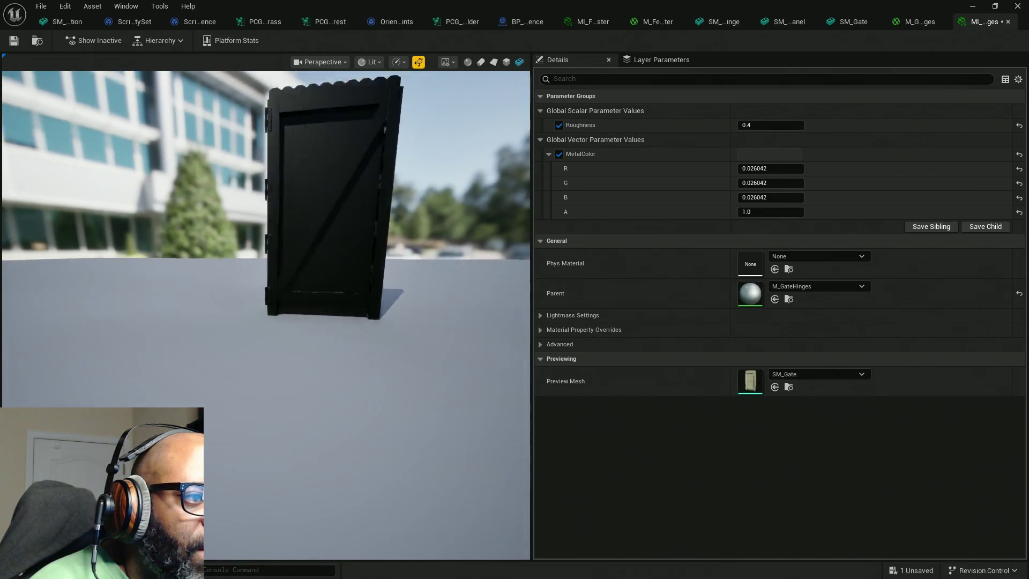
{"action": "left_click_drag", "start_coordinate": [288, 260], "coordinate": [311, 260]}
{"action": "mouse_move", "coordinate": [68, 100]}
{"action": "left_mouse_down"}
{"action": "mouse_move", "coordinate": [128, 103]}
{"action": "mouse_move", "coordinate": [68, 100]}
{"action": "left_mouse_up"}
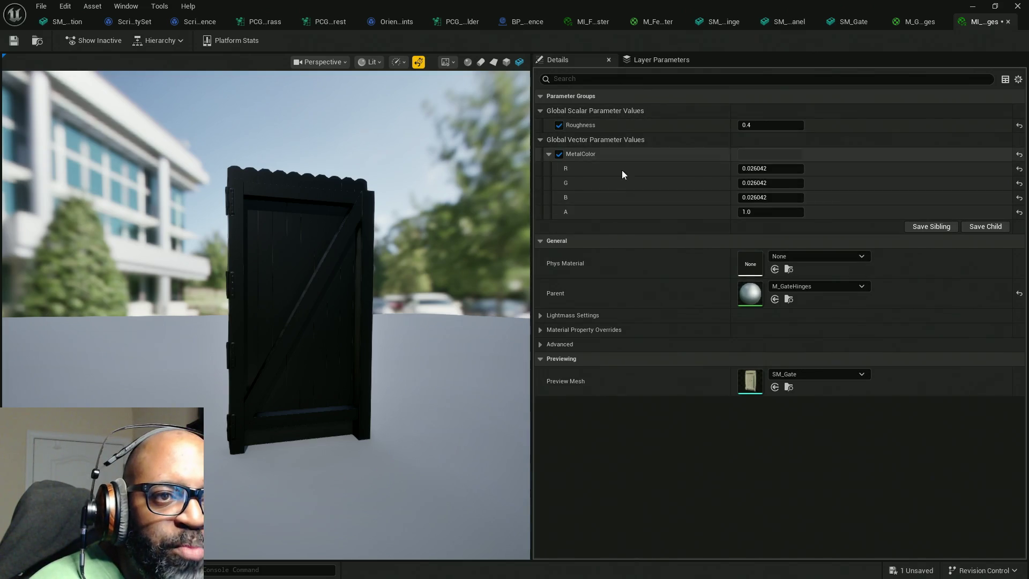
Save the hinge material instance and bring up the M_GateHinges material graph
{"action": "left_click", "coordinate": [18, 41]}
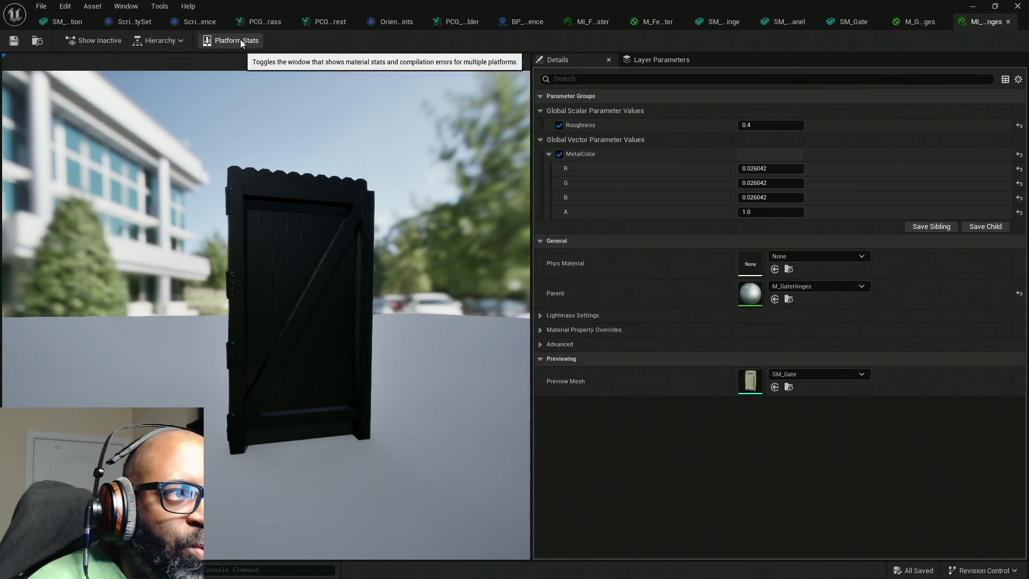
{"action": "left_click", "coordinate": [621, 60]}
{"action": "left_click", "coordinate": [596, 58]}
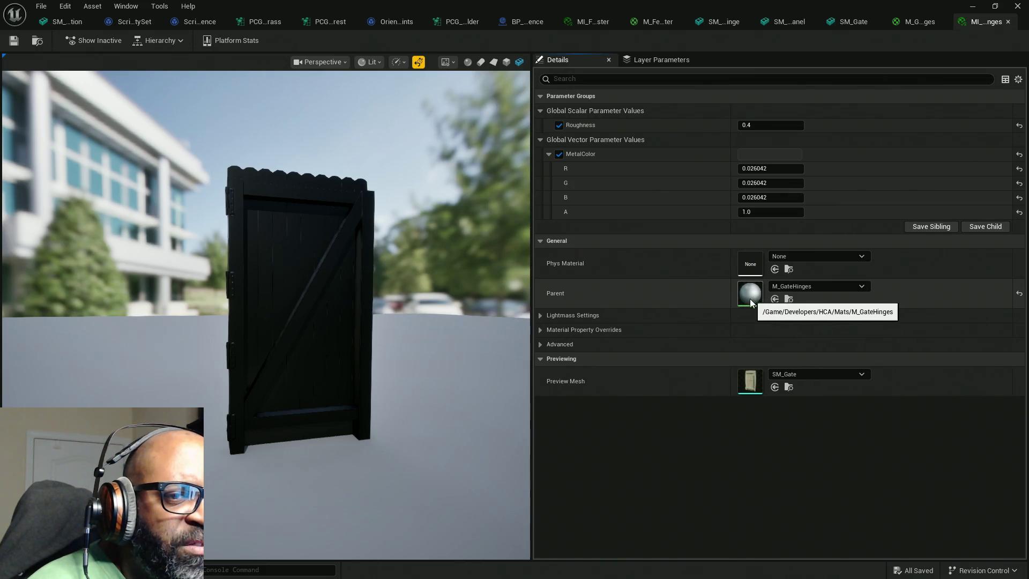
{"action": "left_click", "coordinate": [912, 23]}
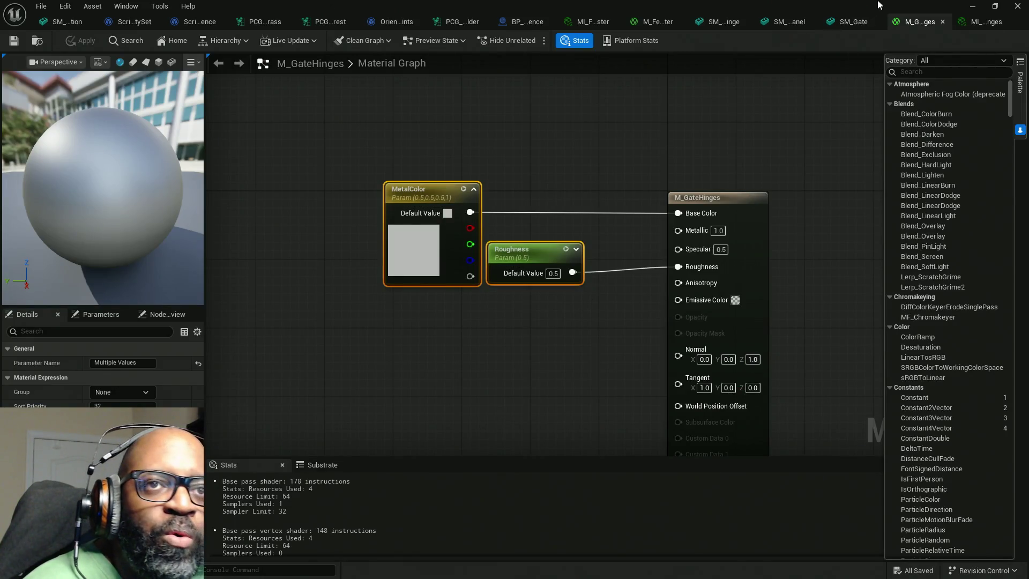
Float the material editor over the level and show the Mats folder in the Content Browser
{"action": "mouse_move", "coordinate": [866, 5]}
{"action": "left_mouse_down"}
{"action": "mouse_move", "coordinate": [318, 329]}
{"action": "mouse_move", "coordinate": [465, 301]}
{"action": "mouse_move", "coordinate": [456, 305]}
{"action": "left_mouse_up"}
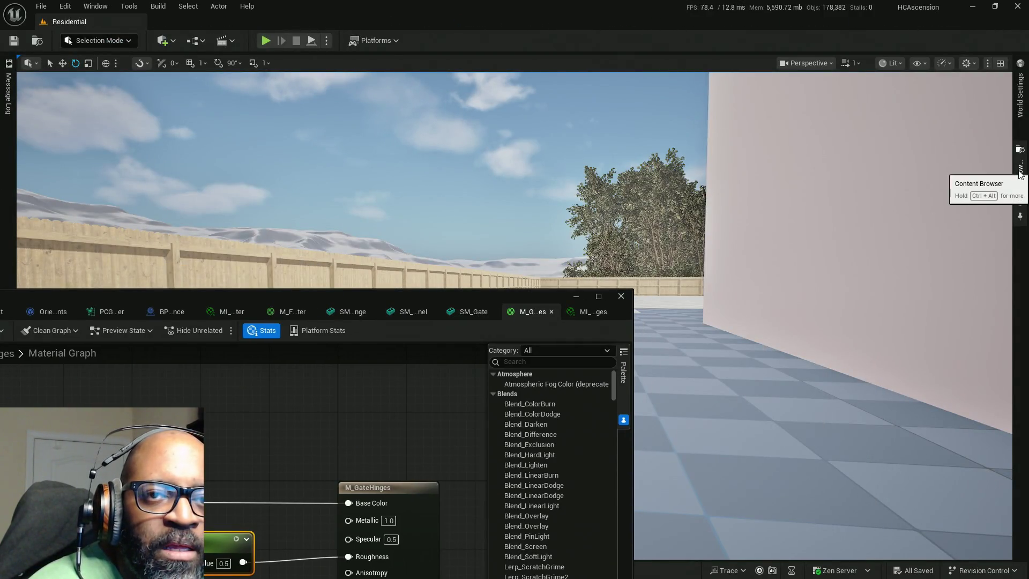
{"action": "left_click", "coordinate": [1020, 177]}
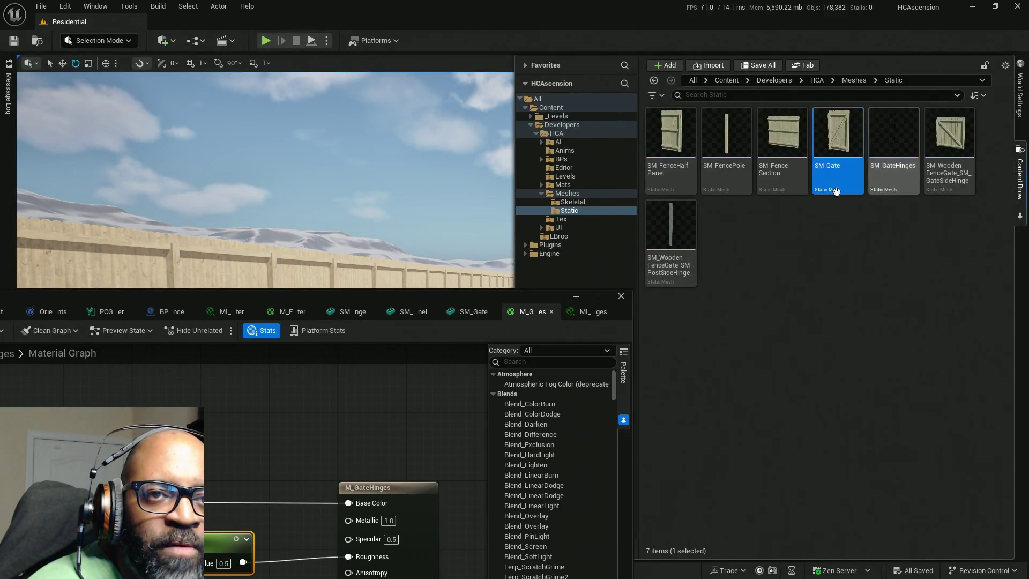
{"action": "left_click", "coordinate": [563, 185]}
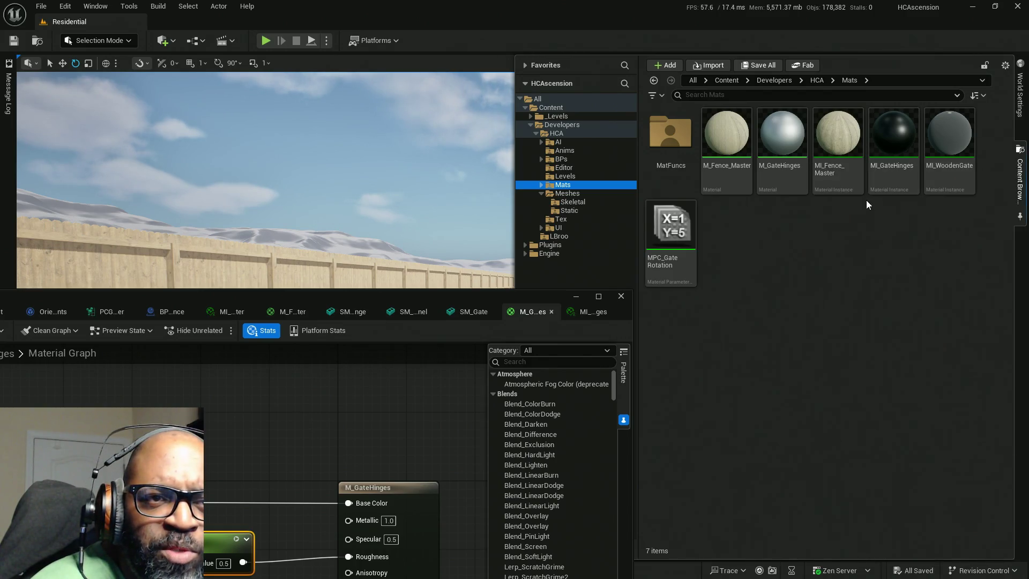
Switch to the MI_GateHinges instance and float its editor over the level
{"action": "mouse_move", "coordinate": [881, 178]}
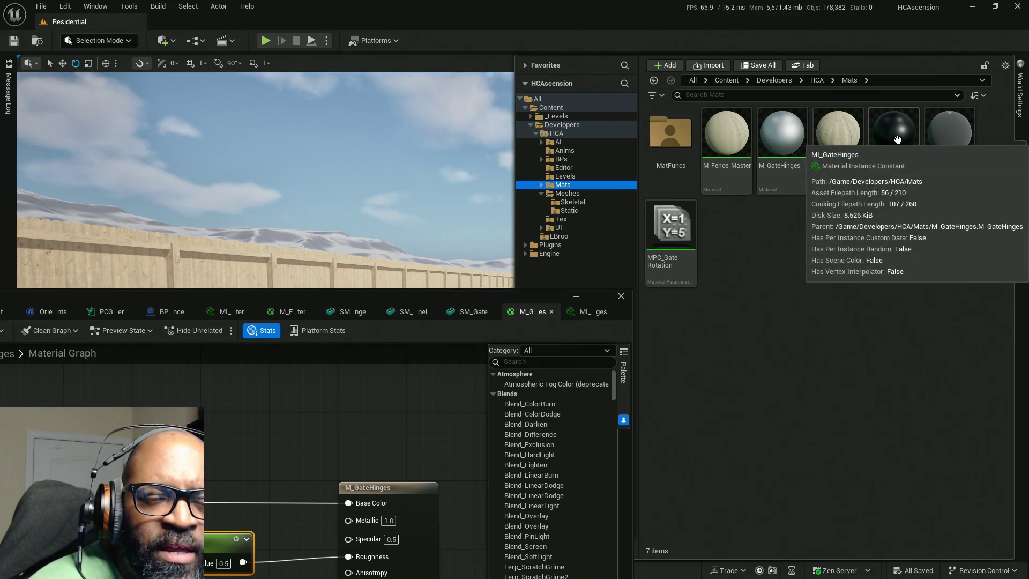
{"action": "left_click_drag", "start_coordinate": [449, 298], "coordinate": [450, 1]}
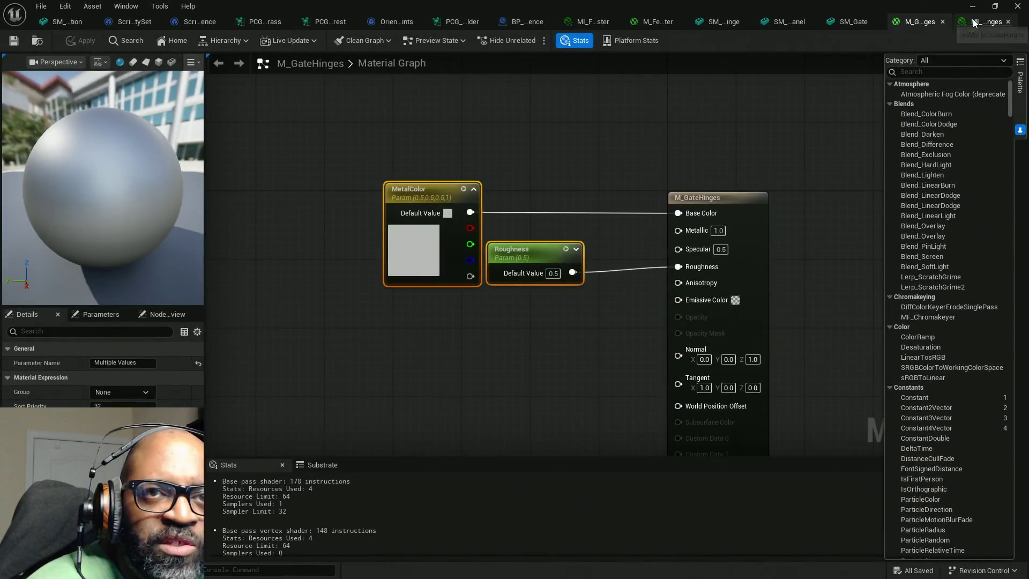
{"action": "left_click", "coordinate": [974, 23]}
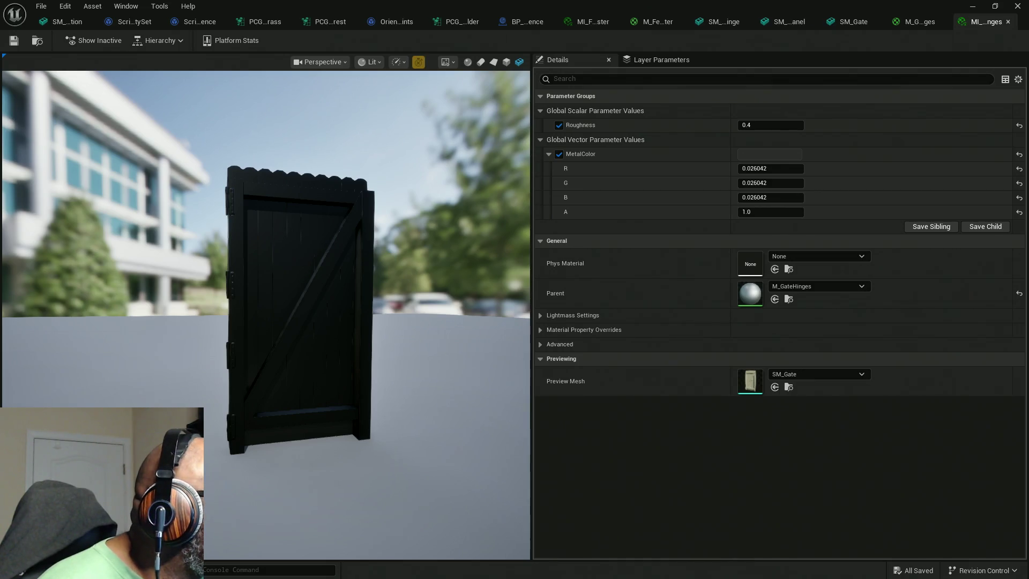
{"action": "key", "text": "super+shift+s"}
{"action": "key", "text": "Escape"}
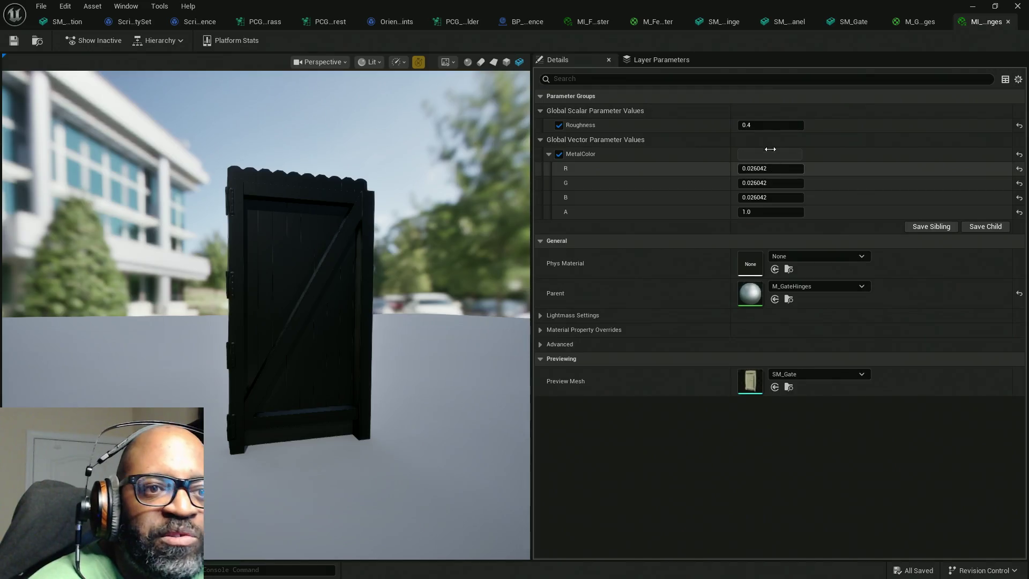
{"action": "mouse_move", "coordinate": [913, 22]}
{"action": "left_mouse_down"}
{"action": "mouse_move", "coordinate": [482, 107]}
{"action": "mouse_move", "coordinate": [401, 168]}
{"action": "mouse_move", "coordinate": [417, 154]}
{"action": "left_mouse_up"}
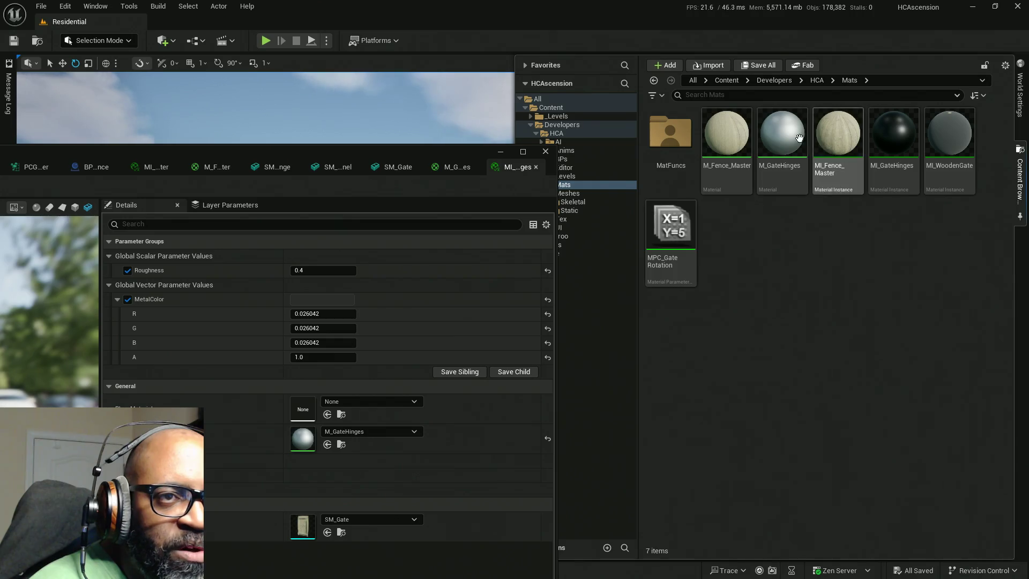
Parent the hinge instance to M_Fence_Master and enable the Is Wooden Gate? override and value
{"action": "left_click", "coordinate": [708, 142]}
{"action": "left_click_drag", "start_coordinate": [439, 156], "coordinate": [482, 3]}
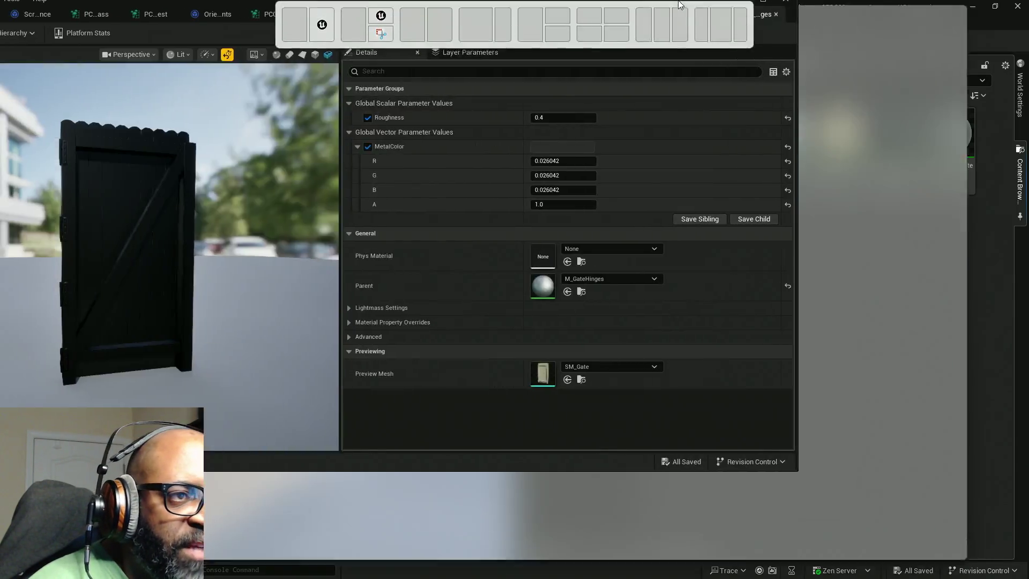
{"action": "left_click", "coordinate": [775, 298]}
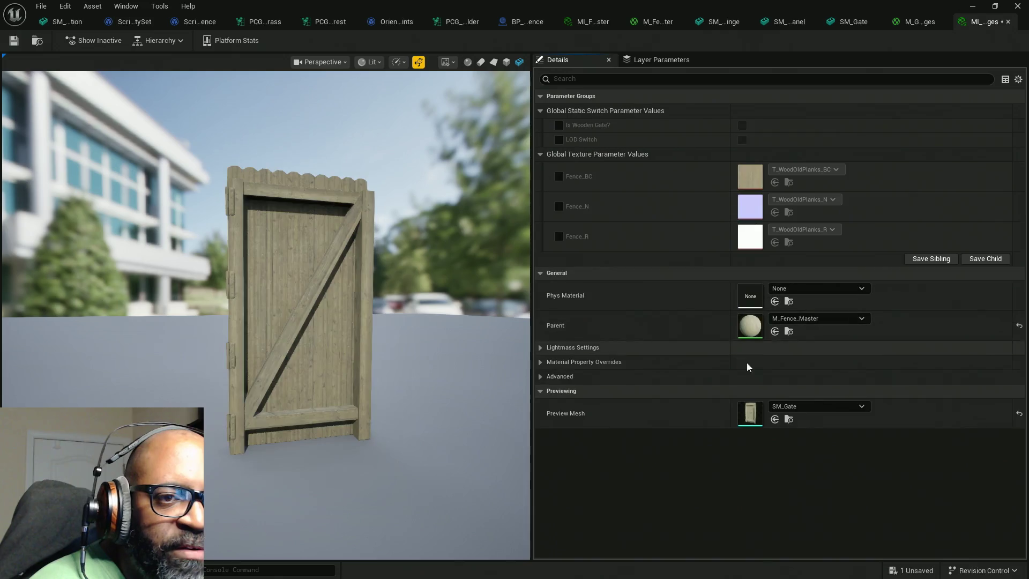
{"action": "left_click", "coordinate": [559, 125]}
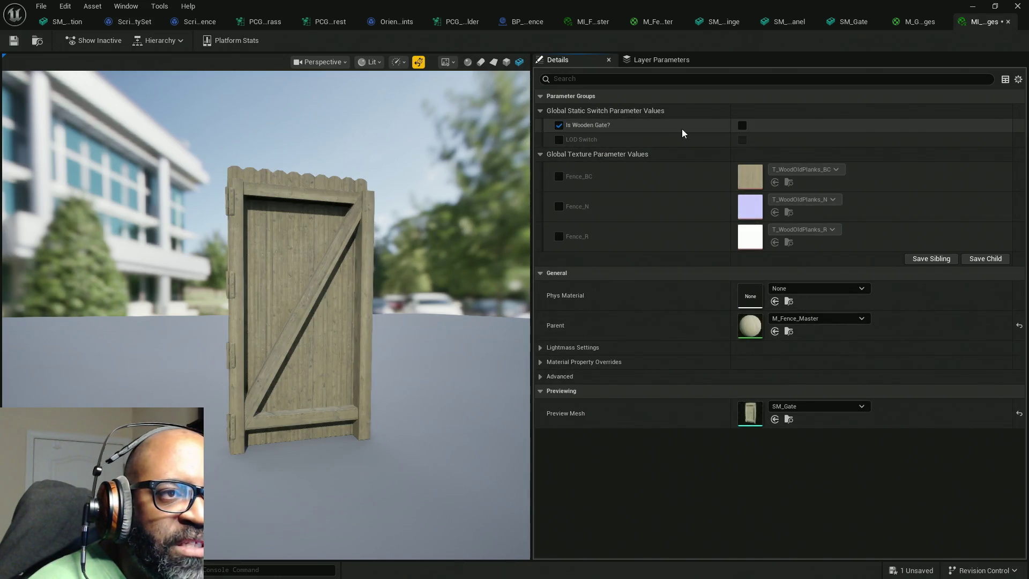
{"action": "left_click", "coordinate": [740, 125]}
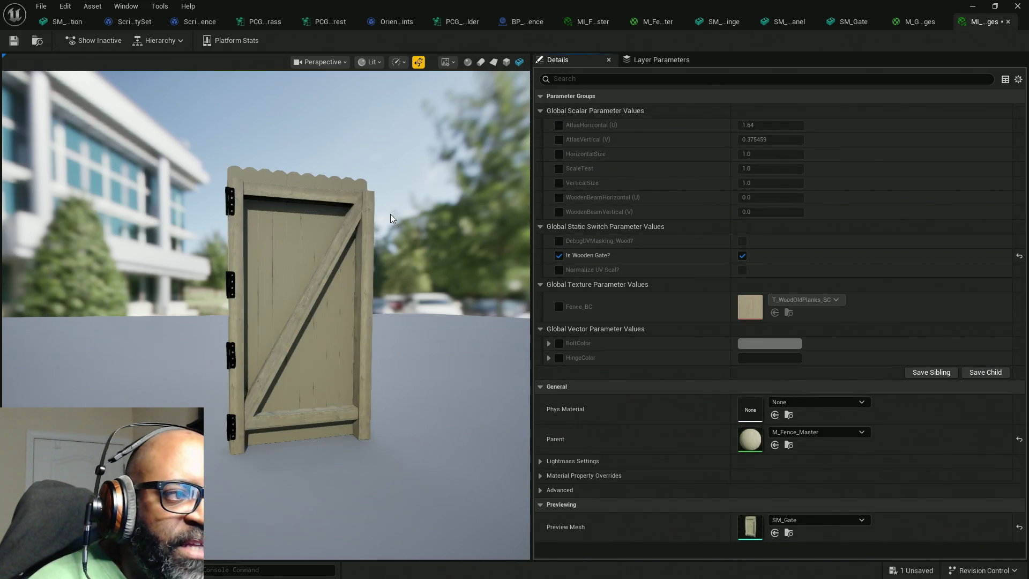
{"action": "scroll", "coordinate": [206, 281], "scroll_direction": "up", "scroll_amount": 5}
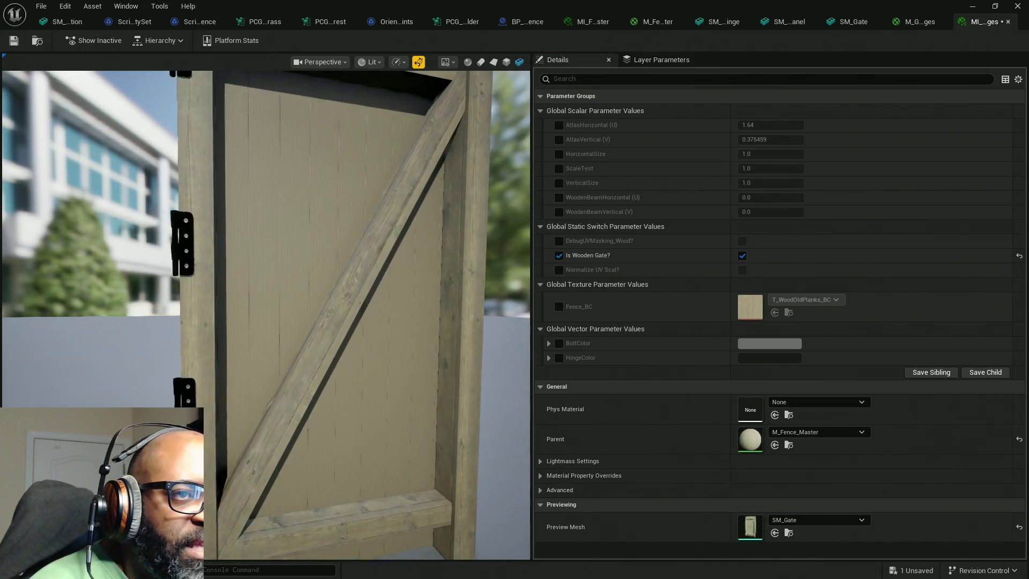
{"action": "left_click", "coordinate": [546, 110]}
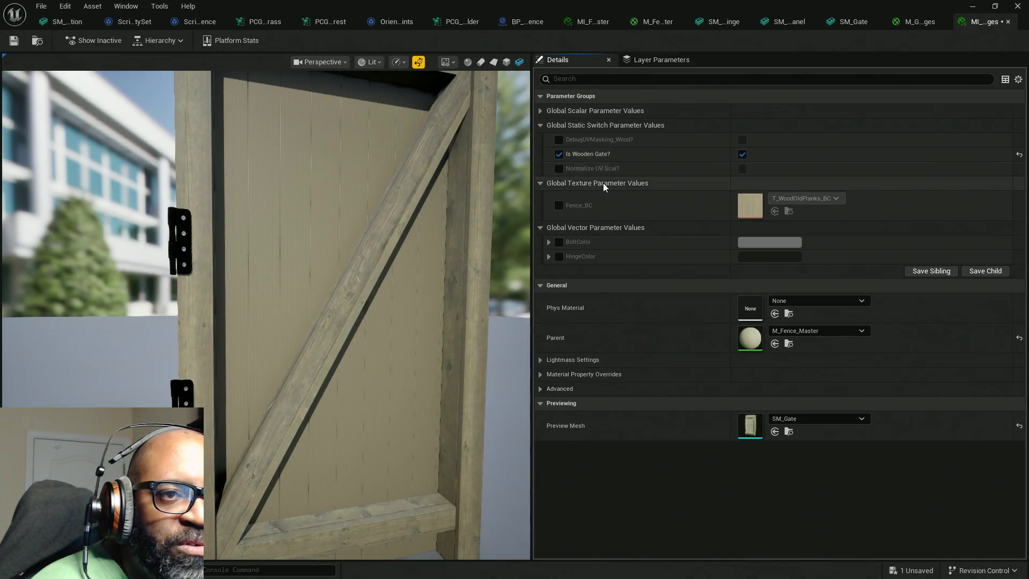
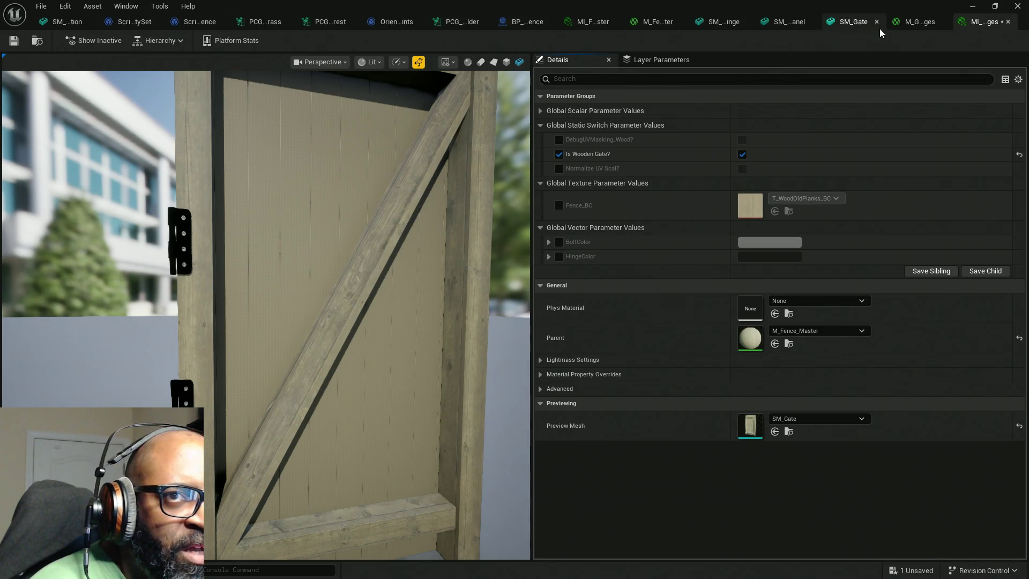
Enable the BoltColor and HingeColor overrides and expand their channel values
{"action": "left_click", "coordinate": [559, 242]}
{"action": "left_click", "coordinate": [560, 257]}
{"action": "left_click", "coordinate": [548, 256]}
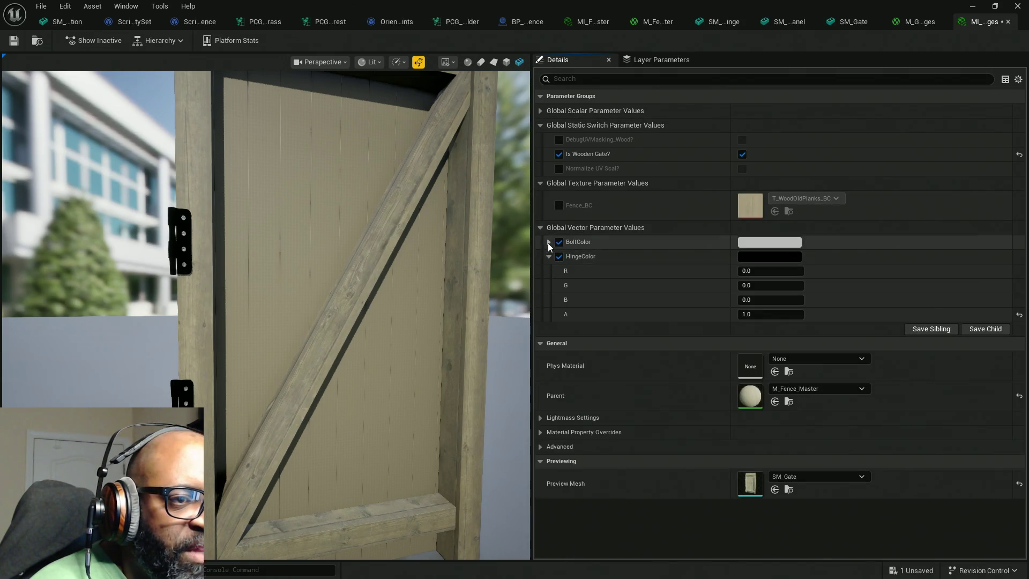
{"action": "left_click", "coordinate": [548, 242]}
Set BoltColor to dark grey 2D2D2D (0.026241) with the eyedropper
{"action": "left_click", "coordinate": [784, 243]}
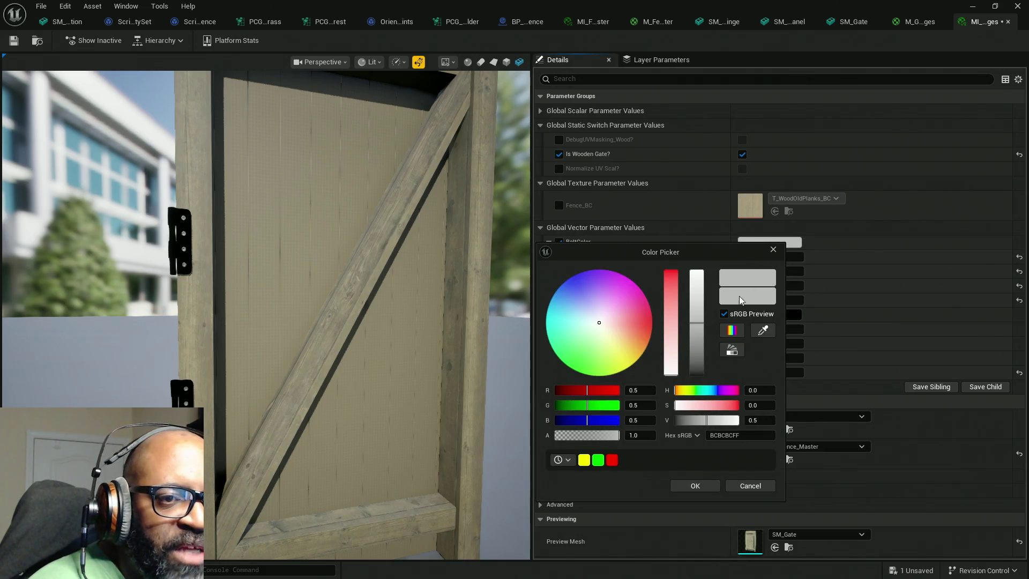
{"action": "left_click", "coordinate": [762, 331]}
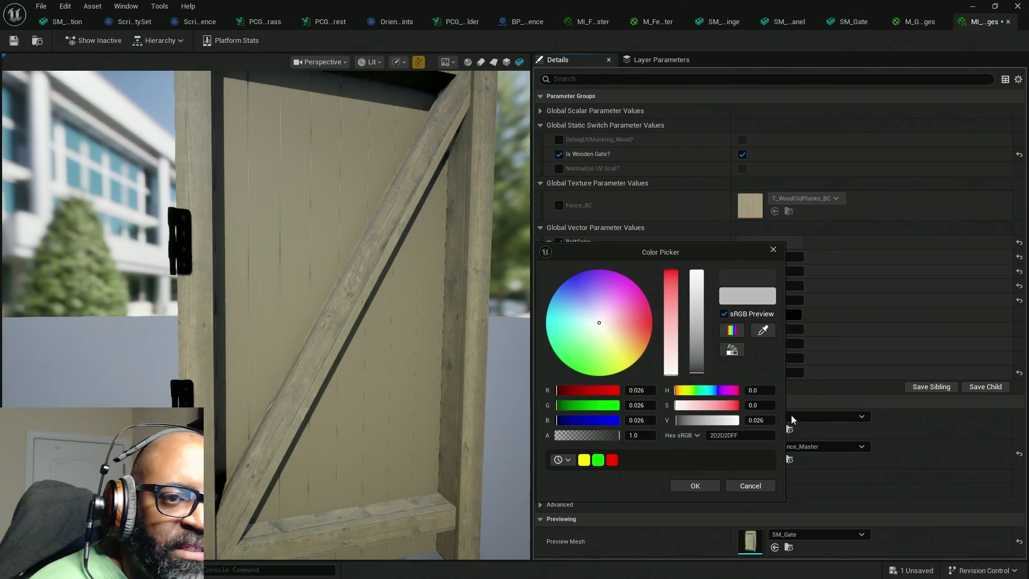
{"action": "left_click", "coordinate": [688, 482]}
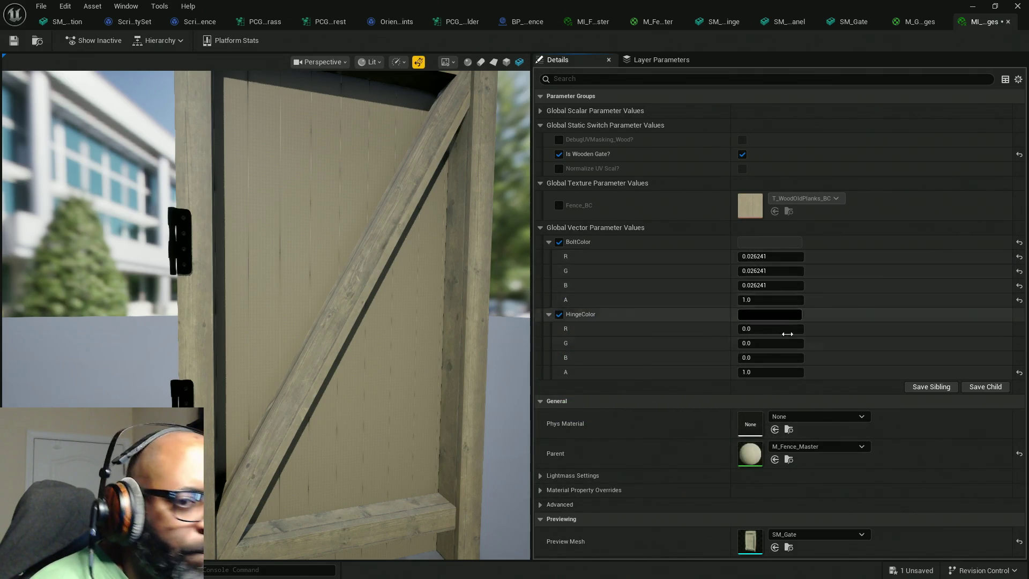
Set HingeColor to the same dark grey 0.026241 and orbit the preview
{"action": "left_click", "coordinate": [780, 315]}
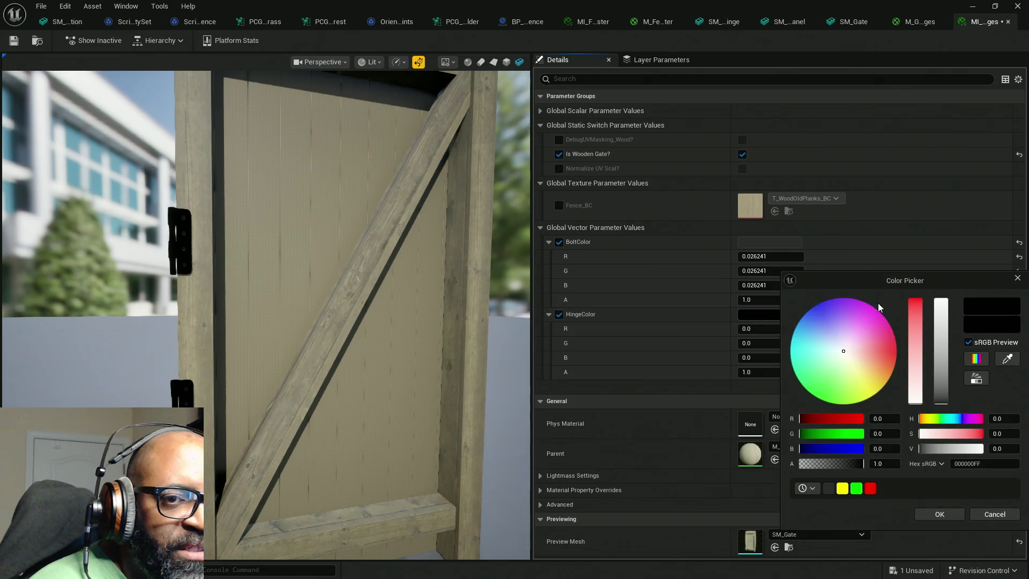
{"action": "left_click", "coordinate": [1005, 361]}
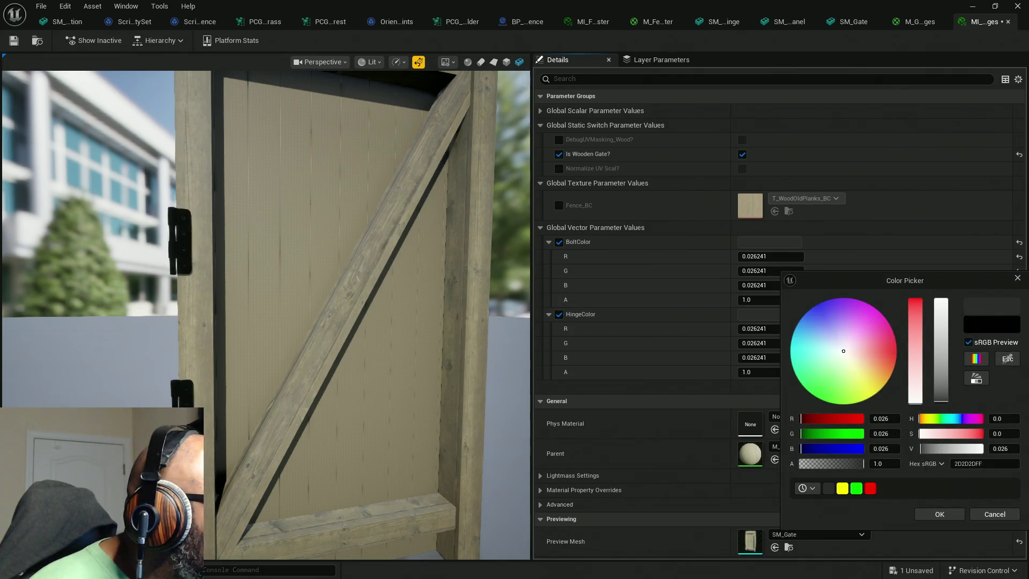
{"action": "left_click", "coordinate": [558, 198]}
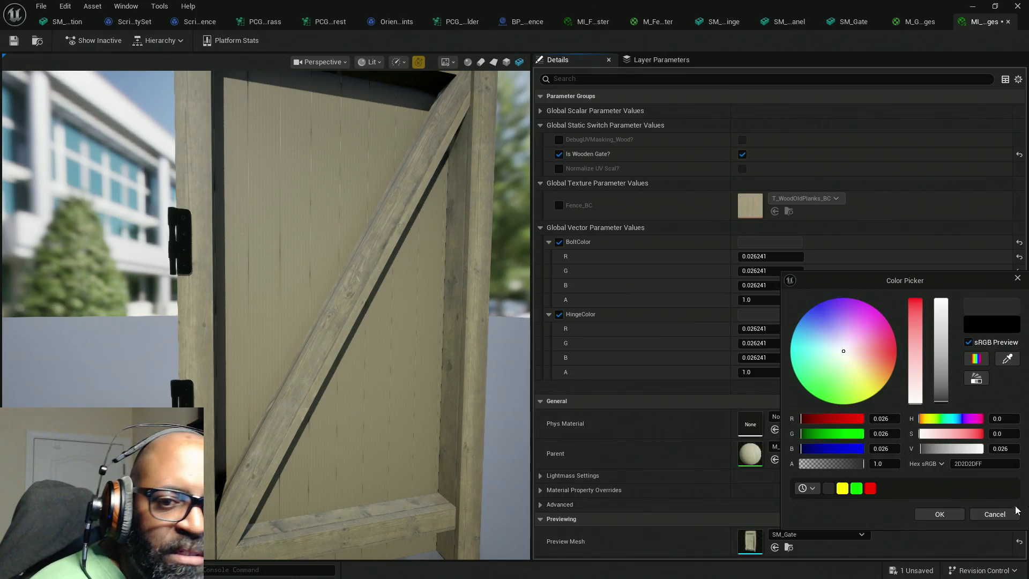
{"action": "left_click", "coordinate": [949, 516]}
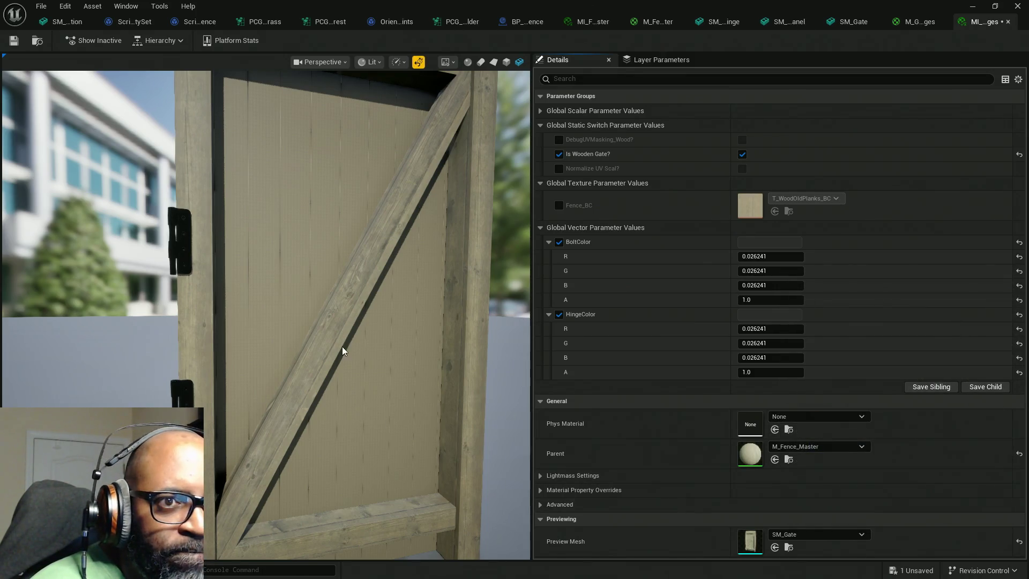
{"action": "scroll", "coordinate": [329, 340], "scroll_direction": "down", "scroll_amount": 5}
{"action": "mouse_move", "coordinate": [329, 339]}
{"action": "left_mouse_down"}
{"action": "mouse_move", "coordinate": [354, 279]}
{"action": "mouse_move", "coordinate": [376, 267]}
{"action": "mouse_move", "coordinate": [228, 230]}
{"action": "left_mouse_up"}
Expand Global Scalar Parameter Values (AtlasHorizontal 1.64), then switch to the M_Fence_Master graph
{"action": "scroll", "coordinate": [354, 278], "scroll_direction": "up", "scroll_amount": 5}
{"action": "scroll", "coordinate": [376, 267], "scroll_direction": "up", "scroll_amount": 5}
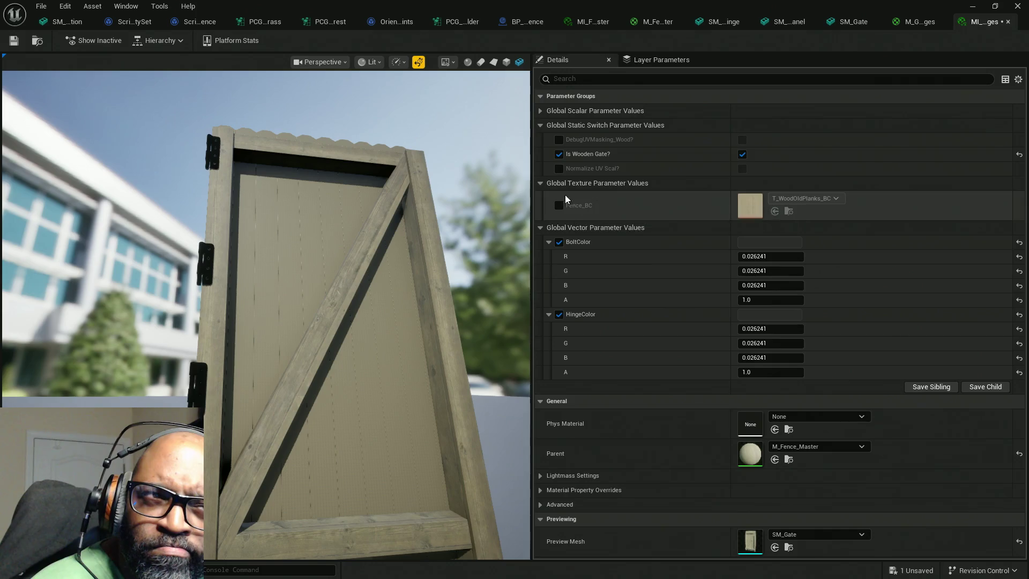
{"action": "left_click", "coordinate": [542, 111]}
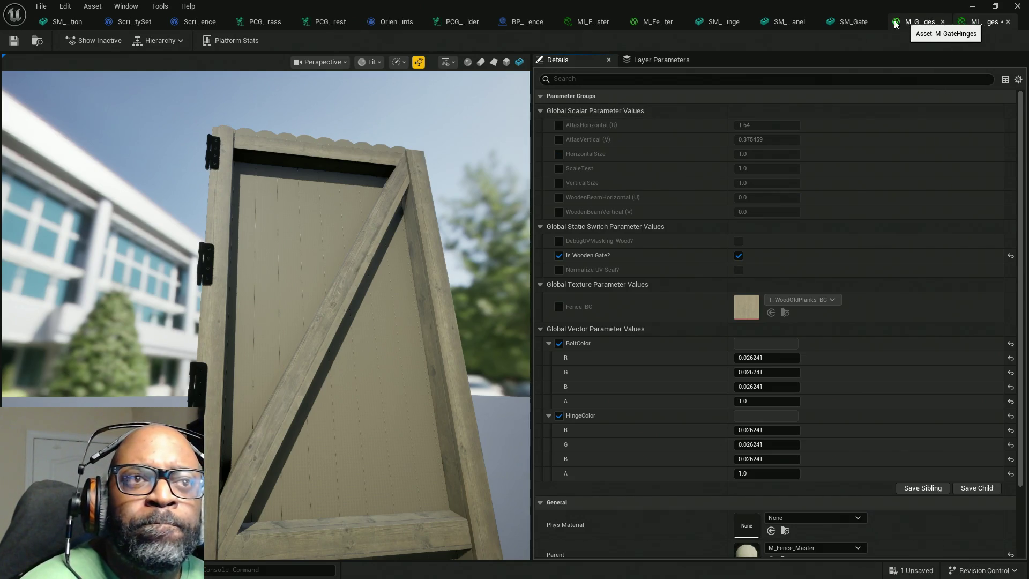
{"action": "left_click", "coordinate": [657, 22]}
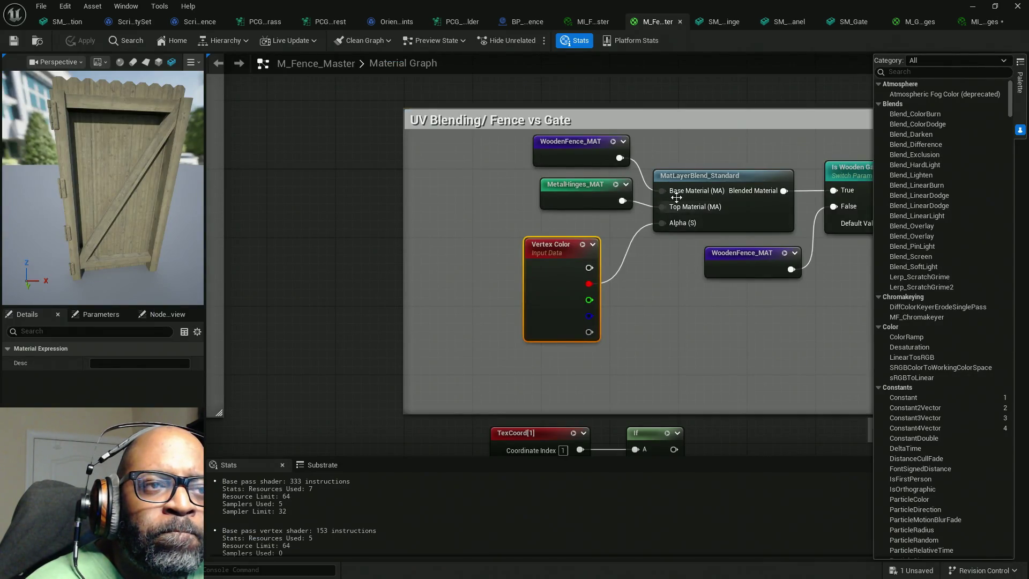
Pan to the UV Blending/Fence vs Gate section and move Vertex Color further left
{"action": "scroll", "coordinate": [419, 206], "scroll_direction": "down", "scroll_amount": 3}
{"action": "scroll", "coordinate": [455, 188], "scroll_direction": "up", "scroll_amount": 4}
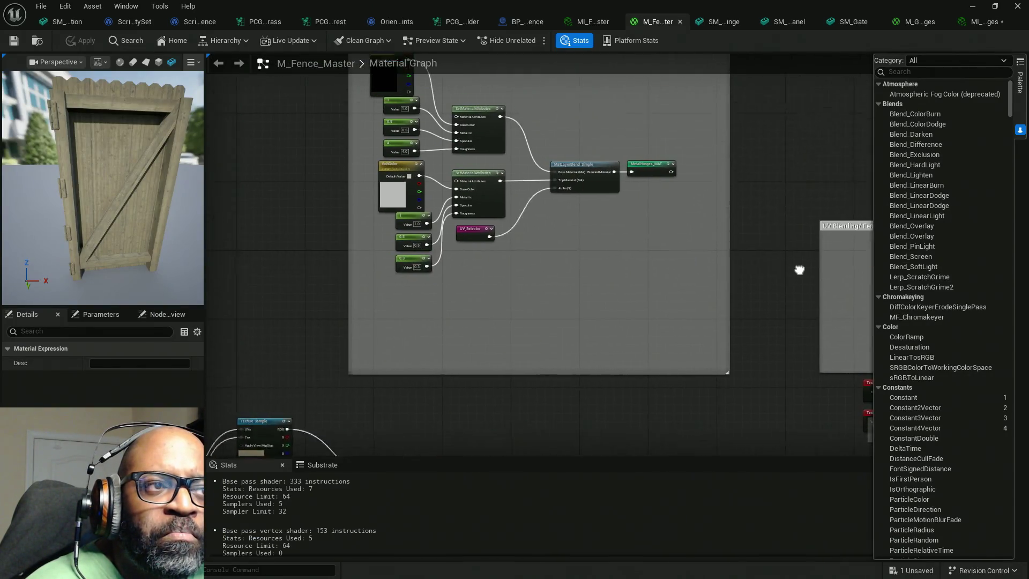
{"action": "right_click_drag", "start_coordinate": [643, 207], "coordinate": [658, 269]}
{"action": "mouse_move", "coordinate": [546, 238]}
{"action": "right_mouse_down"}
{"action": "mouse_move", "coordinate": [565, 312]}
{"action": "mouse_move", "coordinate": [538, 238]}
{"action": "mouse_move", "coordinate": [504, 226]}
{"action": "right_mouse_up"}
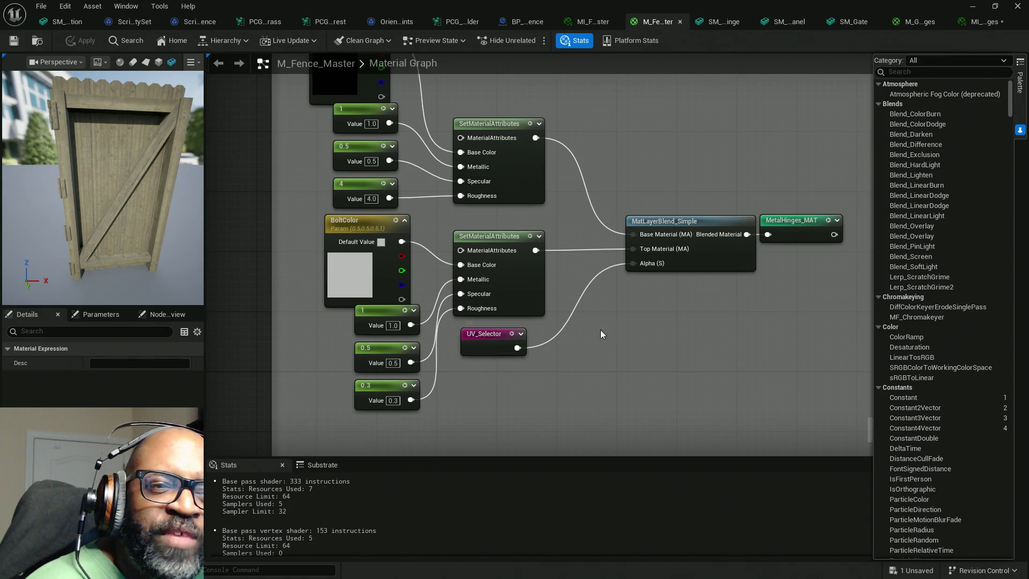
{"action": "scroll", "coordinate": [606, 353], "scroll_direction": "down", "scroll_amount": 1}
{"action": "scroll", "coordinate": [584, 337], "scroll_direction": "up", "scroll_amount": 2}
{"action": "scroll", "coordinate": [577, 335], "scroll_direction": "down", "scroll_amount": 1}
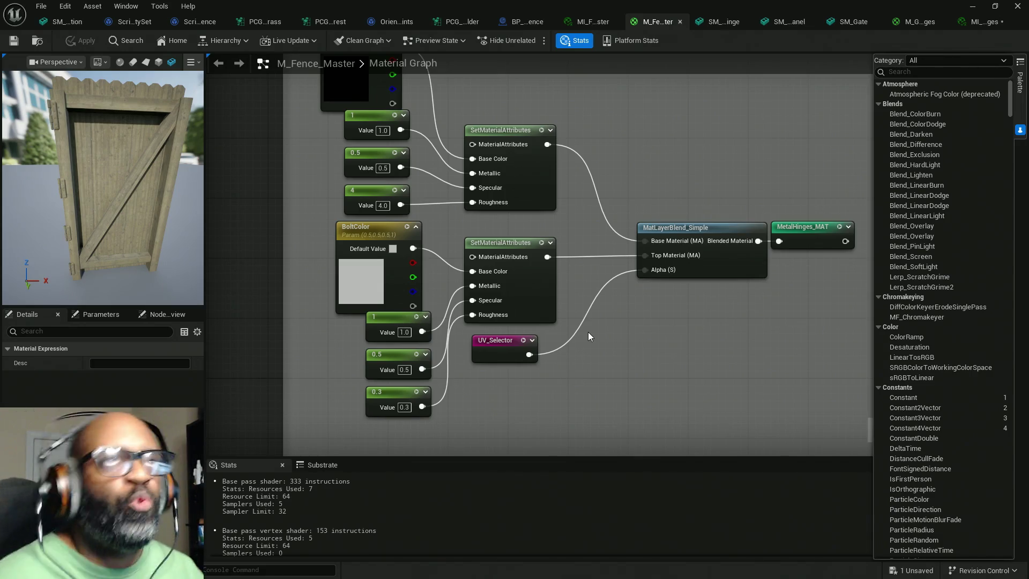
{"action": "mouse_move", "coordinate": [646, 356]}
{"action": "right_mouse_down"}
{"action": "mouse_move", "coordinate": [390, 294]}
{"action": "mouse_move", "coordinate": [632, 284]}
{"action": "mouse_move", "coordinate": [639, 221]}
{"action": "right_mouse_up"}
{"action": "left_click_drag", "start_coordinate": [607, 280], "coordinate": [536, 281]}
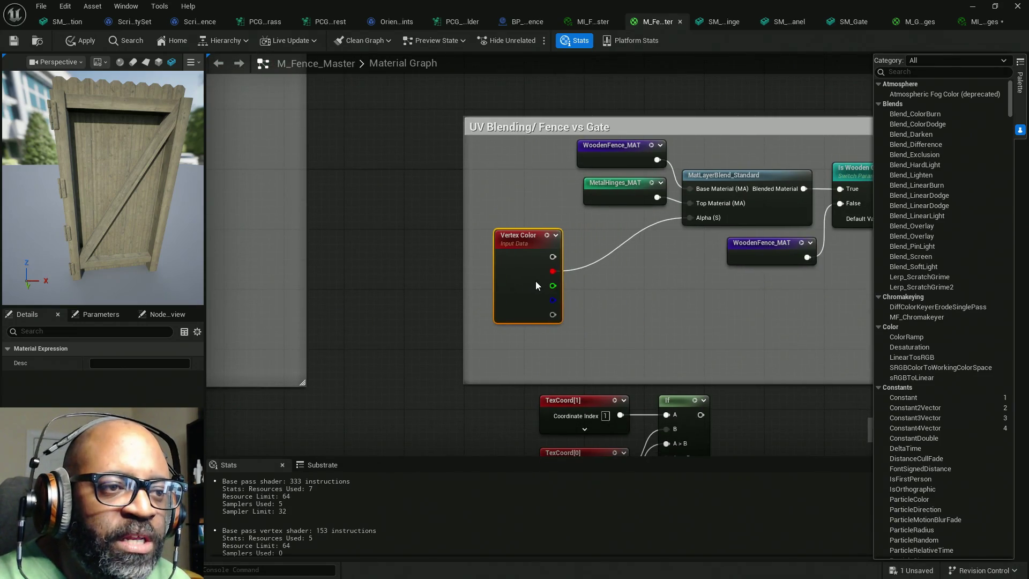
{"action": "scroll", "coordinate": [590, 278], "scroll_direction": "up", "scroll_amount": 1}
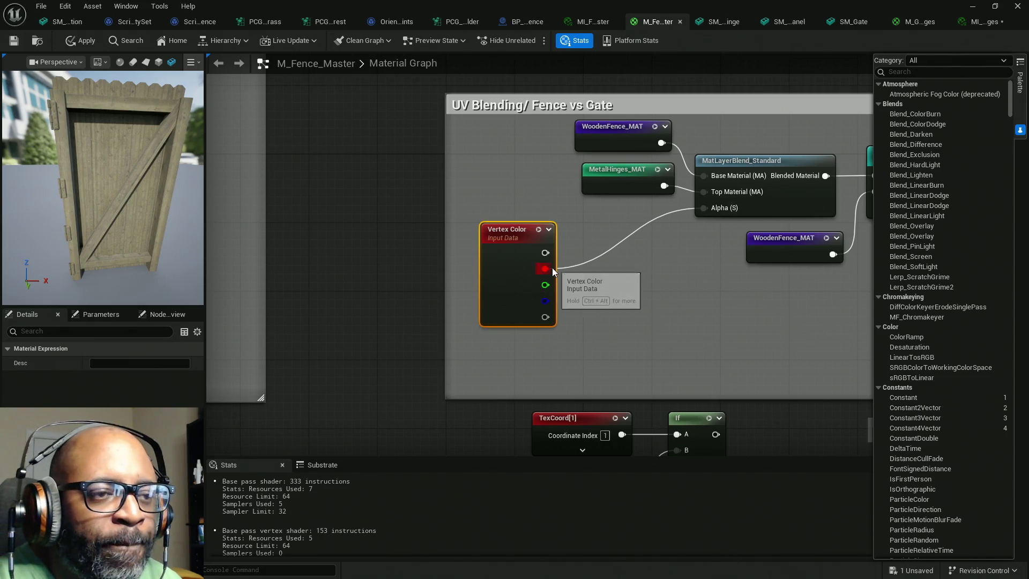
Feed the blend Alpha from an Append of Vertex Color R and G, then apply and save
{"action": "left_click_drag", "start_coordinate": [704, 208], "coordinate": [660, 249], "text": "ctrl"}
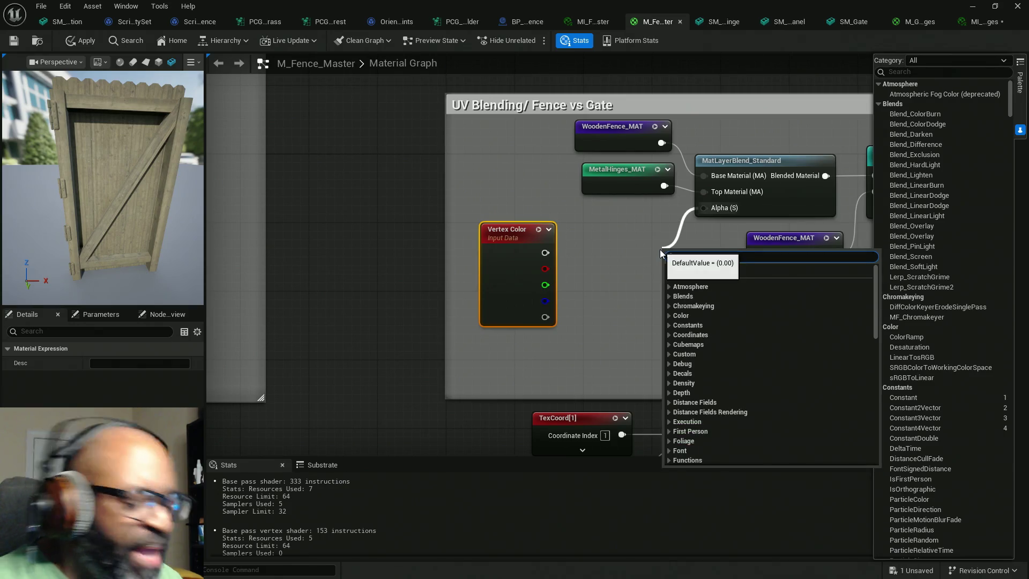
{"action": "type", "text": "app"}
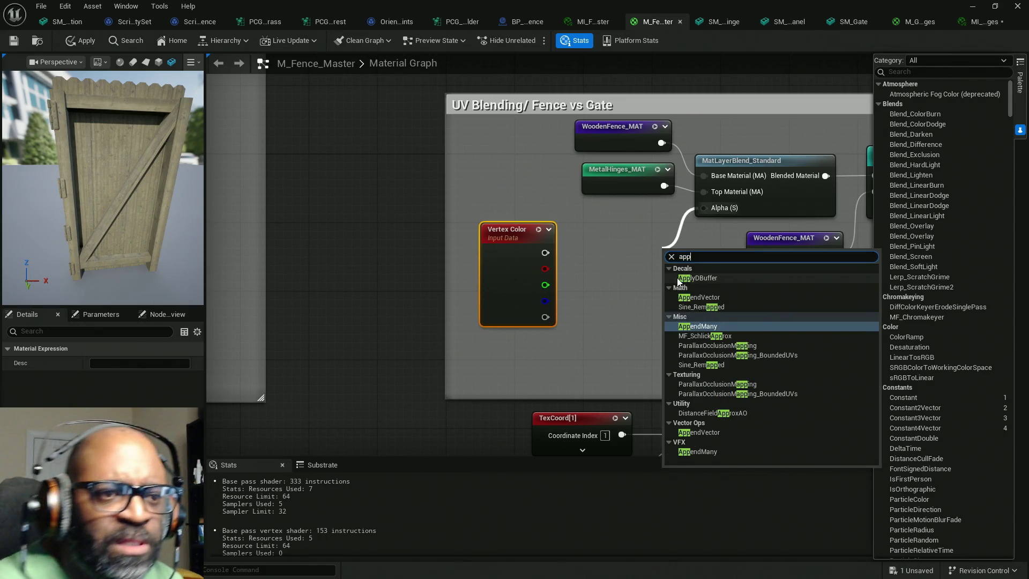
{"action": "left_click", "coordinate": [698, 298]}
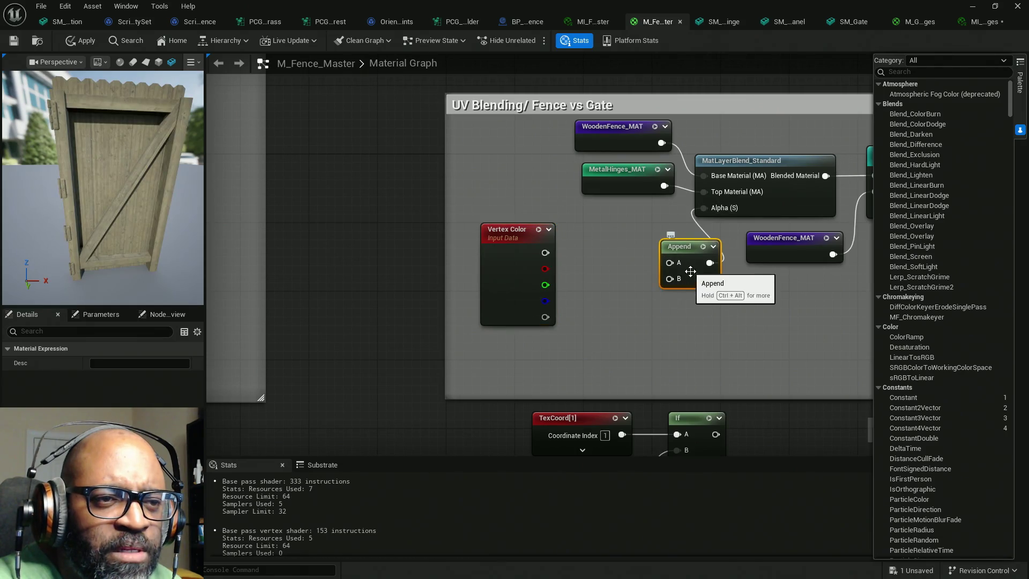
{"action": "left_click_drag", "start_coordinate": [699, 284], "coordinate": [647, 284]}
{"action": "mouse_move", "coordinate": [545, 268]}
{"action": "left_mouse_down"}
{"action": "mouse_move", "coordinate": [618, 263]}
{"action": "mouse_move", "coordinate": [537, 287]}
{"action": "left_mouse_up"}
{"action": "mouse_move", "coordinate": [548, 287]}
{"action": "left_mouse_down"}
{"action": "mouse_move", "coordinate": [539, 294]}
{"action": "mouse_move", "coordinate": [556, 298]}
{"action": "left_mouse_up"}
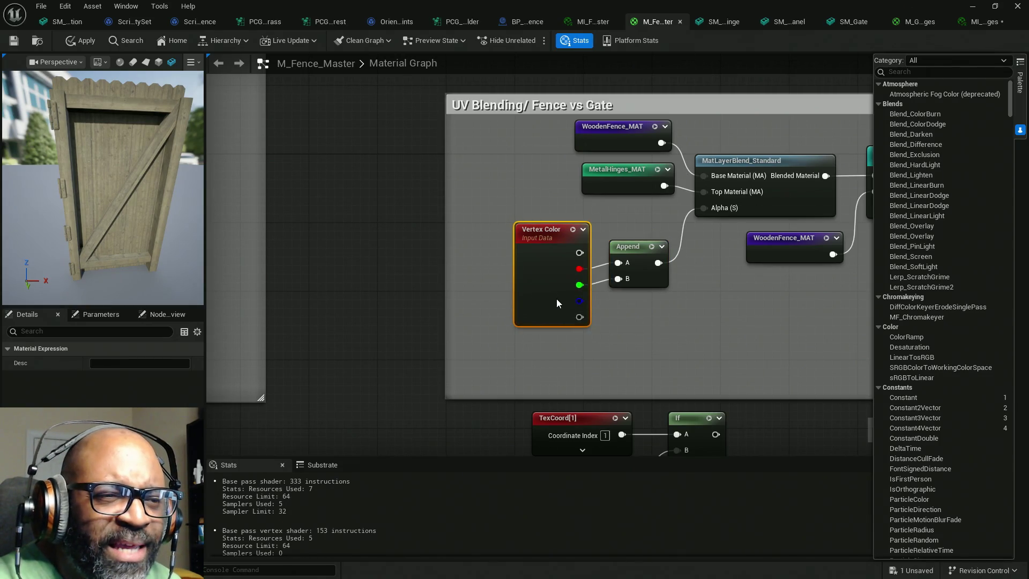
{"action": "mouse_move", "coordinate": [713, 333]}
{"action": "right_mouse_down"}
{"action": "mouse_move", "coordinate": [660, 332]}
{"action": "mouse_move", "coordinate": [703, 349]}
{"action": "right_mouse_up"}
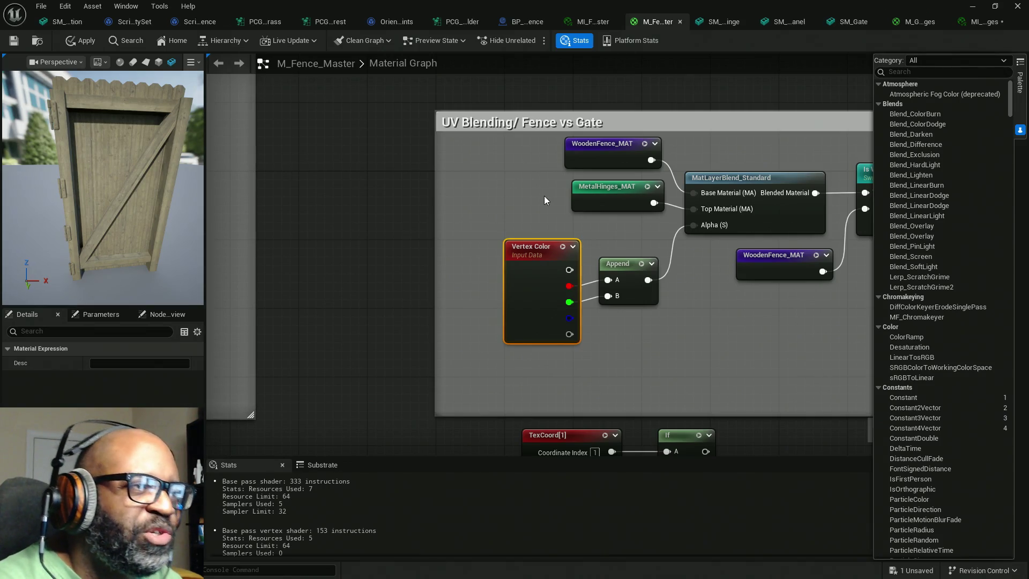
{"action": "left_click", "coordinate": [85, 42]}
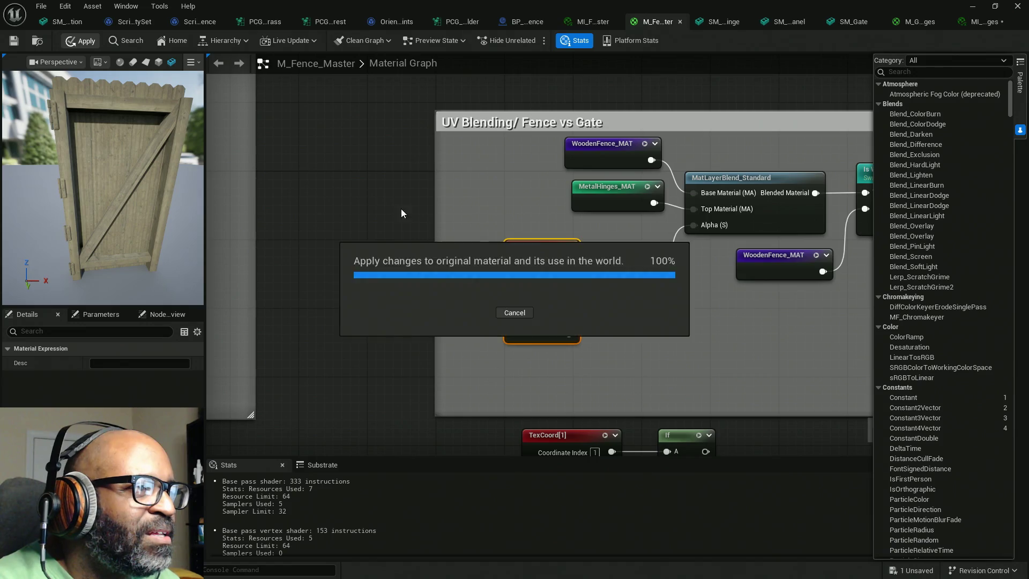
{"action": "key", "text": "ctrl+s"}
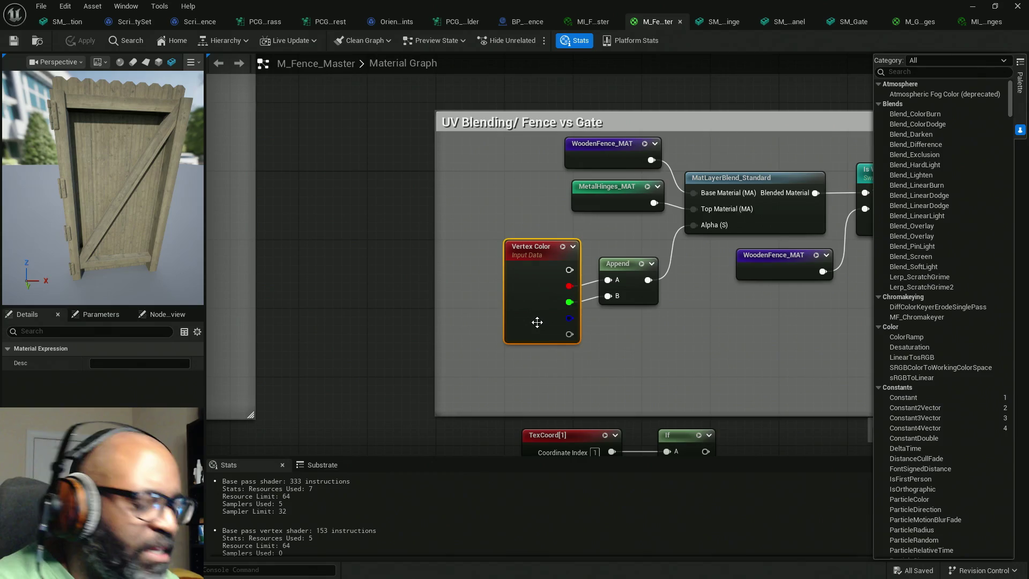
Replace the UV_Selector node in the hinge section with a pasted Vertex Color copy
{"action": "key", "text": "ctrl+c"}
{"action": "scroll", "coordinate": [346, 263], "scroll_direction": "down", "scroll_amount": 3}
{"action": "mouse_move", "coordinate": [346, 263]}
{"action": "right_mouse_down"}
{"action": "mouse_move", "coordinate": [481, 273]}
{"action": "mouse_move", "coordinate": [461, 297]}
{"action": "right_mouse_up"}
{"action": "key", "text": "ctrl+v"}
{"action": "scroll", "coordinate": [490, 256], "scroll_direction": "up", "scroll_amount": 3}
{"action": "left_click", "coordinate": [463, 263]}
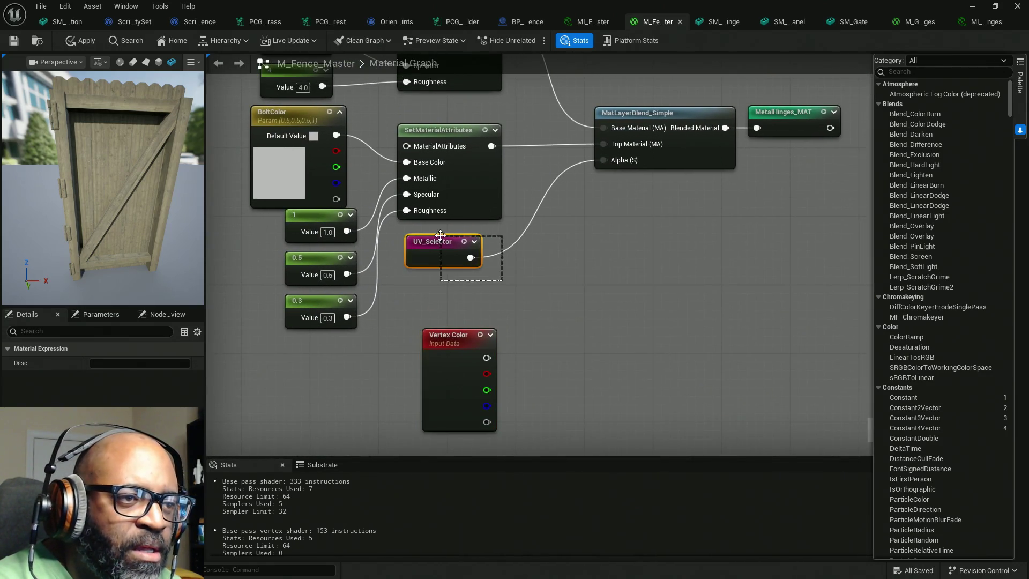
{"action": "key", "text": "Delete"}
{"action": "left_click_drag", "start_coordinate": [453, 352], "coordinate": [461, 265]}
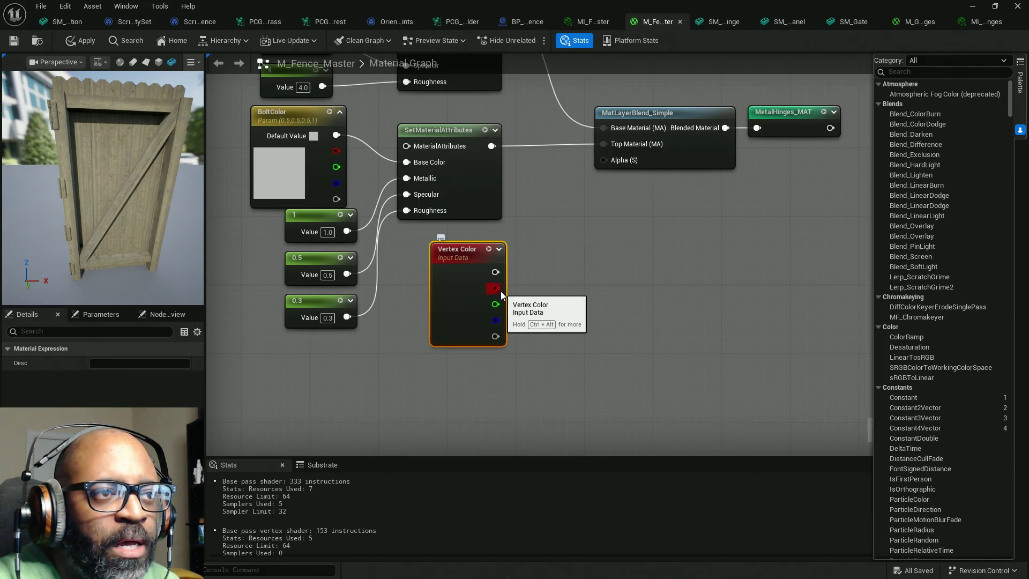
Wire Vertex Color red into the MatLayerBlend_Simple Alpha, checking the HingeColor and BoltColor parameters
{"action": "left_click_drag", "start_coordinate": [500, 291], "coordinate": [604, 160]}
{"action": "right_click_drag", "start_coordinate": [636, 243], "coordinate": [652, 335]}
{"action": "mouse_move", "coordinate": [510, 387]}
{"action": "left_mouse_down"}
{"action": "mouse_move", "coordinate": [630, 316]}
{"action": "mouse_move", "coordinate": [643, 244]}
{"action": "left_mouse_up"}
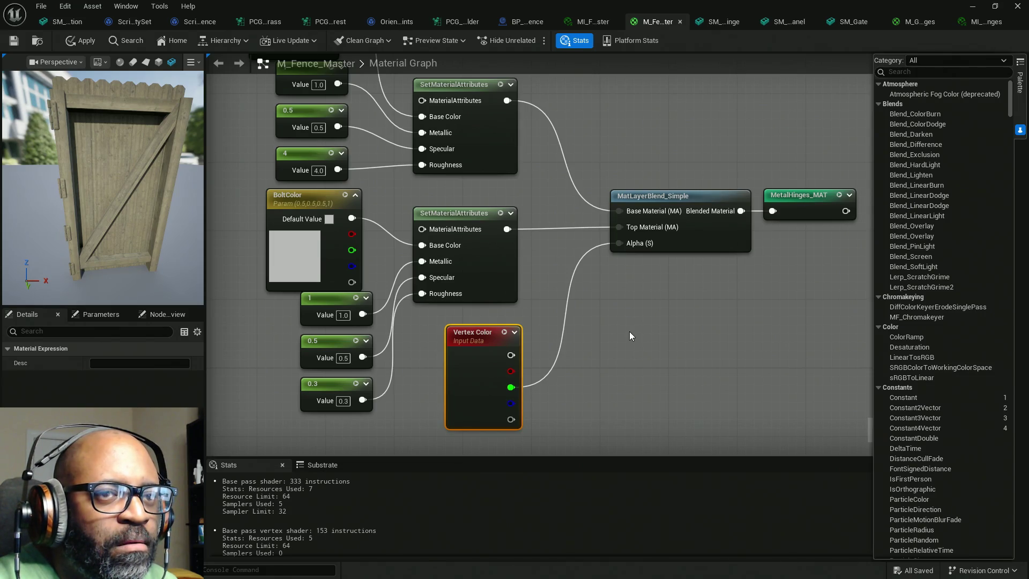
{"action": "mouse_move", "coordinate": [629, 331]}
{"action": "right_mouse_down"}
{"action": "mouse_move", "coordinate": [614, 370]}
{"action": "mouse_move", "coordinate": [666, 395]}
{"action": "mouse_move", "coordinate": [647, 352]}
{"action": "mouse_move", "coordinate": [620, 334]}
{"action": "mouse_move", "coordinate": [636, 351]}
{"action": "right_mouse_up"}
{"action": "right_click_drag", "start_coordinate": [319, 107], "coordinate": [326, 153]}
{"action": "left_click", "coordinate": [374, 163]}
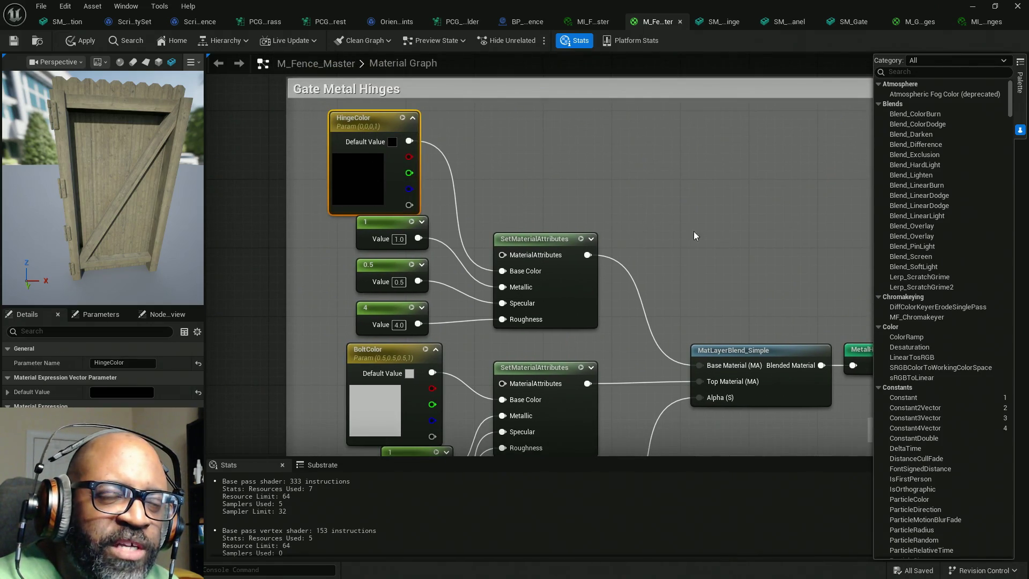
{"action": "right_click_drag", "start_coordinate": [732, 306], "coordinate": [711, 198]}
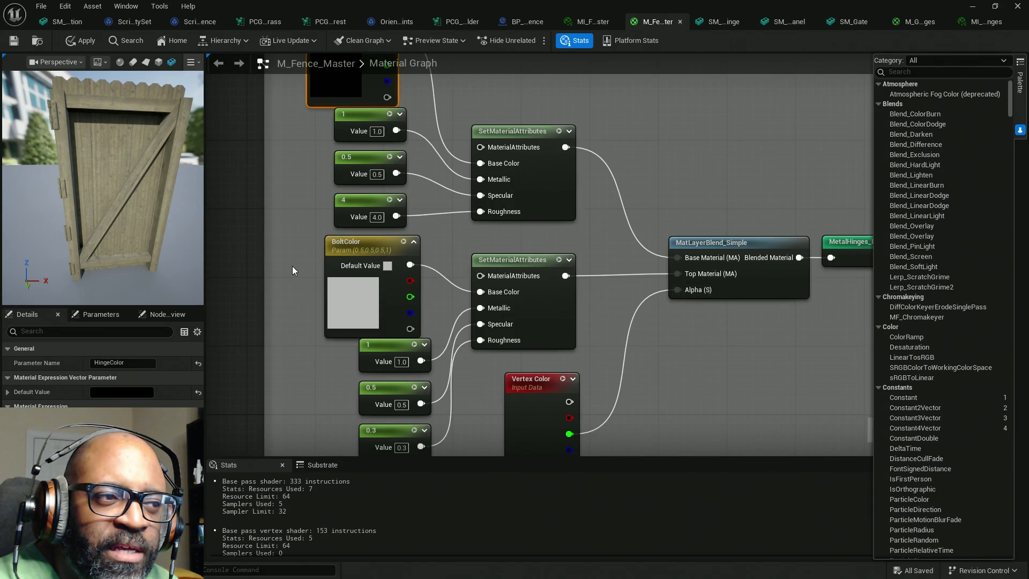
{"action": "left_click", "coordinate": [353, 243]}
{"action": "right_click_drag", "start_coordinate": [672, 355], "coordinate": [603, 335]}
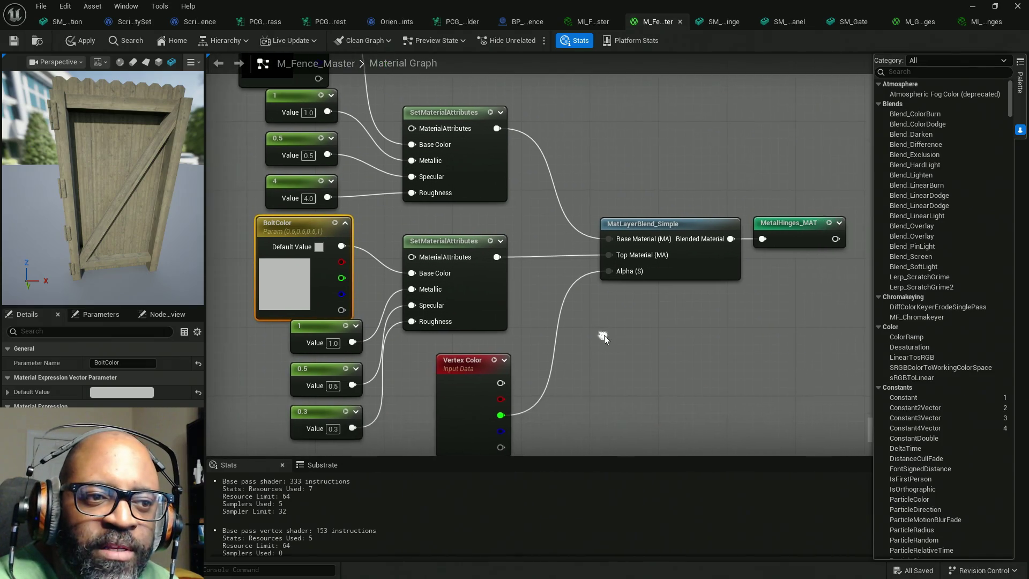
{"action": "mouse_move", "coordinate": [613, 273]}
{"action": "left_mouse_down"}
{"action": "mouse_move", "coordinate": [548, 387]}
{"action": "mouse_move", "coordinate": [499, 399]}
{"action": "left_mouse_up"}
{"action": "right_click_drag", "start_coordinate": [565, 294], "coordinate": [544, 333]}
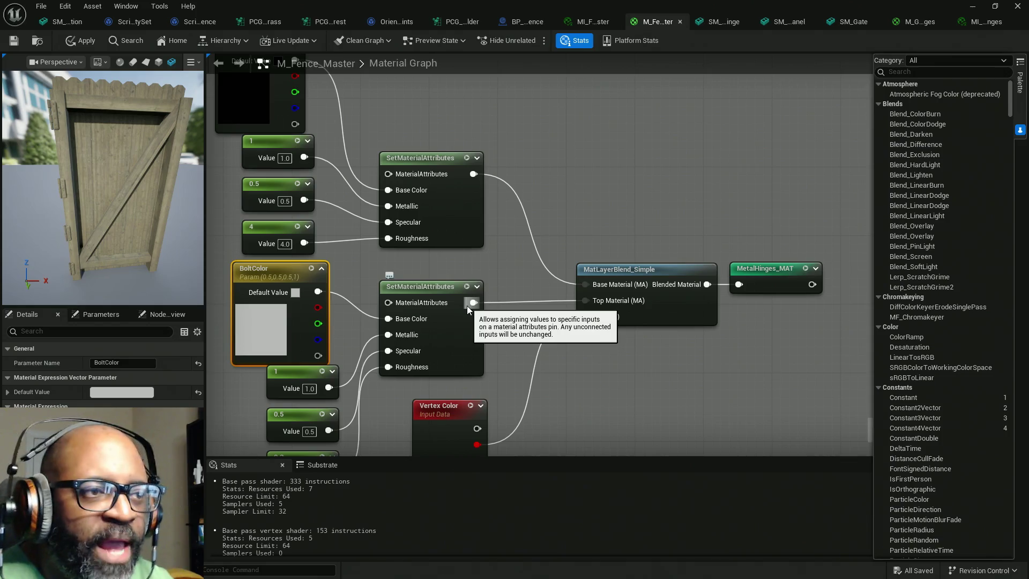
Apply the material and move the Top Material connection onto Base Material
{"action": "left_click", "coordinate": [83, 40]}
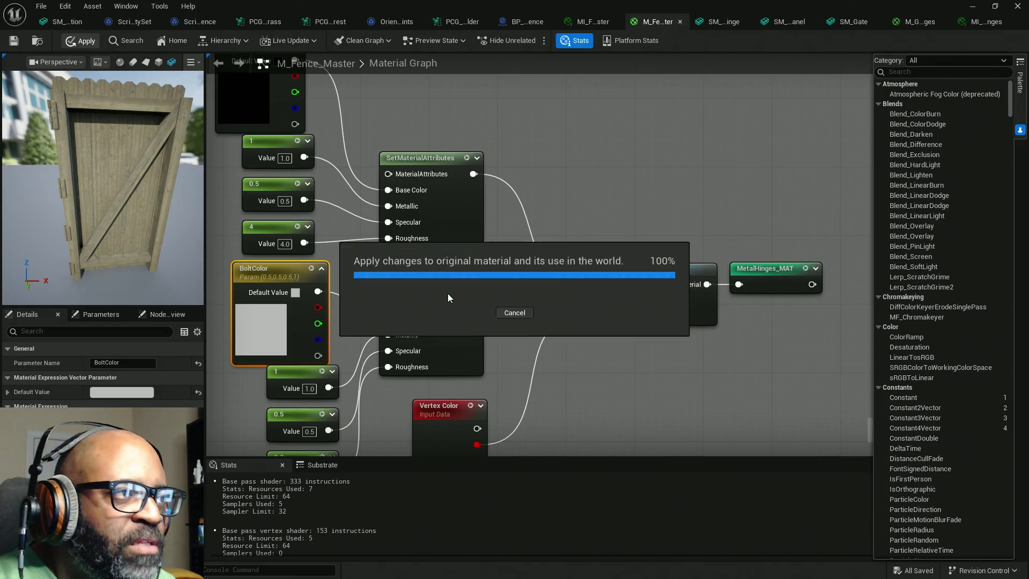
{"action": "right_click_drag", "start_coordinate": [562, 361], "coordinate": [579, 329]}
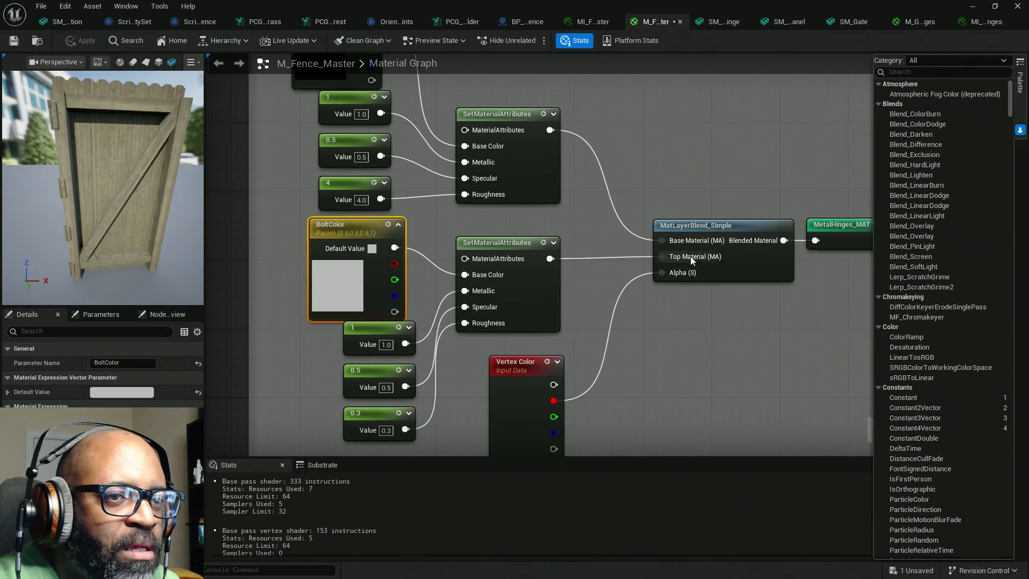
{"action": "right_click_drag", "start_coordinate": [621, 264], "coordinate": [659, 290]}
{"action": "mouse_move", "coordinate": [659, 289]}
{"action": "left_mouse_down", "text": "ctrl"}
{"action": "mouse_move", "coordinate": [645, 292]}
{"action": "mouse_move", "coordinate": [524, 170]}
{"action": "left_mouse_up", "text": "ctrl"}
Apply and save the M_Fence_Master material
{"action": "scroll", "coordinate": [548, 295], "scroll_direction": "down", "scroll_amount": 3}
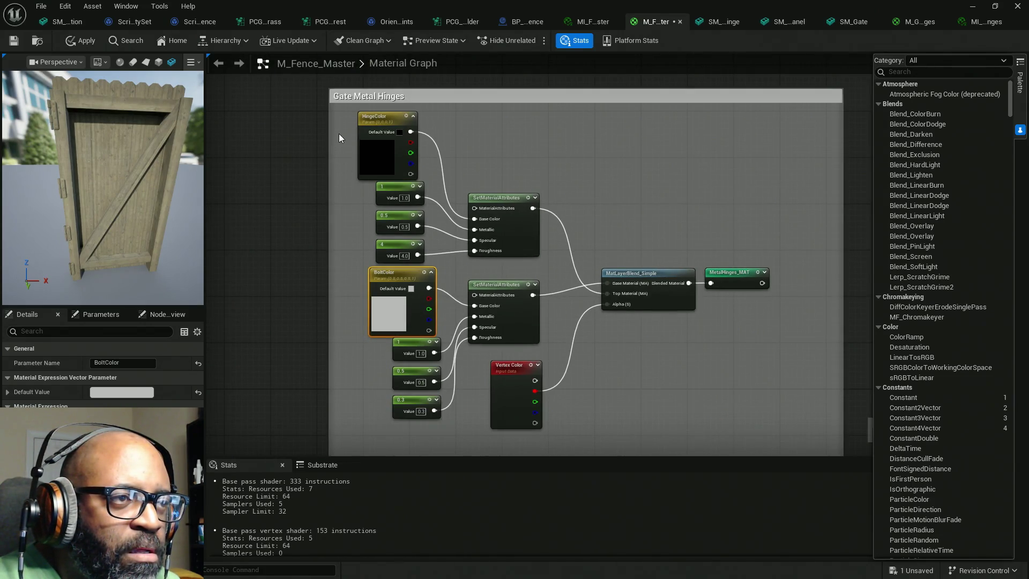
{"action": "mouse_move", "coordinate": [328, 201]}
{"action": "left_mouse_down"}
{"action": "mouse_move", "coordinate": [459, 201]}
{"action": "mouse_move", "coordinate": [329, 200]}
{"action": "left_mouse_up"}
{"action": "left_click", "coordinate": [72, 45]}
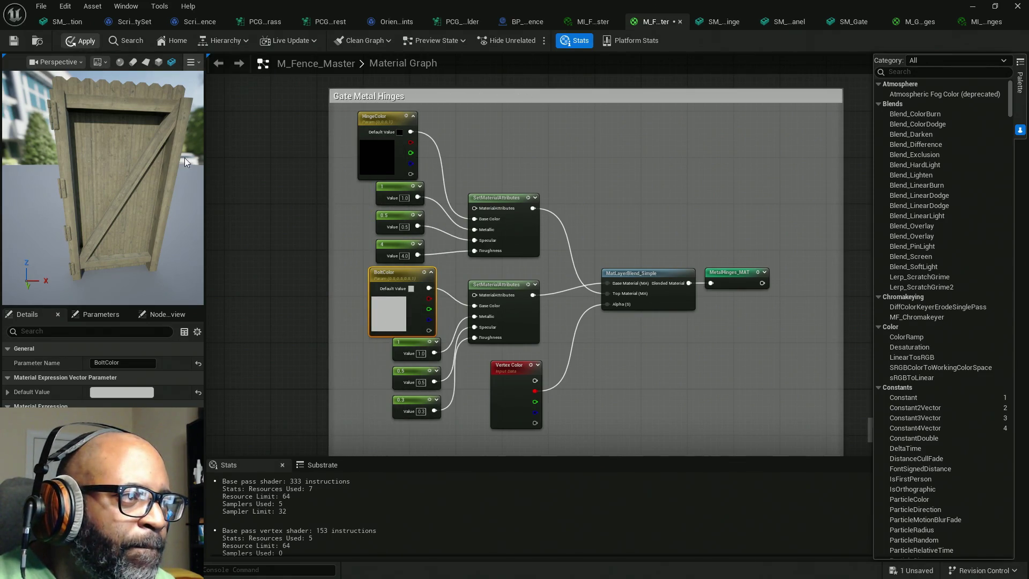
{"action": "key", "text": "ctrl+s"}
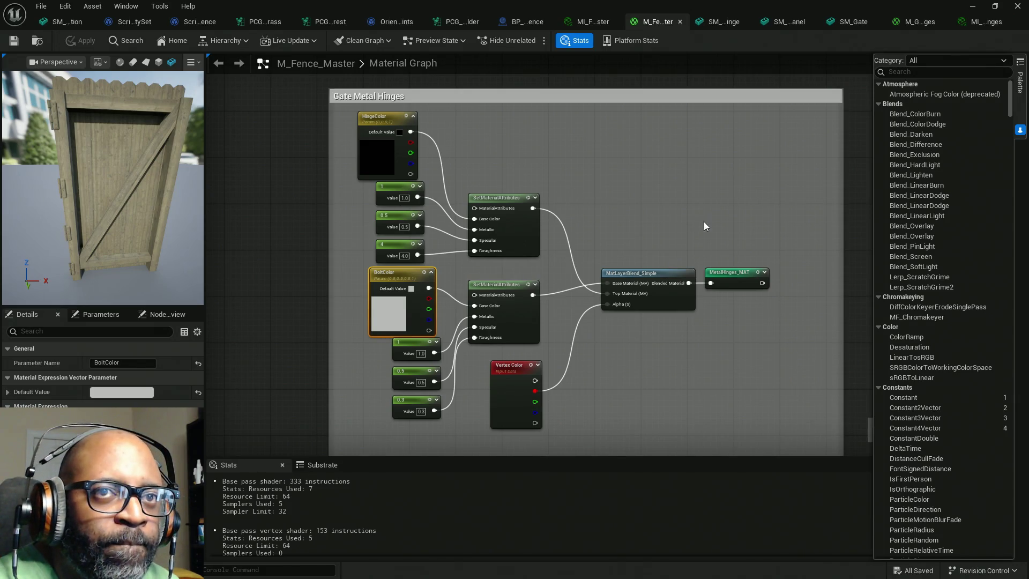
Preview the MatLayerBlend_Standard node in the viewport via Start Previewing Node
{"action": "mouse_move", "coordinate": [804, 177]}
{"action": "right_mouse_down"}
{"action": "mouse_move", "coordinate": [685, 172]}
{"action": "mouse_move", "coordinate": [698, 276]}
{"action": "mouse_move", "coordinate": [570, 169]}
{"action": "right_mouse_up"}
{"action": "scroll", "coordinate": [565, 263], "scroll_direction": "up", "scroll_amount": 2}
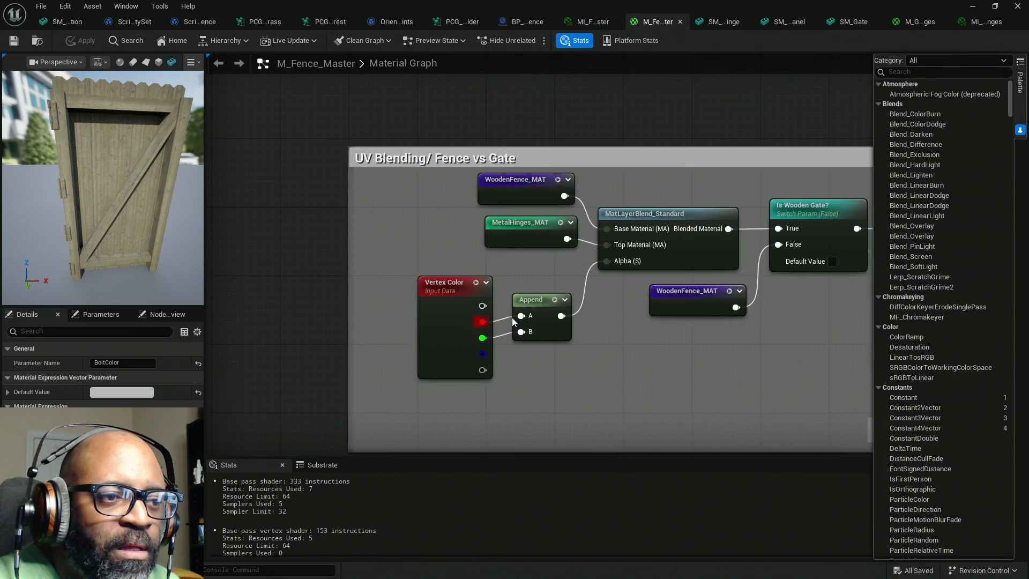
{"action": "right_click", "coordinate": [700, 250]}
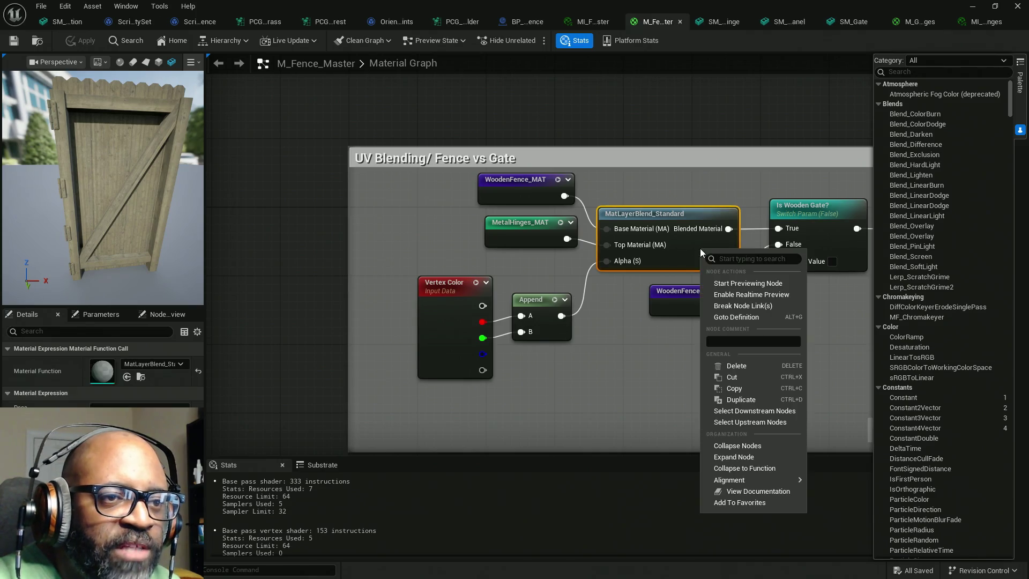
{"action": "left_click", "coordinate": [741, 283]}
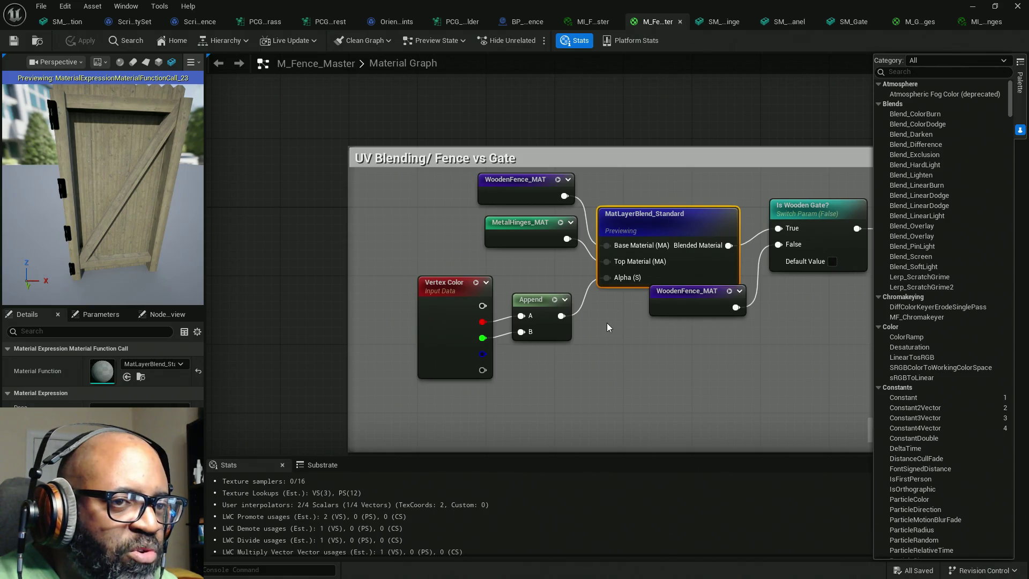
Connect Vertex Color red directly to MatLayerBlend_Standard's Alpha, bypassing the Append
{"action": "mouse_move", "coordinate": [601, 324]}
{"action": "right_mouse_down"}
{"action": "mouse_move", "coordinate": [659, 328]}
{"action": "mouse_move", "coordinate": [652, 332]}
{"action": "right_mouse_up"}
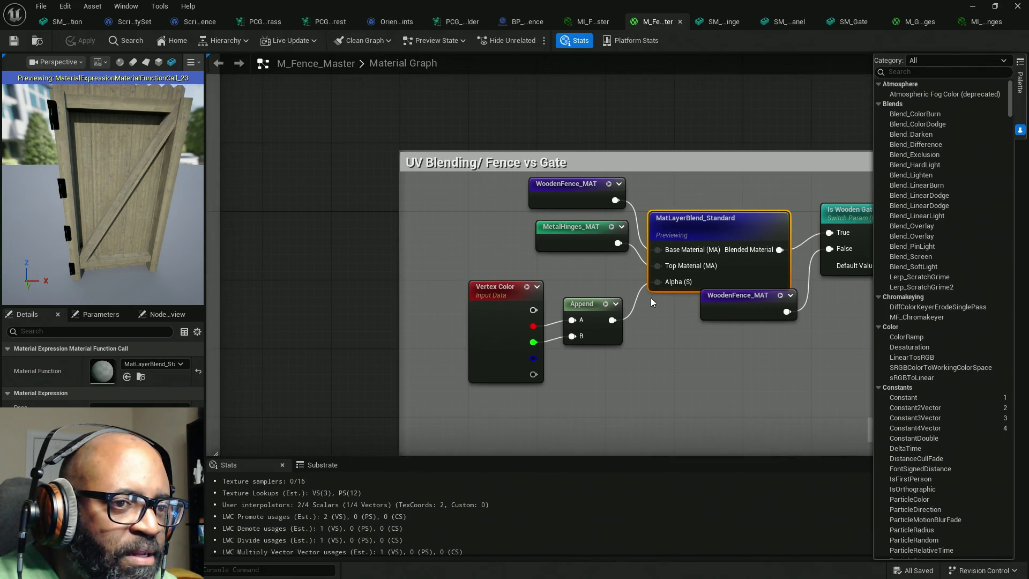
{"action": "mouse_move", "coordinate": [666, 284]}
{"action": "left_mouse_down"}
{"action": "mouse_move", "coordinate": [571, 326]}
{"action": "mouse_move", "coordinate": [533, 326]}
{"action": "left_mouse_up"}
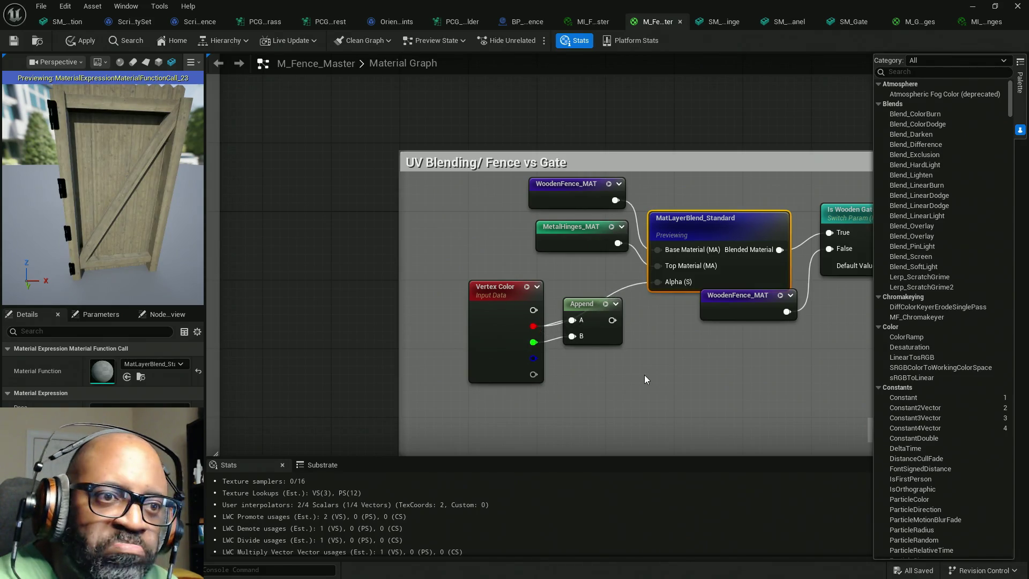
{"action": "right_click_drag", "start_coordinate": [666, 344], "coordinate": [522, 303]}
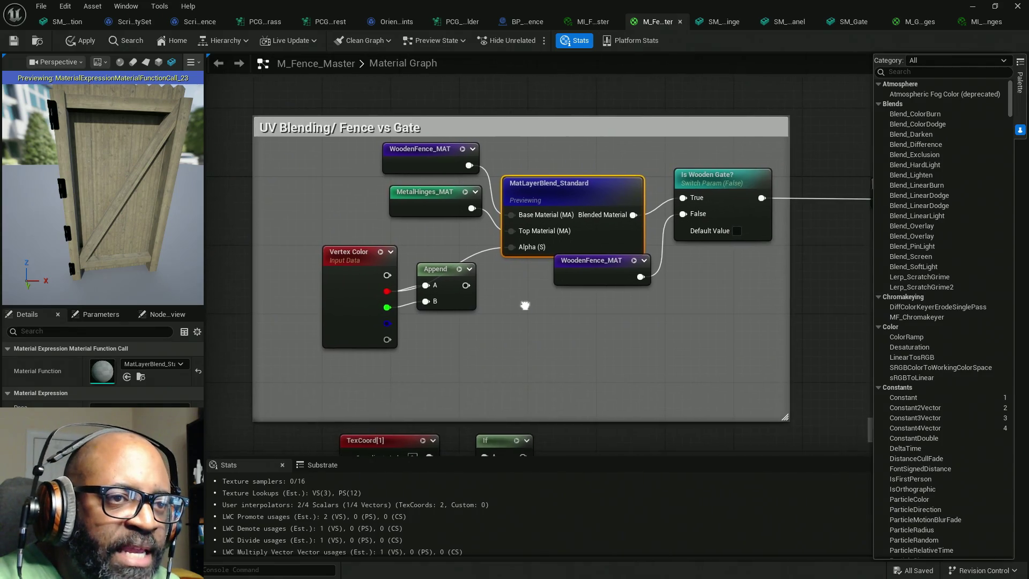
Add a Lerp node (A 0, B 1, Alpha 0.5) to the UV Blending group
{"action": "left_click", "coordinate": [529, 326]}
{"action": "left_click", "coordinate": [526, 326]}
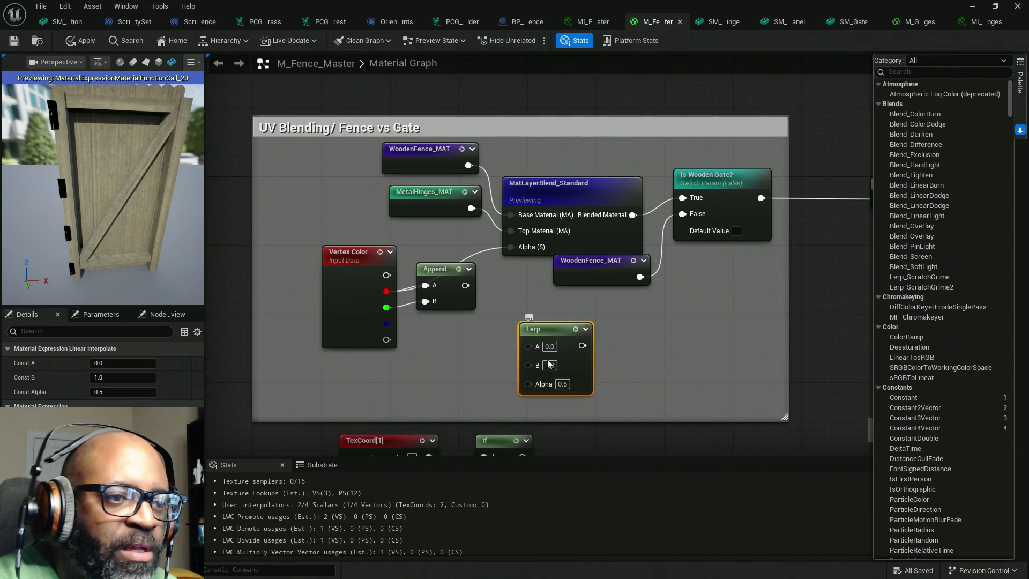
{"action": "mouse_move", "coordinate": [528, 384]}
{"action": "left_mouse_down"}
{"action": "mouse_move", "coordinate": [432, 335]}
{"action": "mouse_move", "coordinate": [450, 332]}
{"action": "left_mouse_up"}
{"action": "left_click", "coordinate": [450, 332]}
{"action": "mouse_move", "coordinate": [510, 247]}
{"action": "left_mouse_down"}
{"action": "mouse_move", "coordinate": [509, 300]}
{"action": "mouse_move", "coordinate": [527, 366]}
{"action": "mouse_move", "coordinate": [517, 364]}
{"action": "left_mouse_up"}
{"action": "left_click", "coordinate": [512, 279]}
Search the palette for 'mat' and place MatLayerBlend_Simple inside the UV Blending group
{"action": "left_click", "coordinate": [922, 72]}
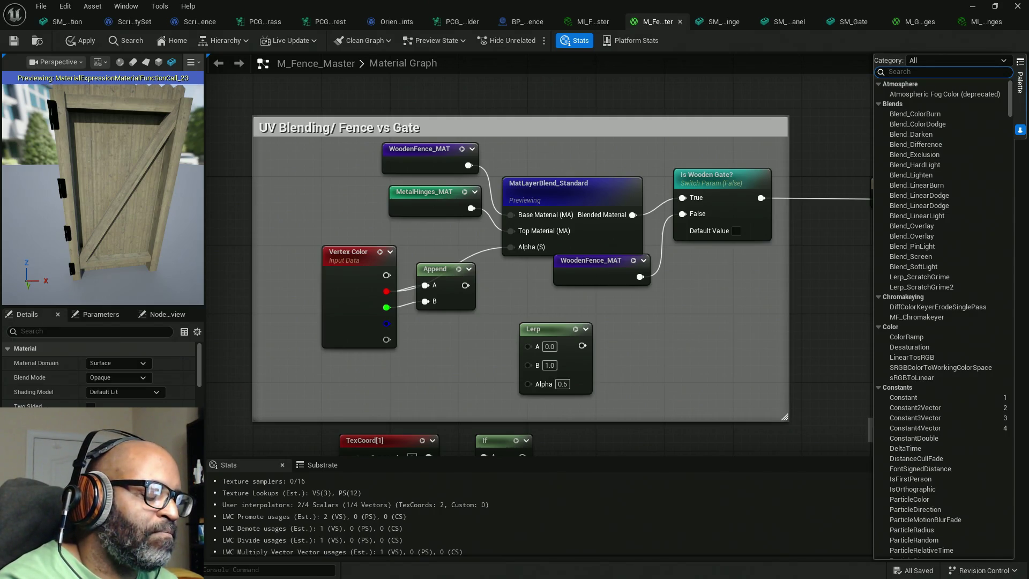
{"action": "type", "text": "mat"}
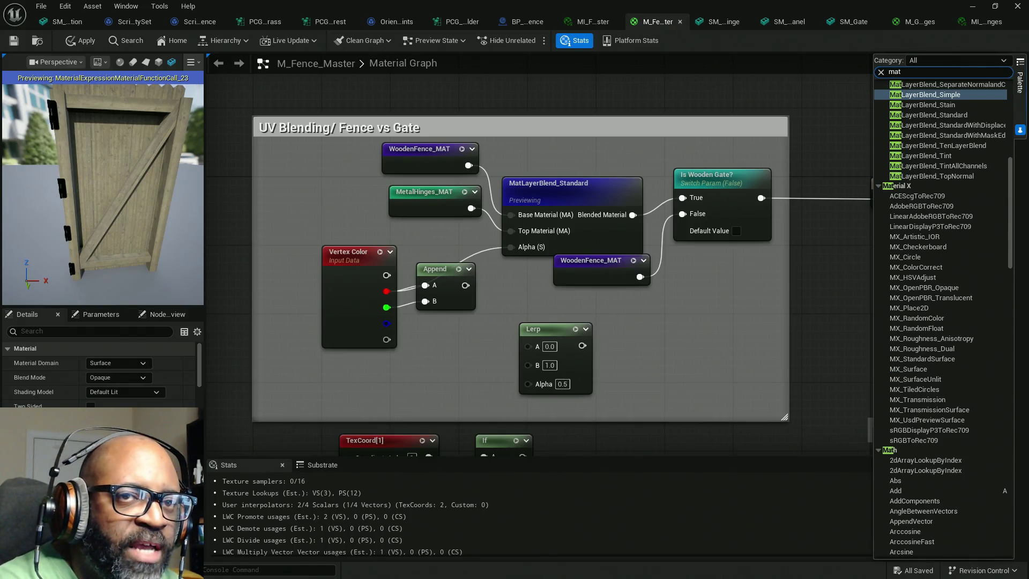
{"action": "mouse_move", "coordinate": [971, 97]}
{"action": "left_mouse_down"}
{"action": "mouse_move", "coordinate": [701, 334]}
{"action": "mouse_move", "coordinate": [674, 289]}
{"action": "left_mouse_up"}
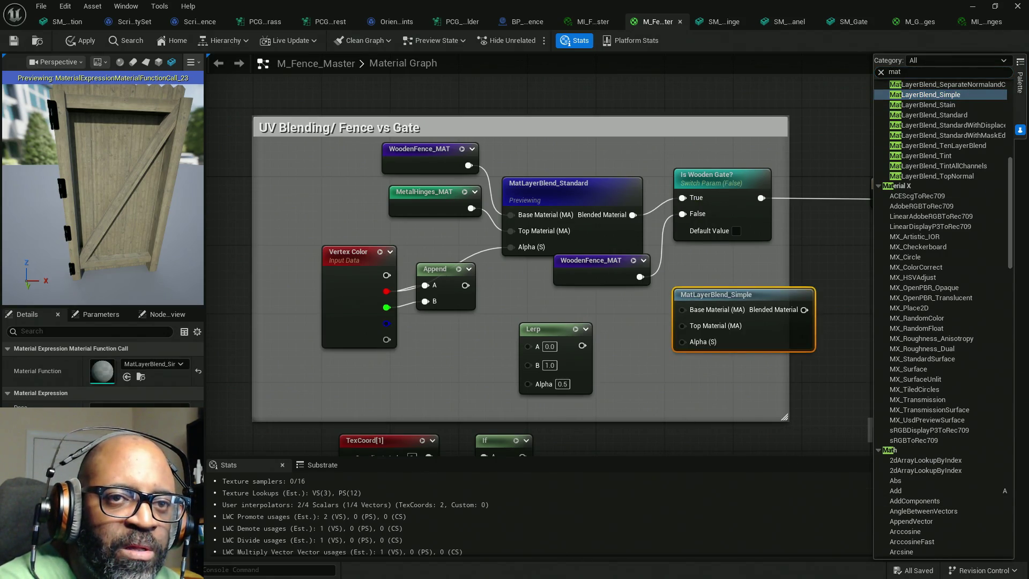
{"action": "right_click_drag", "start_coordinate": [785, 340], "coordinate": [732, 340]}
{"action": "left_click_drag", "start_coordinate": [732, 340], "coordinate": [705, 330]}
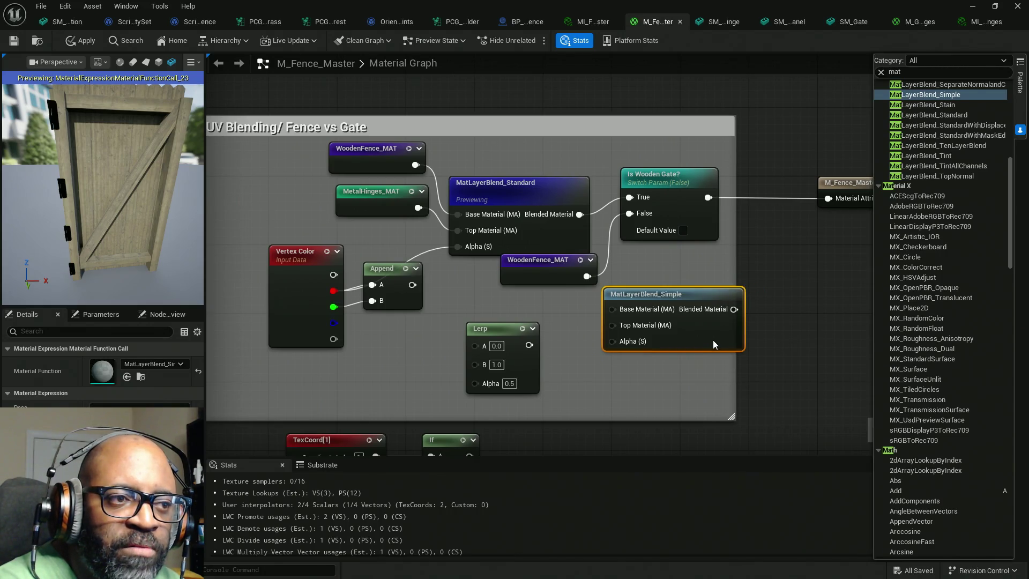
Test-wire Lerp to the Simple blend's Alpha, break it, and move Lerp lower
{"action": "left_click_drag", "start_coordinate": [622, 340], "coordinate": [529, 347]}
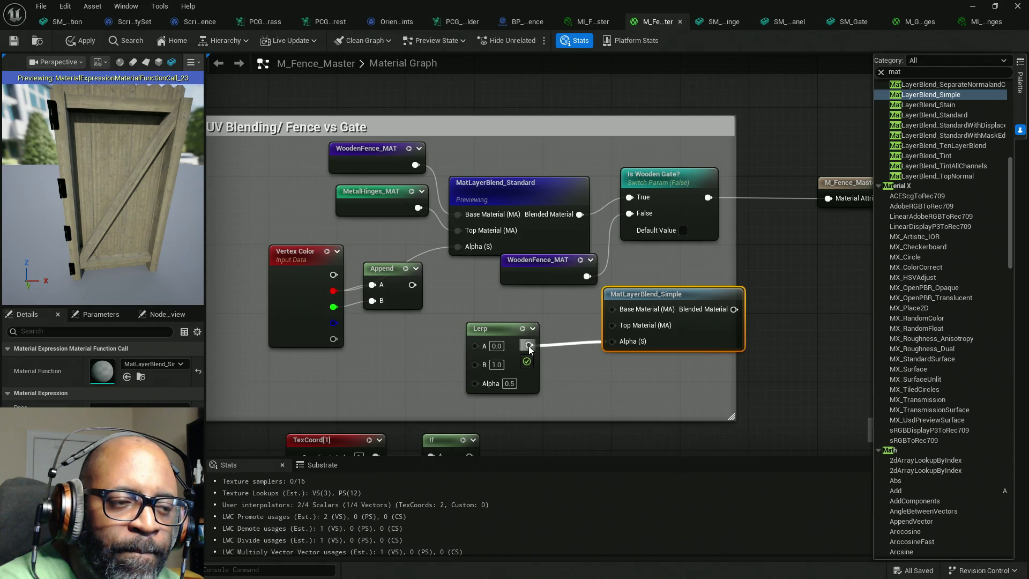
{"action": "left_click_drag", "start_coordinate": [529, 347], "coordinate": [529, 347]}
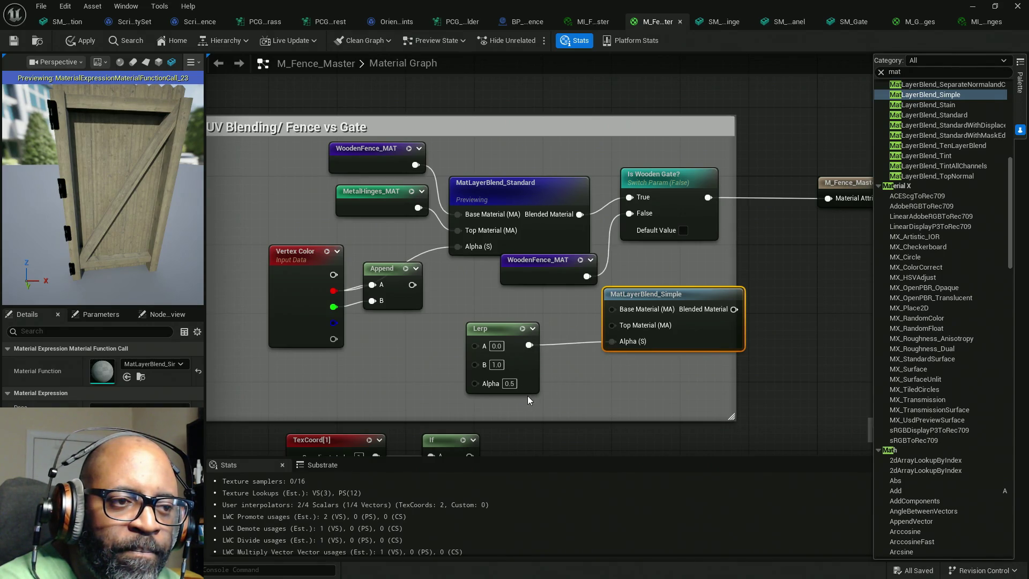
{"action": "mouse_move", "coordinate": [475, 364]}
{"action": "left_mouse_down"}
{"action": "mouse_move", "coordinate": [454, 339]}
{"action": "mouse_move", "coordinate": [413, 206]}
{"action": "mouse_move", "coordinate": [341, 392]}
{"action": "left_mouse_up"}
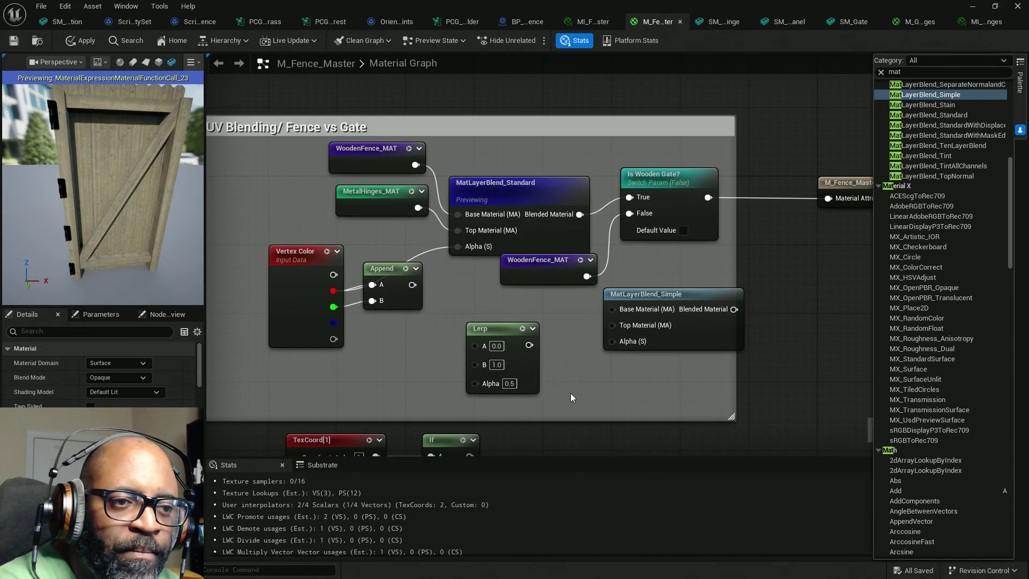
{"action": "left_click", "coordinate": [612, 341], "text": "alt"}
{"action": "mouse_move", "coordinate": [517, 355]}
{"action": "left_mouse_down"}
{"action": "mouse_move", "coordinate": [623, 432]}
{"action": "mouse_move", "coordinate": [694, 423]}
{"action": "mouse_move", "coordinate": [658, 410]}
{"action": "left_mouse_up"}
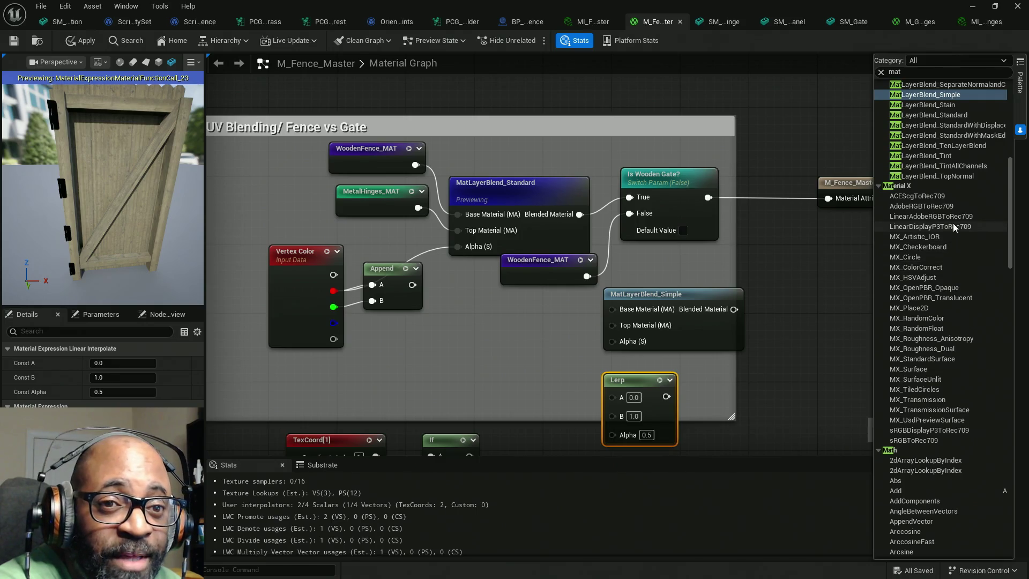
Apply and save M_Fence_Master, then un-maximize the material editor window
{"action": "scroll", "coordinate": [959, 239], "scroll_direction": "down", "scroll_amount": 5}
{"action": "scroll", "coordinate": [959, 241], "scroll_direction": "down", "scroll_amount": 18}
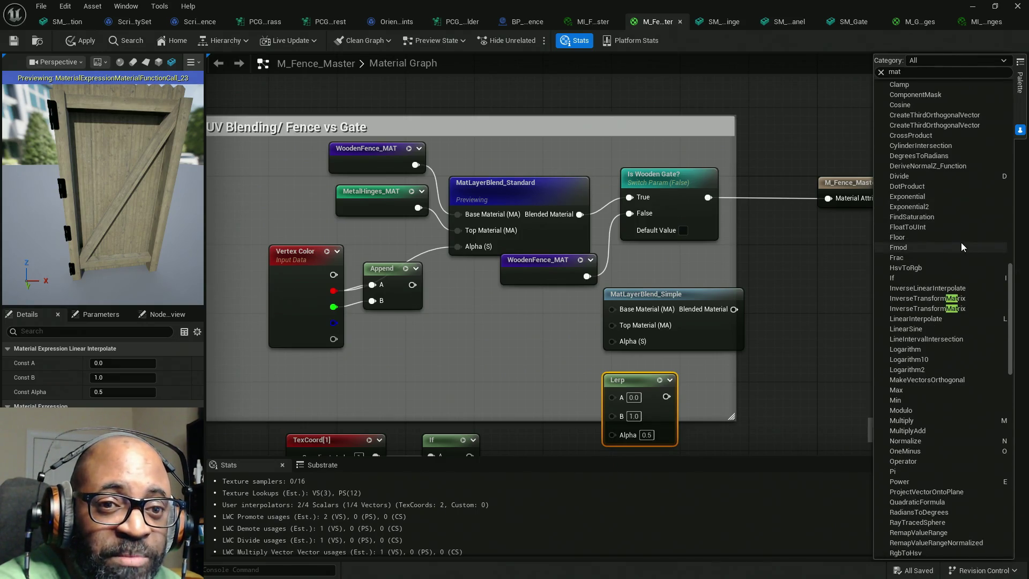
{"action": "scroll", "coordinate": [970, 252], "scroll_direction": "down", "scroll_amount": 10}
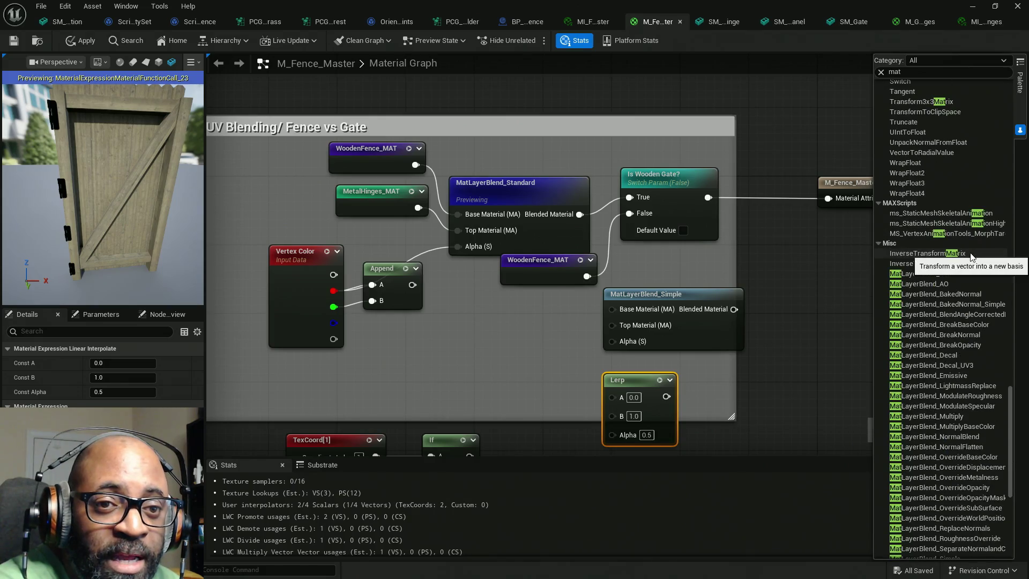
{"action": "scroll", "coordinate": [968, 336], "scroll_direction": "down", "scroll_amount": 2}
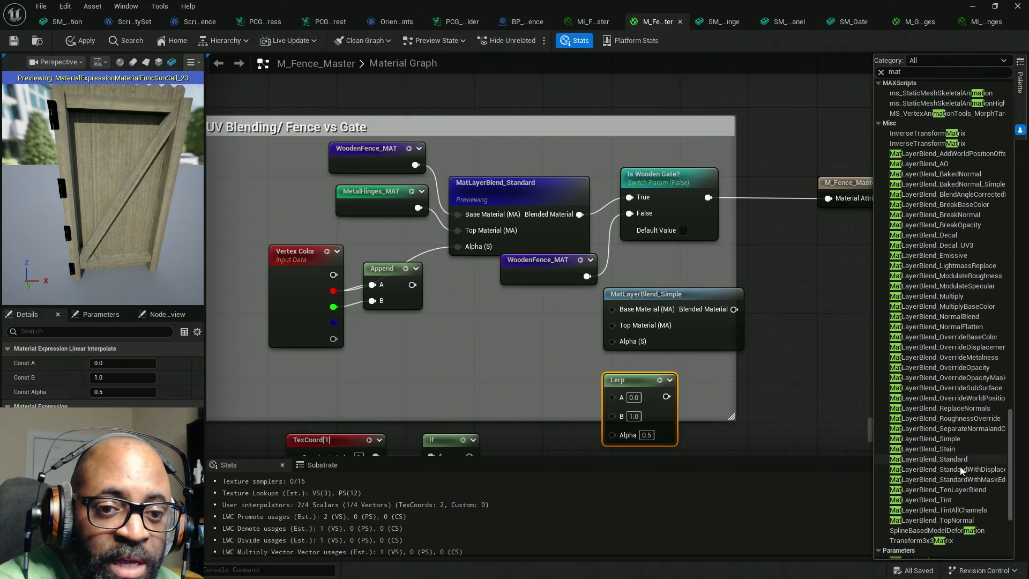
{"action": "scroll", "coordinate": [953, 472], "scroll_direction": "down", "scroll_amount": 5}
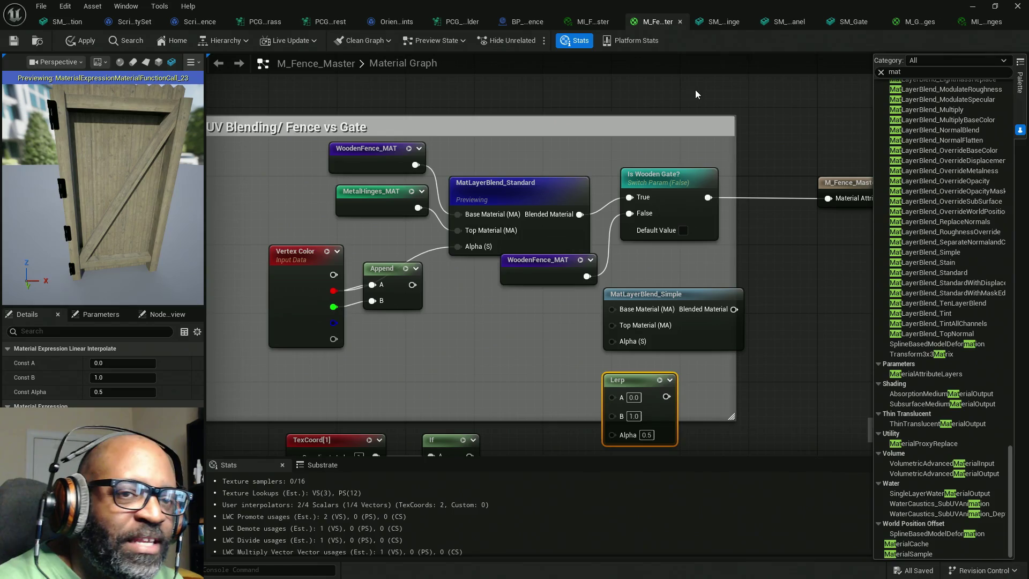
{"action": "left_click", "coordinate": [92, 44]}
{"action": "key", "text": "ctrl+s"}
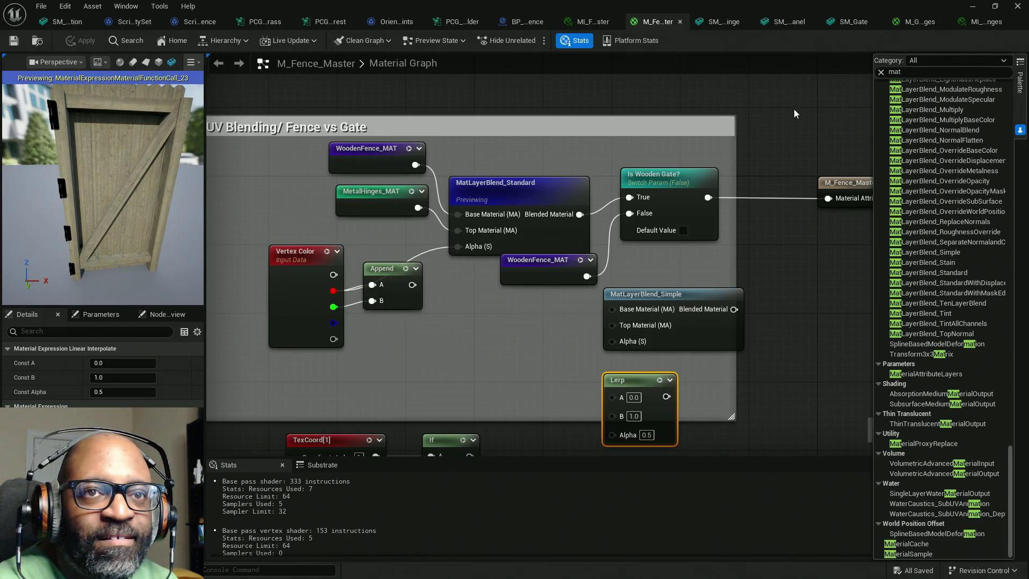
{"action": "mouse_move", "coordinate": [793, 6]}
{"action": "left_mouse_down"}
{"action": "mouse_move", "coordinate": [601, 307]}
{"action": "mouse_move", "coordinate": [321, 426]}
{"action": "mouse_move", "coordinate": [1000, 204]}
{"action": "mouse_move", "coordinate": [278, 246]}
{"action": "mouse_move", "coordinate": [855, 180]}
{"action": "mouse_move", "coordinate": [785, 181]}
{"action": "left_mouse_up"}
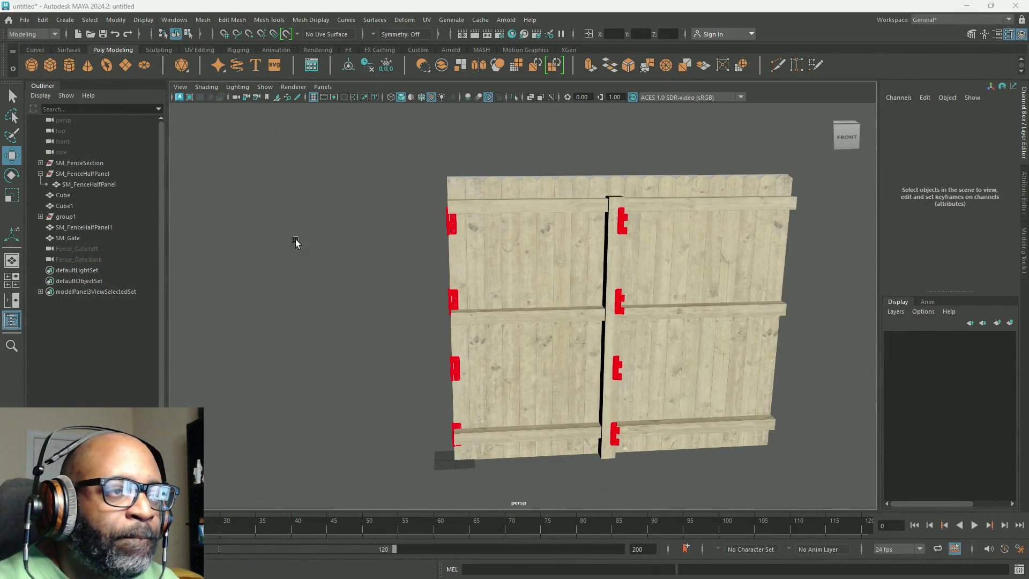
Minimize Maya and reopen the previously open Unreal asset editors
{"action": "left_click", "coordinate": [976, 6]}
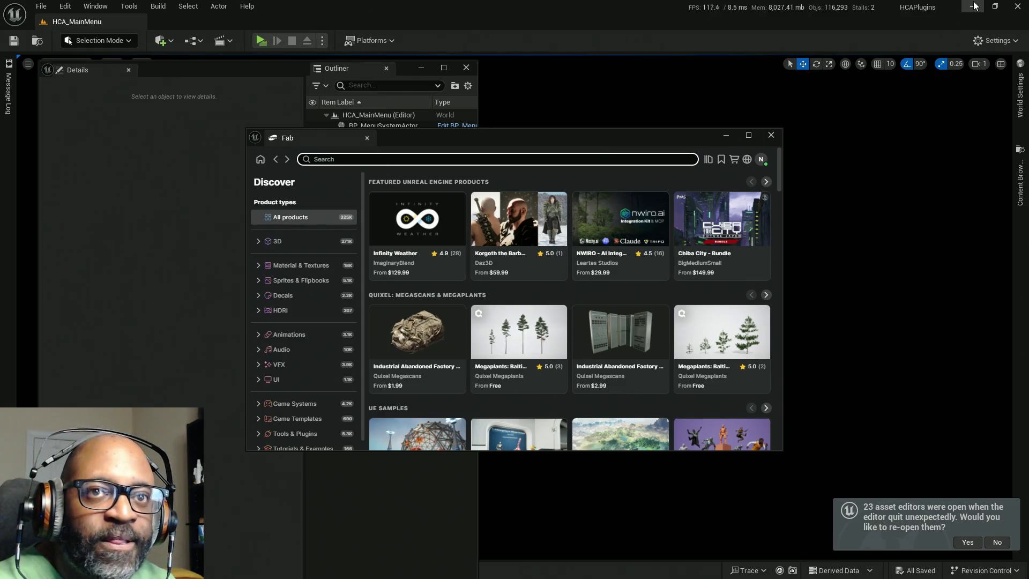
{"action": "left_click", "coordinate": [967, 542]}
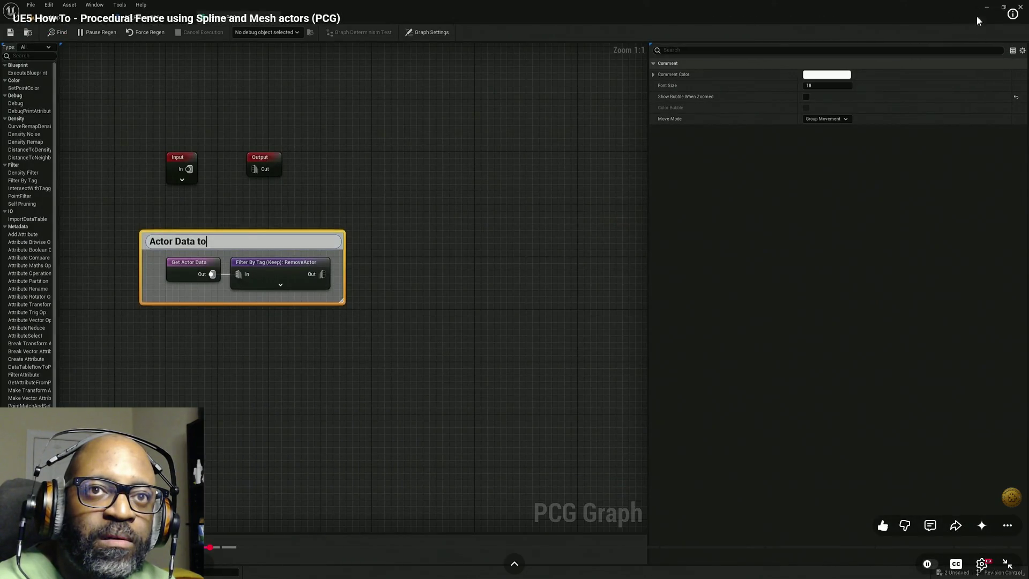
Exit the tutorial's fullscreen playback and minimize the browser to reveal the desktop
{"action": "key", "text": "Escape"}
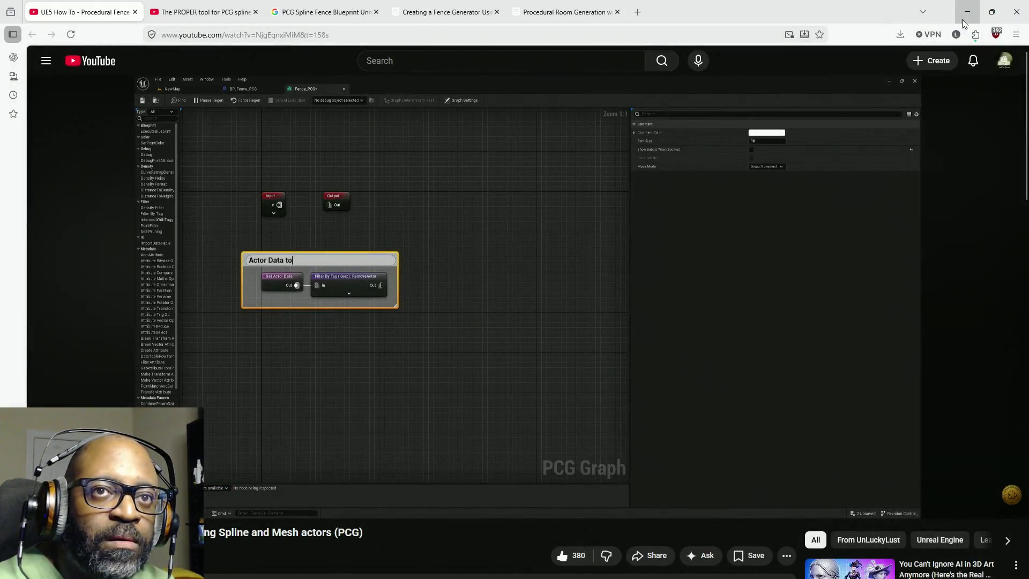
{"action": "left_click", "coordinate": [960, 15]}
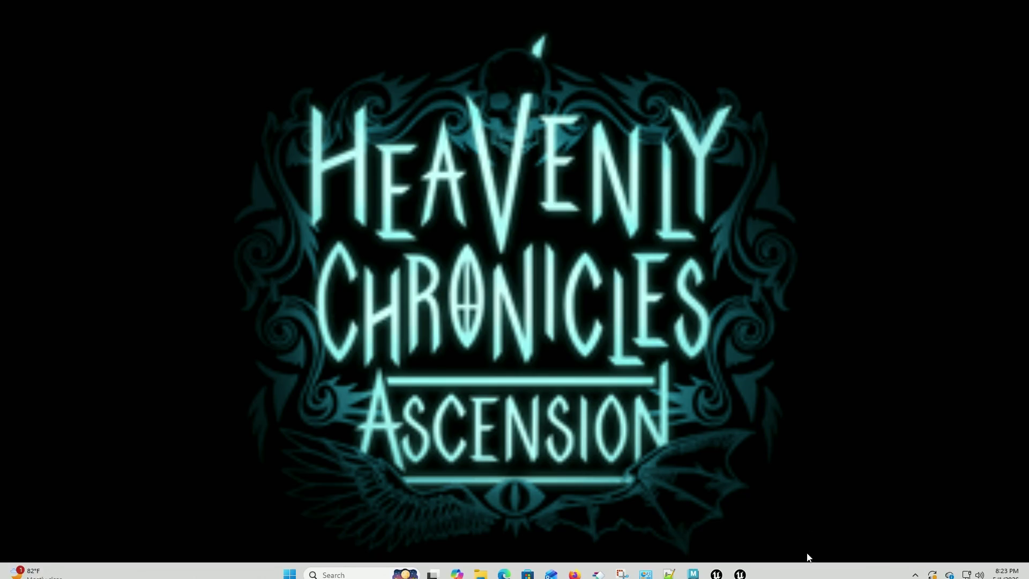
Open the STOVE game launcher from the system tray's hidden icons
{"action": "left_click", "coordinate": [914, 566]}
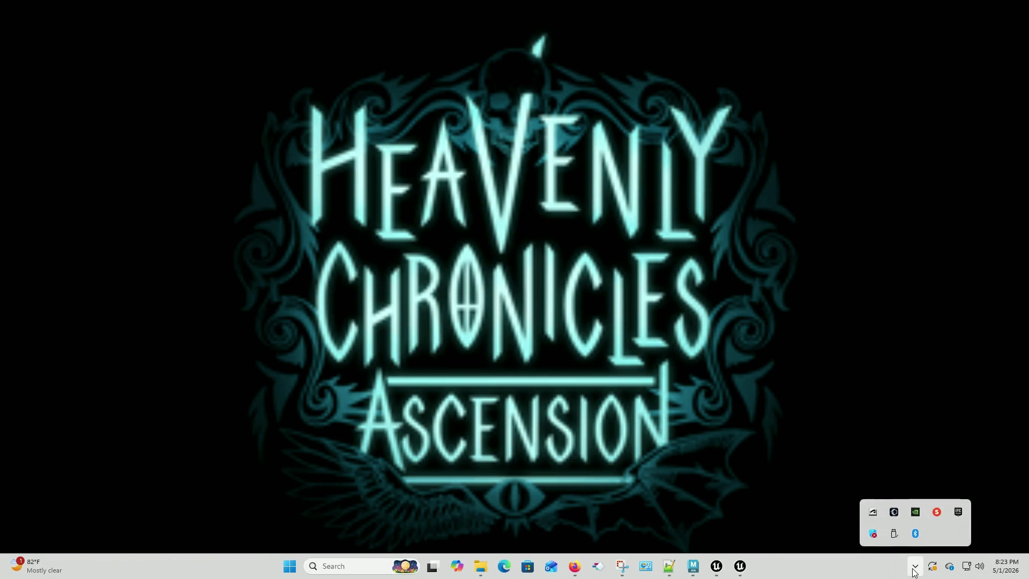
{"action": "left_click", "coordinate": [936, 515]}
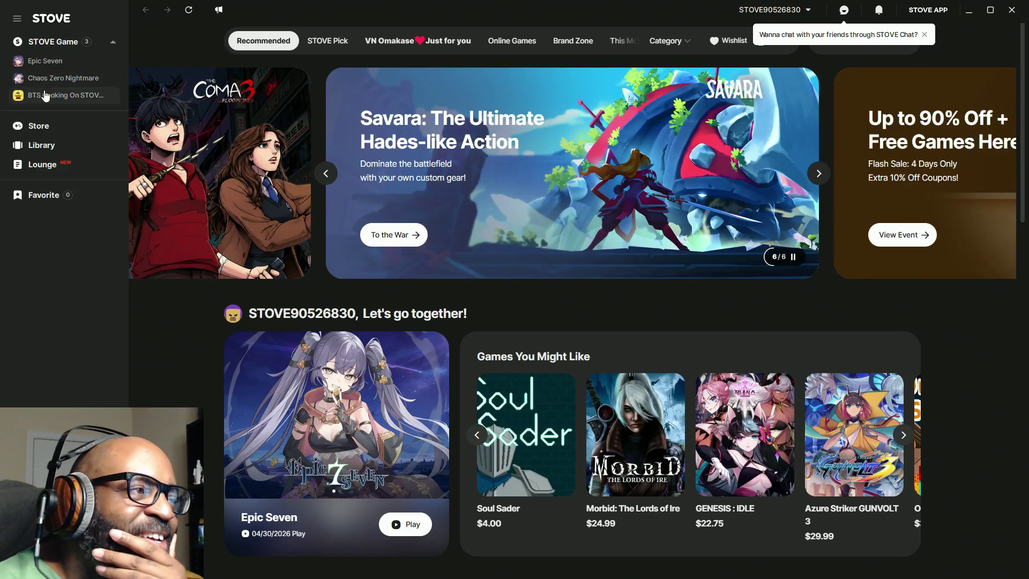
Launch Epic Seven from its STOVE page and close the browser login window
{"action": "left_click", "coordinate": [54, 64]}
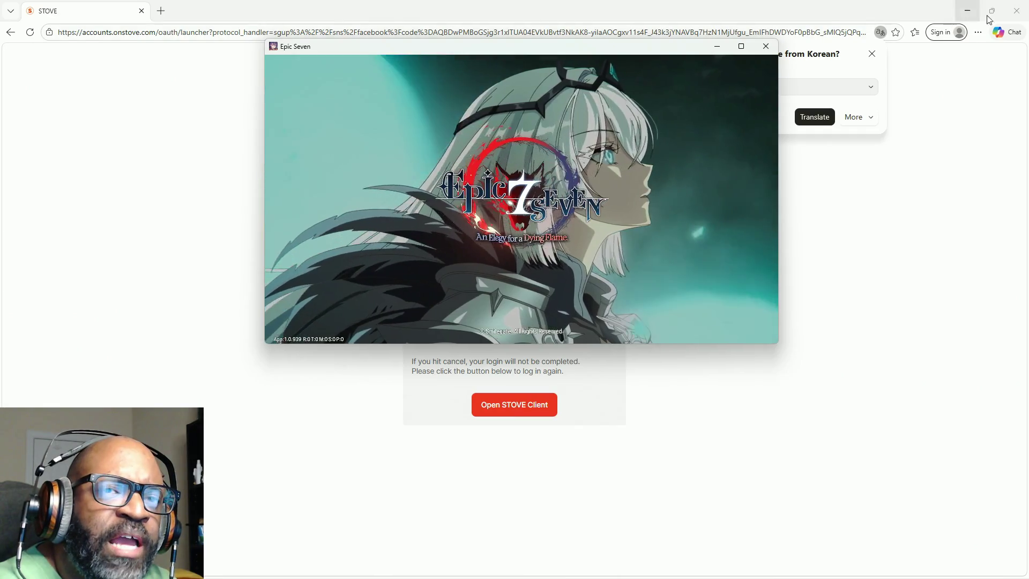
{"action": "left_click", "coordinate": [1016, 11]}
{"action": "mouse_move", "coordinate": [742, 45]}
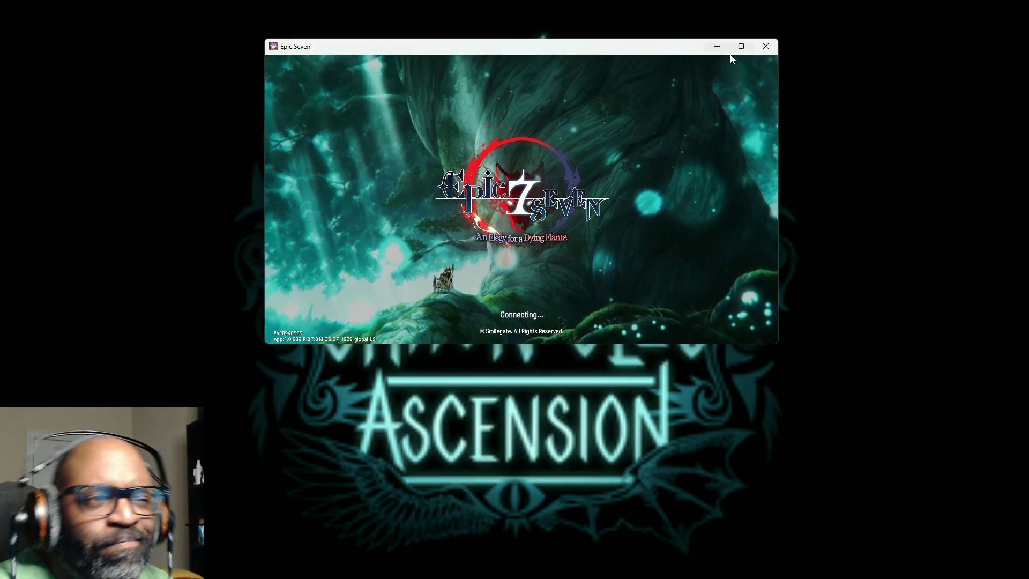
Maximize the game, start from the title screen, and dismiss the check-in reward and Buff Effect popups
{"action": "left_click", "coordinate": [741, 46]}
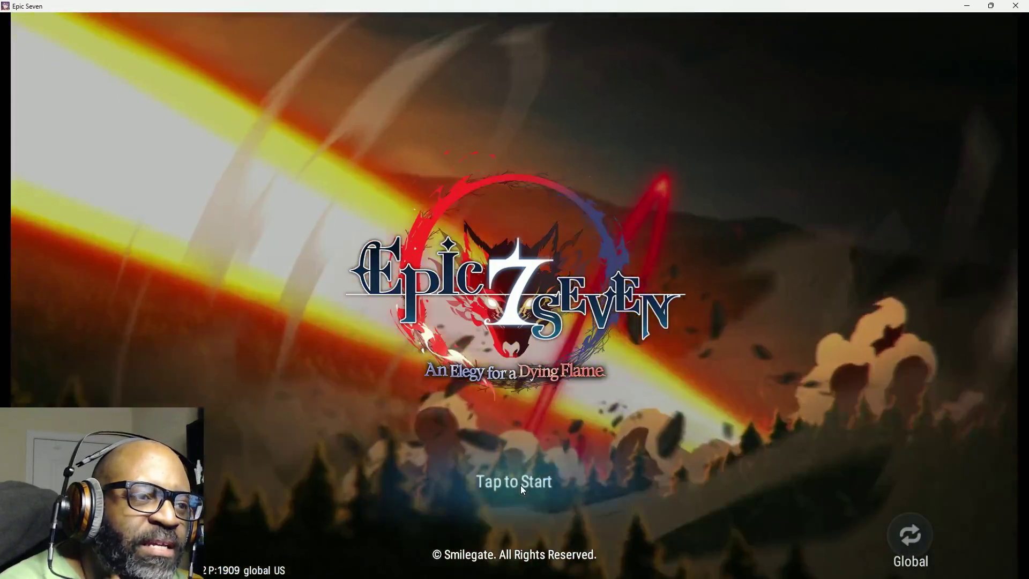
{"action": "left_click", "coordinate": [523, 477]}
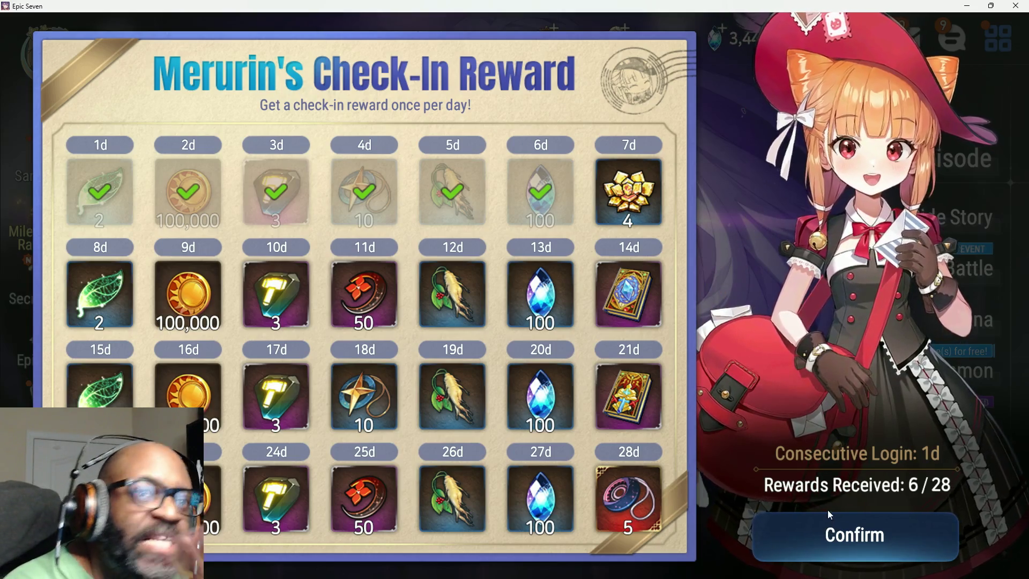
{"action": "left_click", "coordinate": [804, 532]}
{"action": "left_click", "coordinate": [805, 532]}
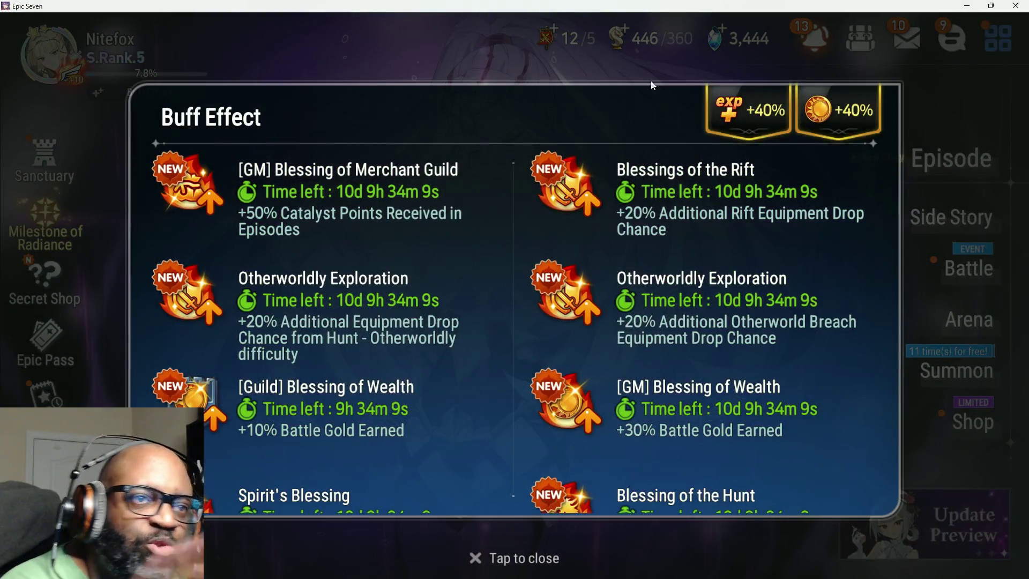
{"action": "left_click", "coordinate": [480, 62]}
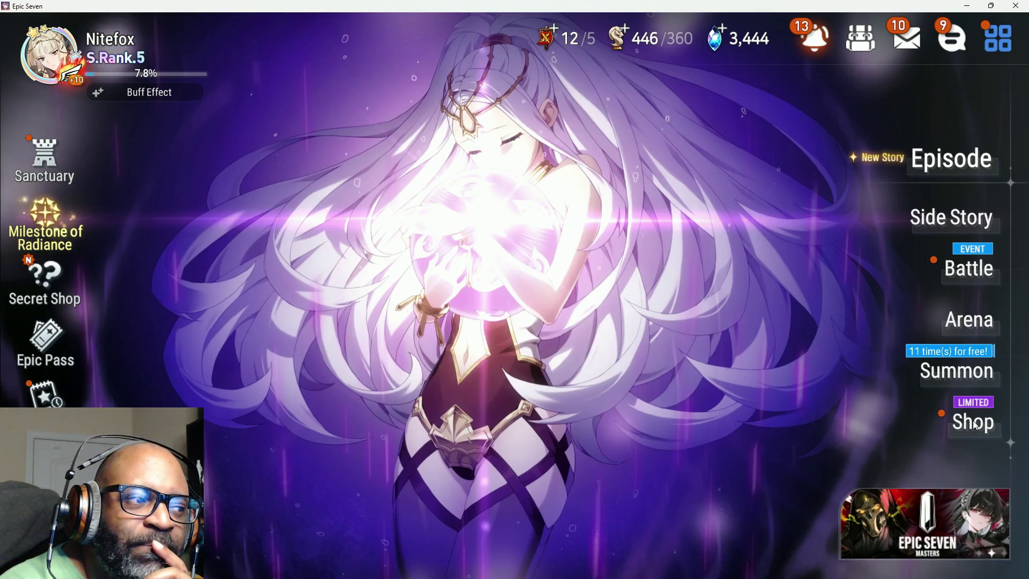
Collect the Leif gift mail and the Day 6 Skystone reward from the mailbox
{"action": "left_click", "coordinate": [918, 48]}
{"action": "left_click", "coordinate": [856, 326]}
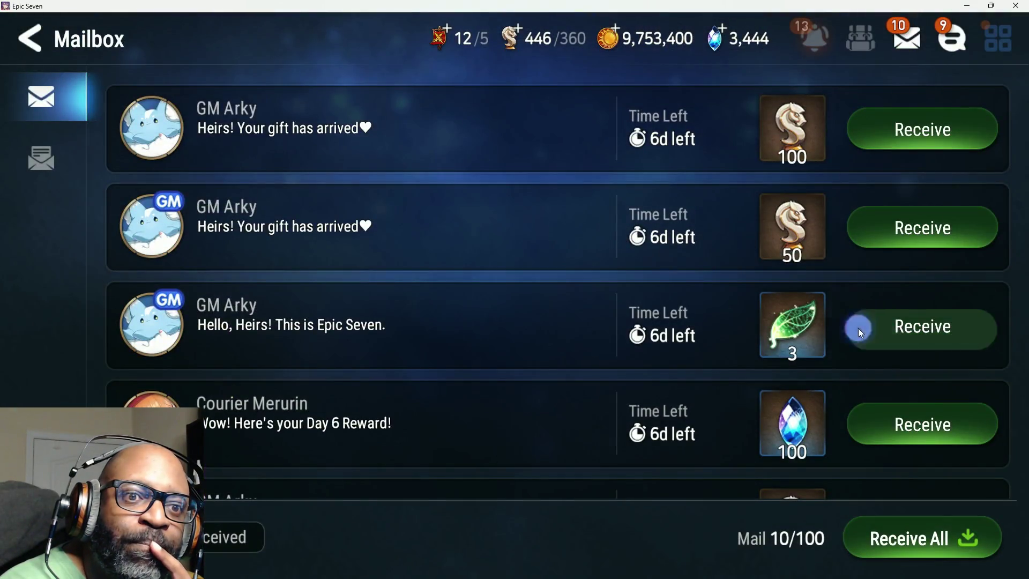
{"action": "left_click", "coordinate": [452, 448]}
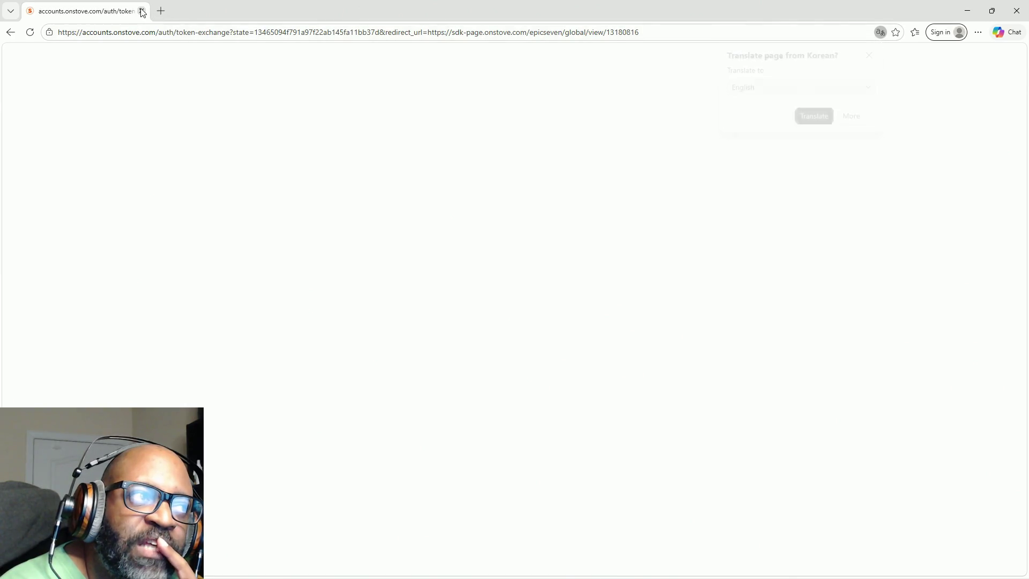
{"action": "left_click", "coordinate": [142, 11]}
{"action": "left_click", "coordinate": [575, 457]}
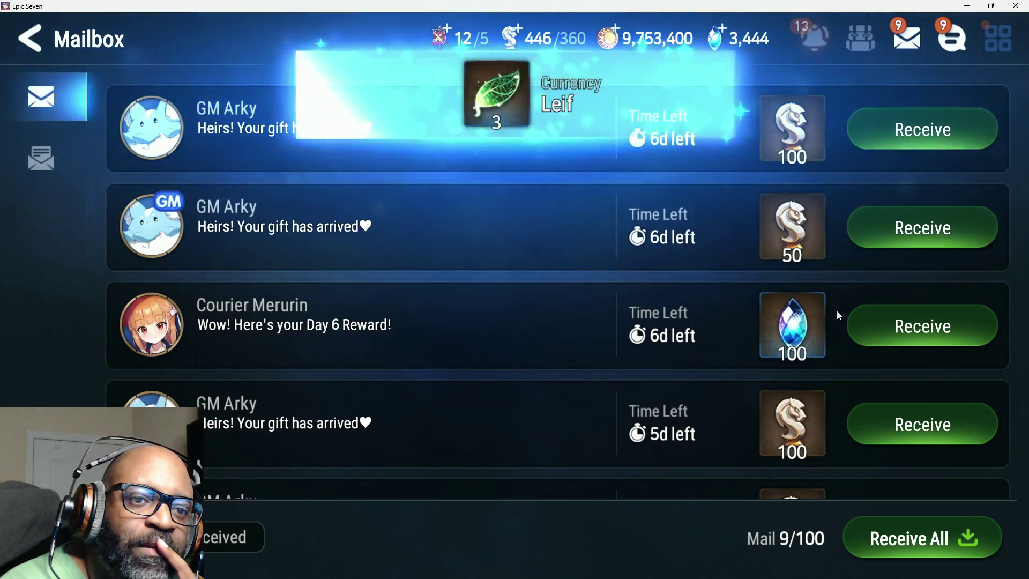
{"action": "left_click", "coordinate": [945, 319]}
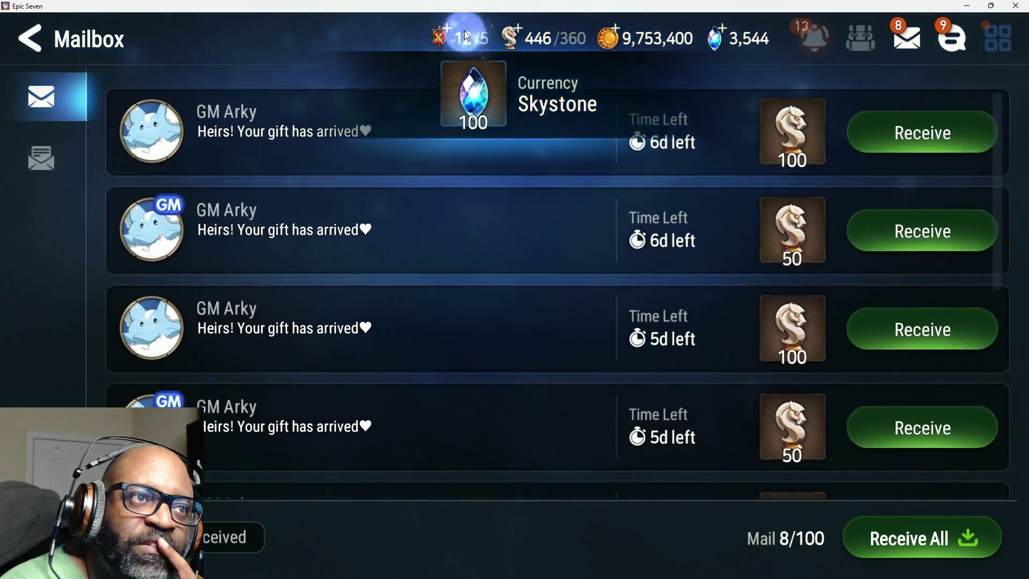
Buy flags to raise them to 17 and return to the lobby
{"action": "left_click", "coordinate": [467, 35]}
{"action": "left_click", "coordinate": [584, 443]}
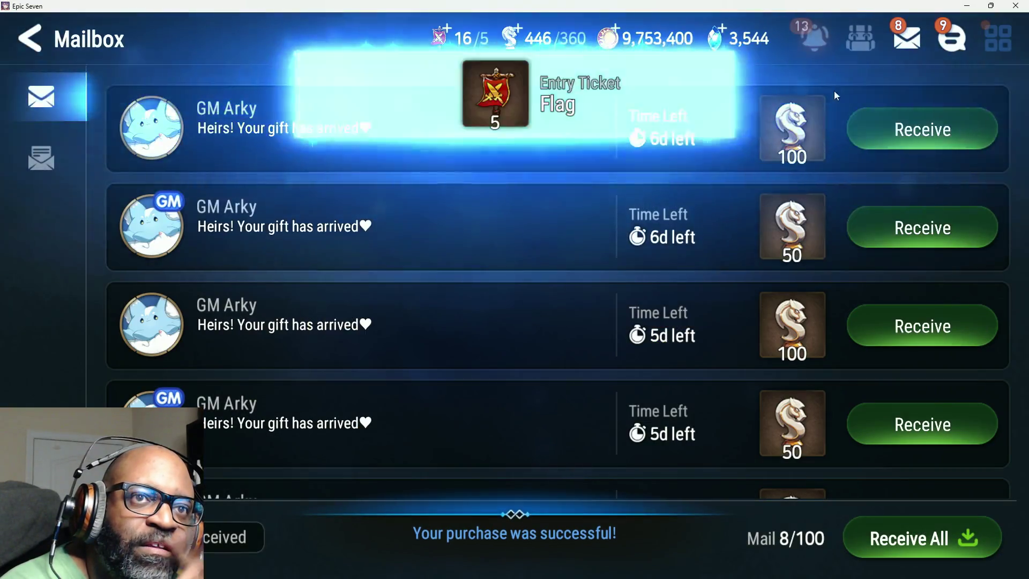
{"action": "key", "text": "Escape"}
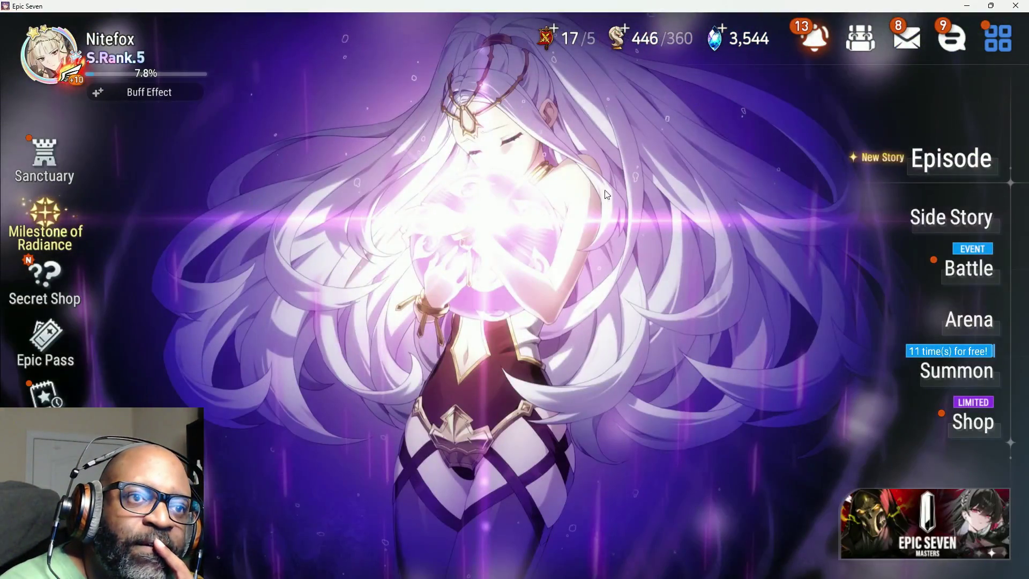
Claim two Energy gift mails from the mailbox and return to the lobby
{"action": "left_click", "coordinate": [905, 37]}
{"action": "scroll", "coordinate": [655, 322], "scroll_direction": "down", "scroll_amount": 5}
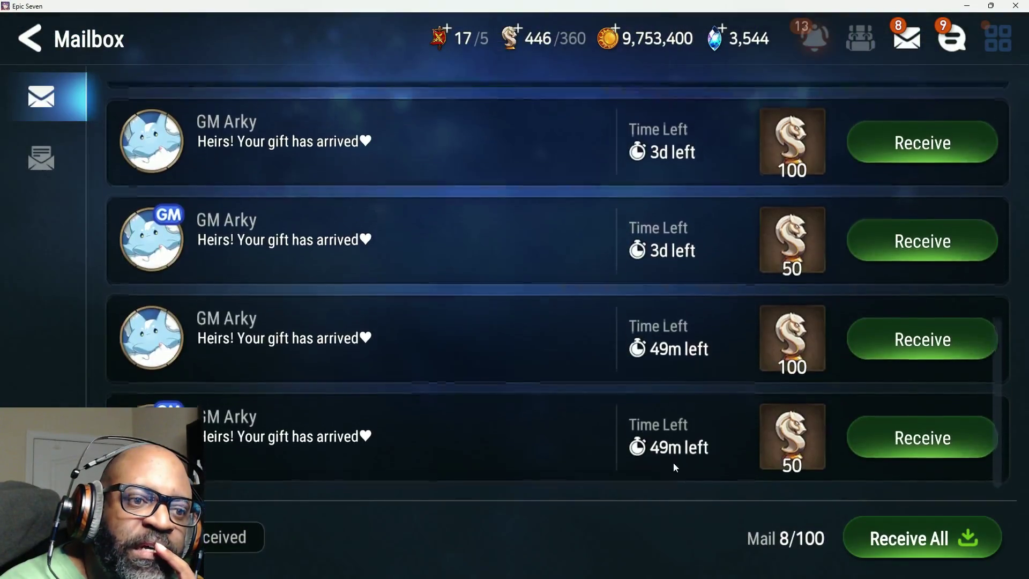
{"action": "left_click", "coordinate": [953, 464]}
{"action": "left_click", "coordinate": [584, 437]}
{"action": "left_click", "coordinate": [889, 432]}
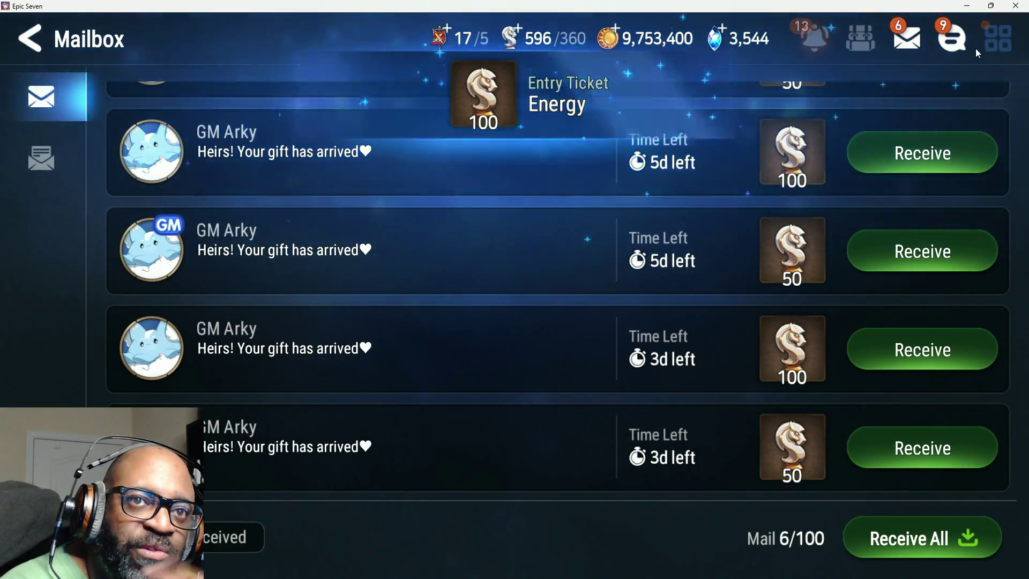
{"action": "key", "text": "Escape"}
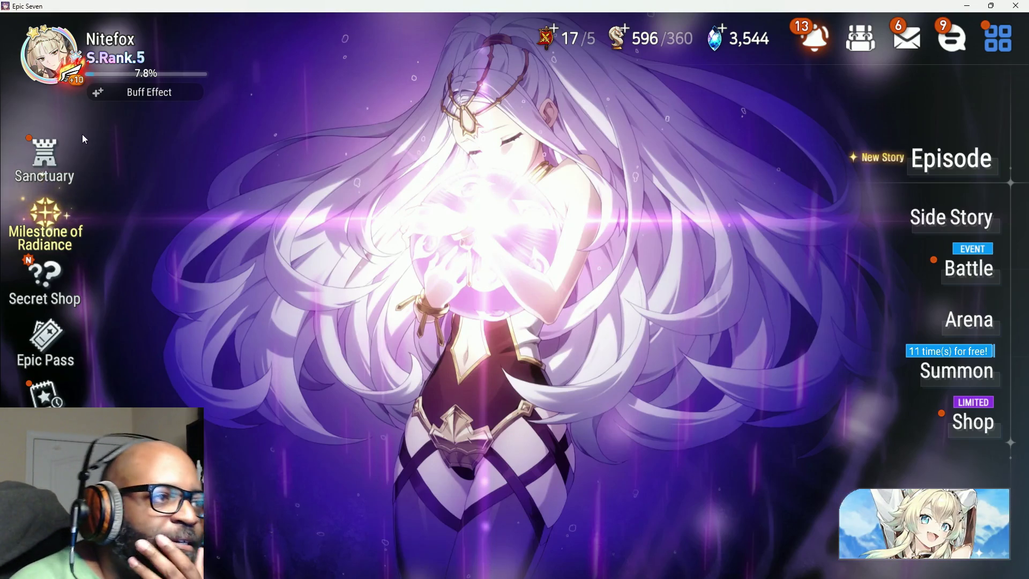
{"action": "left_click", "coordinate": [363, 240]}
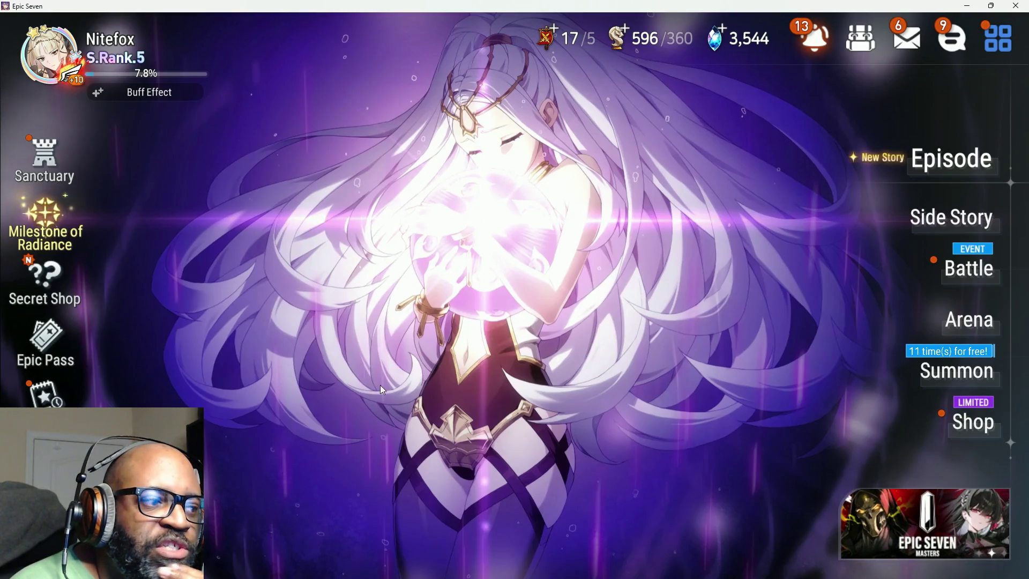
Claim both Belle Nuit's Secret Perfume daily rewards on the Events screen, then leave
{"action": "left_click", "coordinate": [51, 405]}
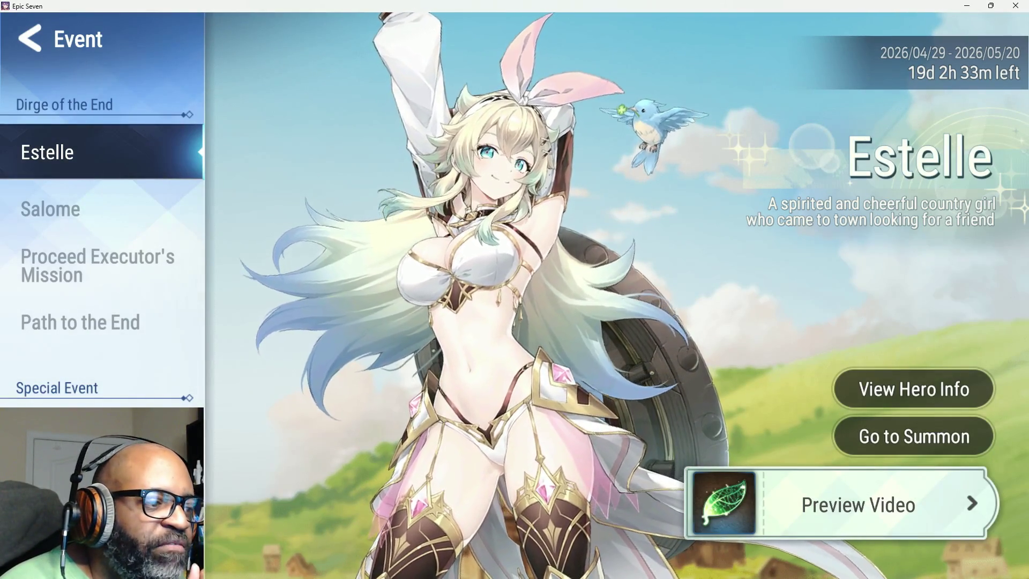
{"action": "left_click", "coordinate": [80, 445]}
{"action": "left_click", "coordinate": [873, 541]}
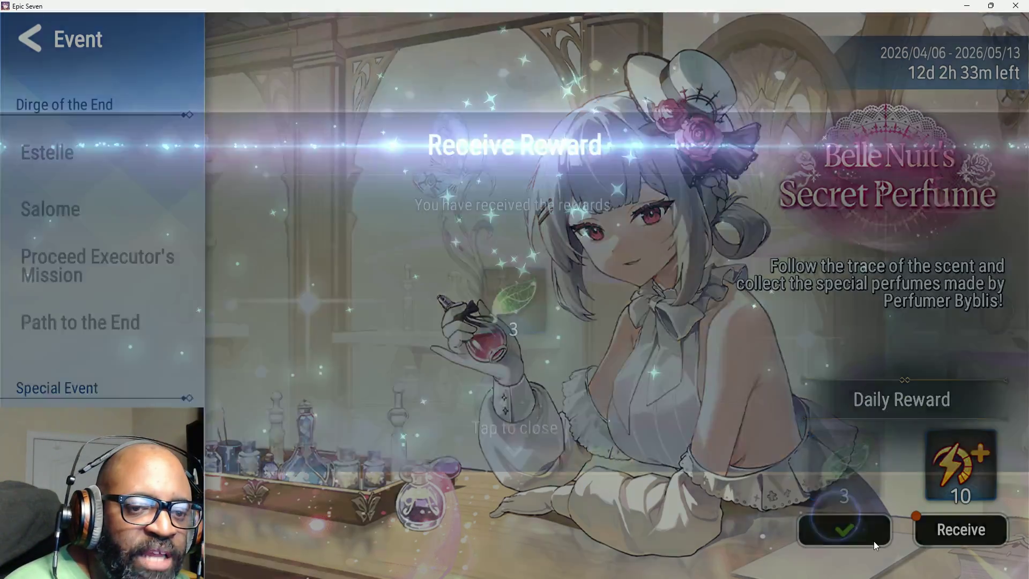
{"action": "left_click", "coordinate": [905, 533]}
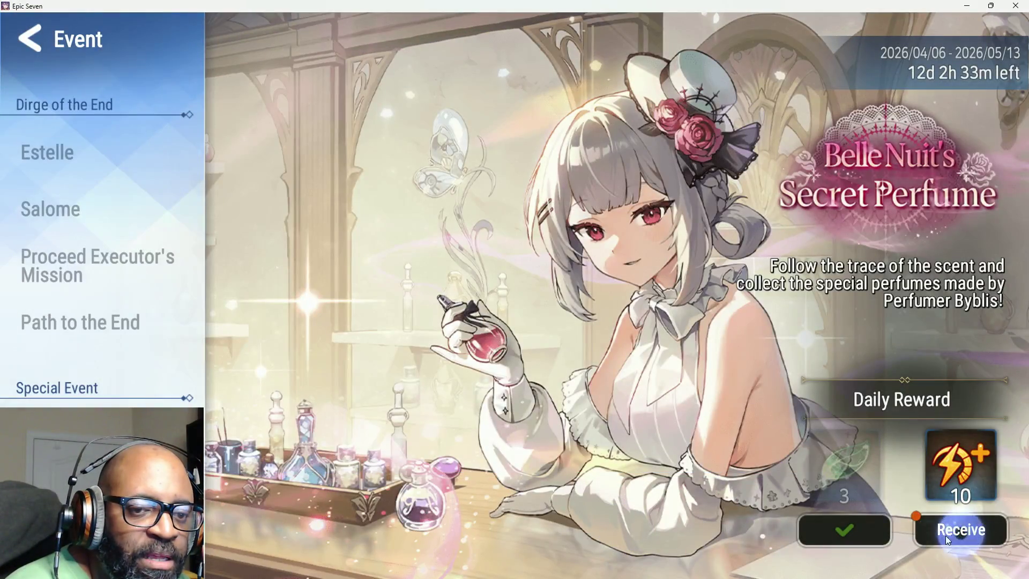
{"action": "left_click", "coordinate": [946, 537]}
{"action": "left_click", "coordinate": [551, 523]}
{"action": "scroll", "coordinate": [111, 350], "scroll_direction": "down", "scroll_amount": 3}
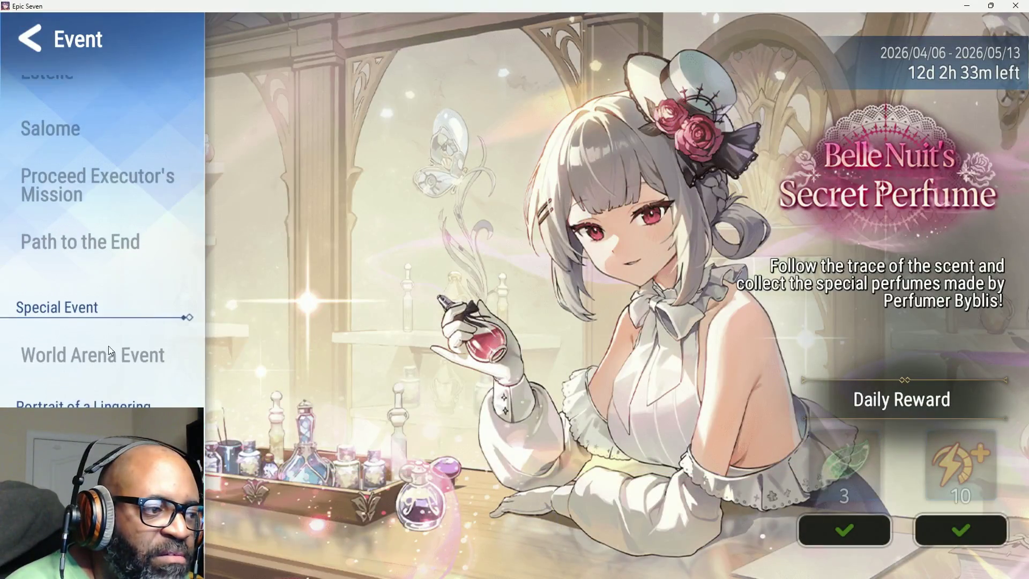
{"action": "key", "text": "Escape"}
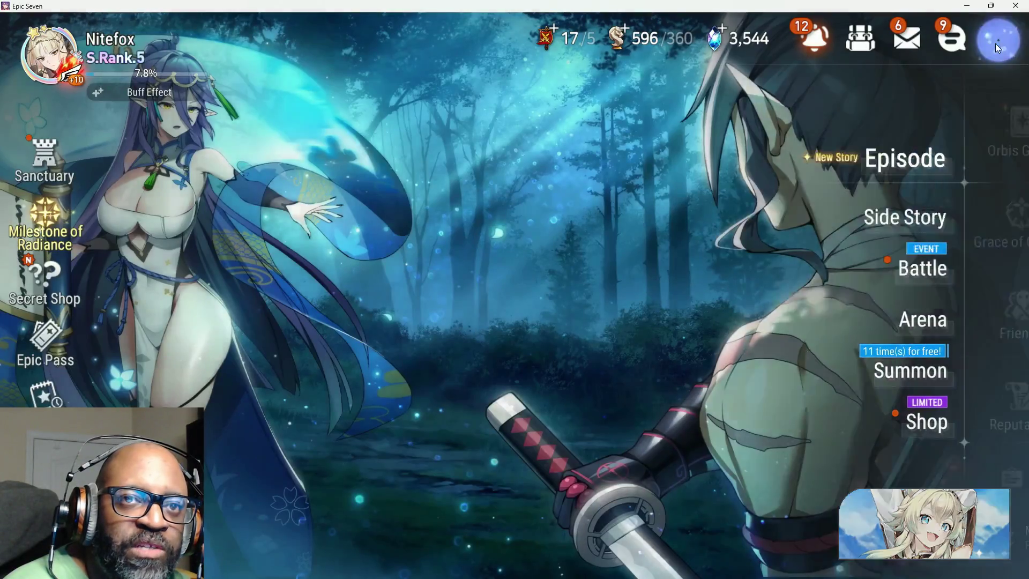
Collect the Pet House gift energy and adopt a free pet, getting Pessimistic Manta
{"action": "left_click", "coordinate": [995, 44]}
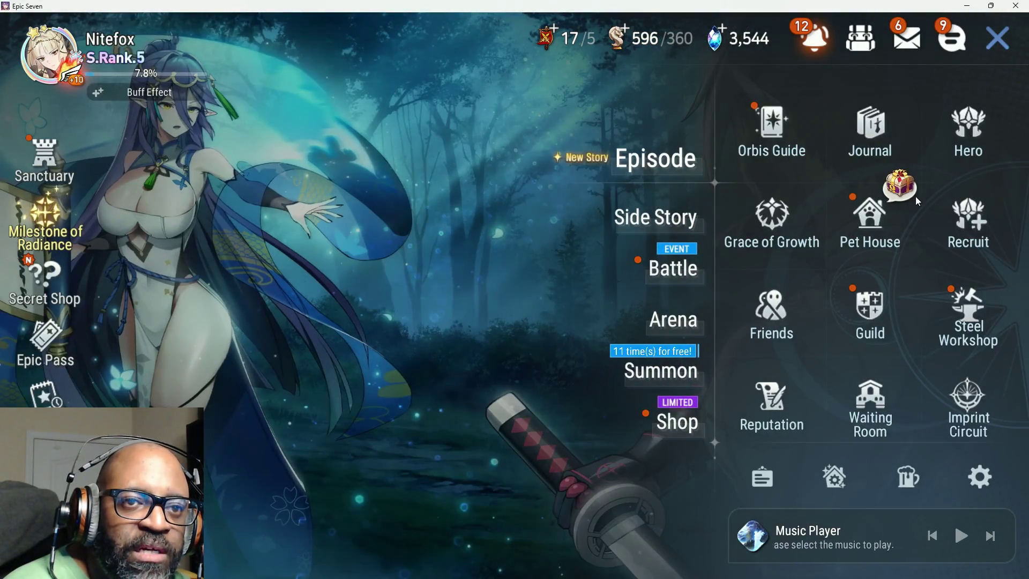
{"action": "left_click", "coordinate": [906, 191]}
{"action": "left_click", "coordinate": [872, 214]}
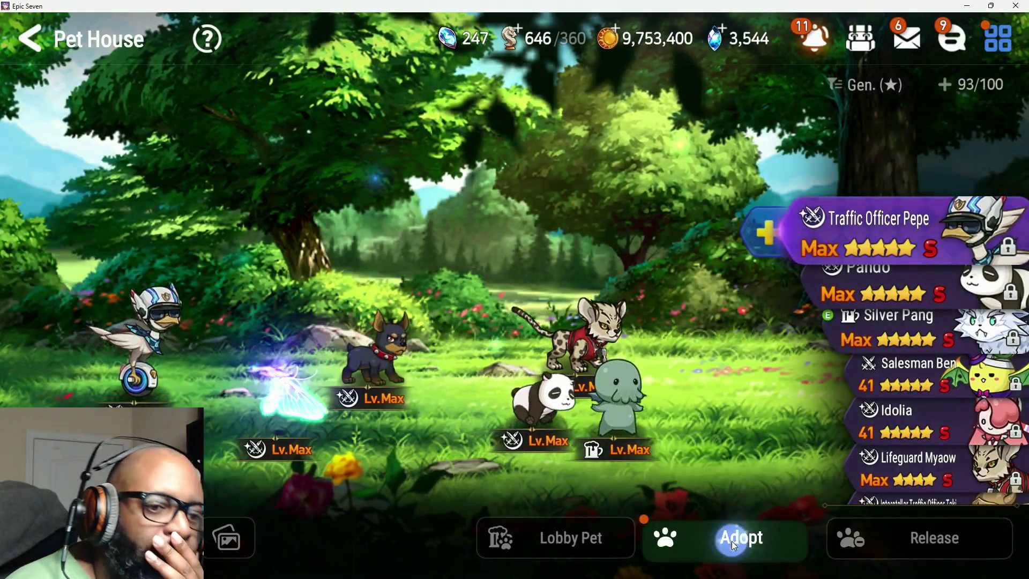
{"action": "left_click", "coordinate": [732, 540]}
{"action": "left_click", "coordinate": [449, 492]}
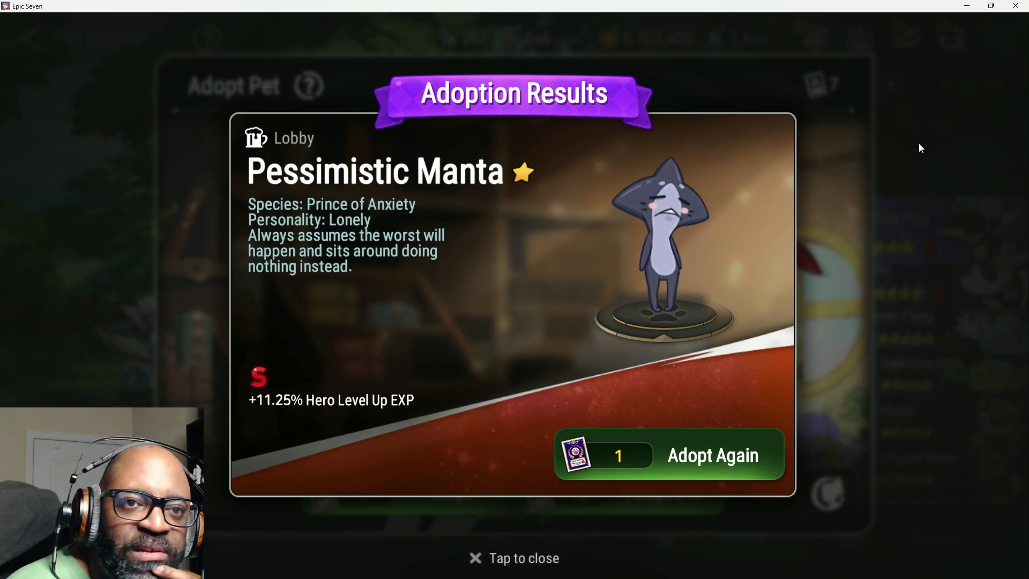
{"action": "left_click", "coordinate": [948, 155]}
{"action": "left_click", "coordinate": [892, 146]}
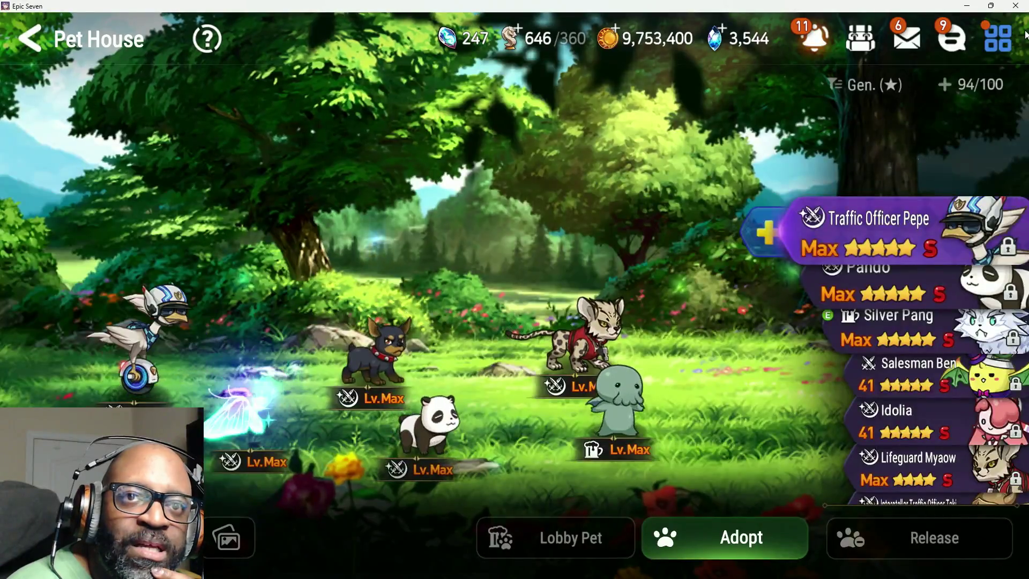
Go to Battle > Event > Emergency Mission: Catalyst Search
{"action": "key", "text": "Escape"}
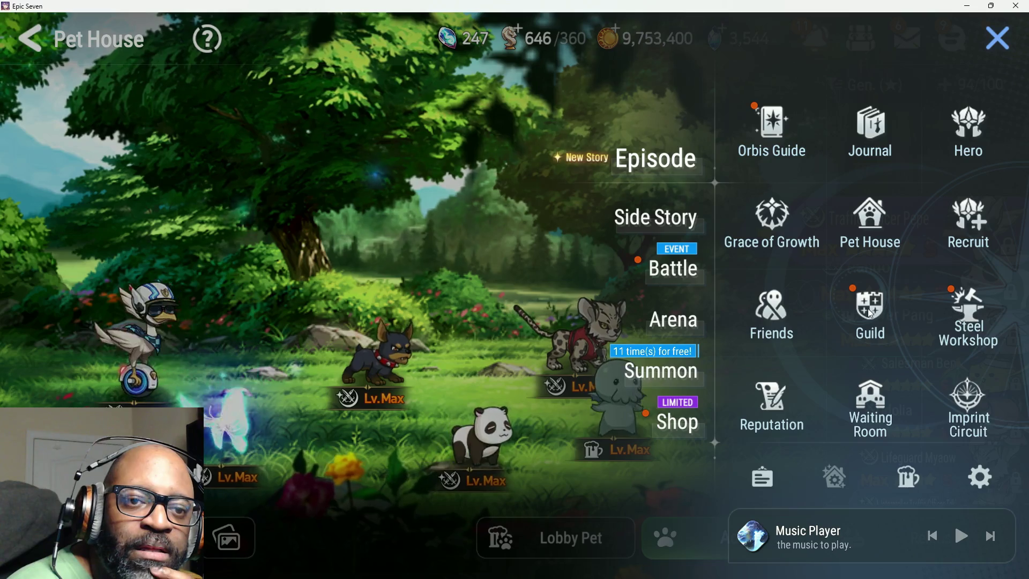
{"action": "left_click", "coordinate": [866, 324]}
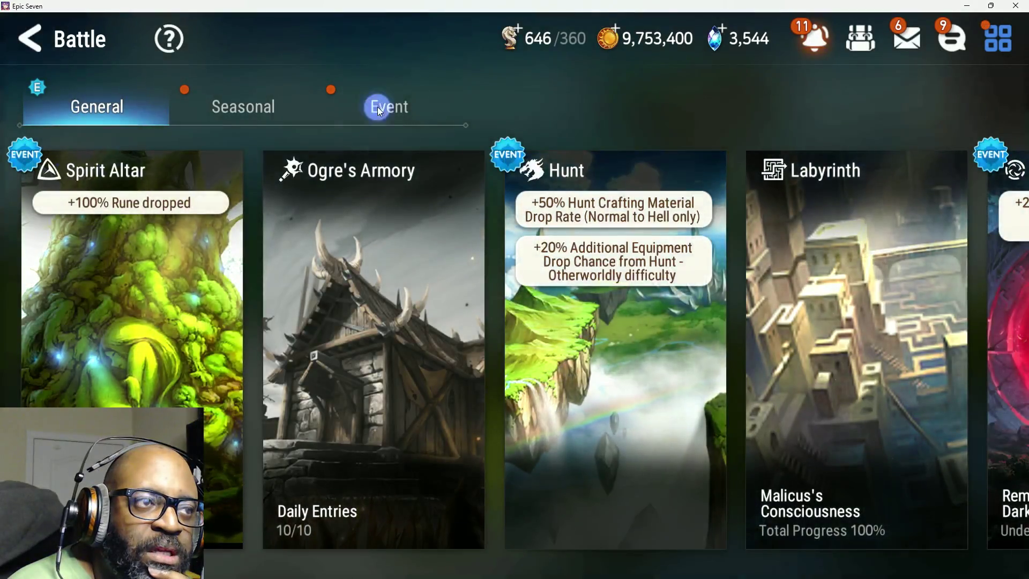
{"action": "left_click", "coordinate": [379, 104]}
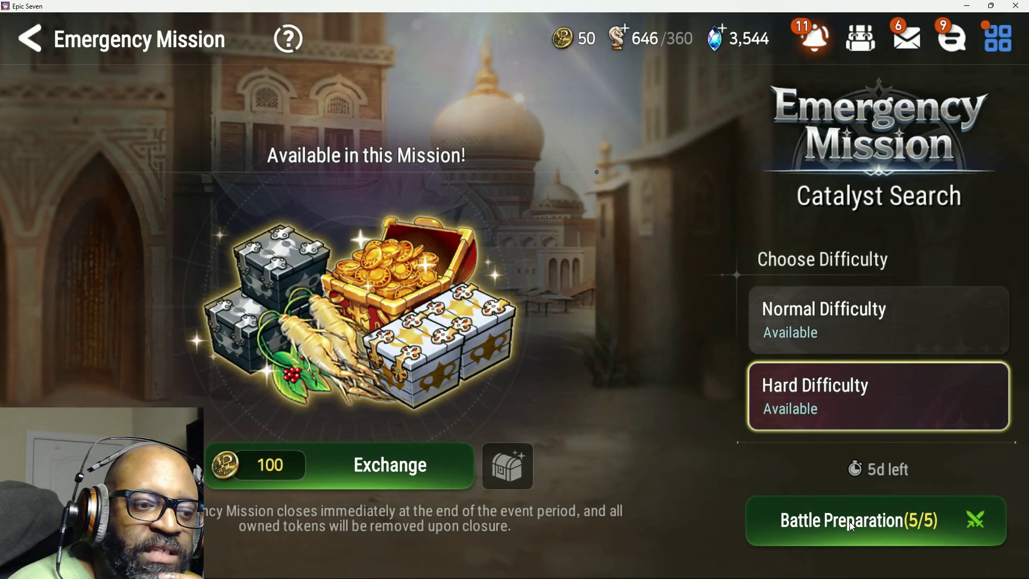
Prepare the team and start the Emergency Mission fight against the Thieves' Leader
{"action": "left_click", "coordinate": [852, 526]}
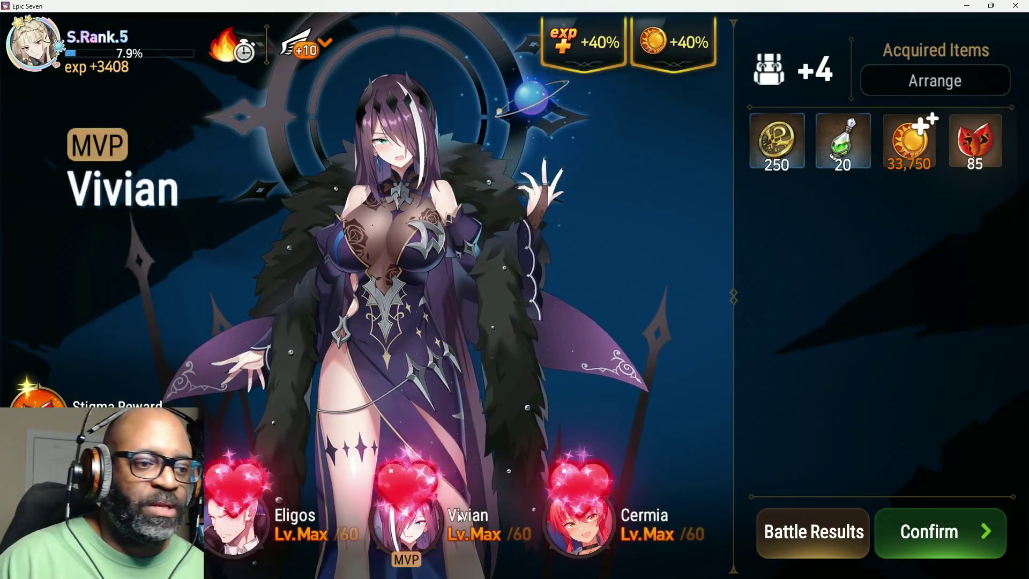
Confirm the cleared battle results, with Vivian as MVP and 33,750 gold earned
{"action": "left_click", "coordinate": [981, 537]}
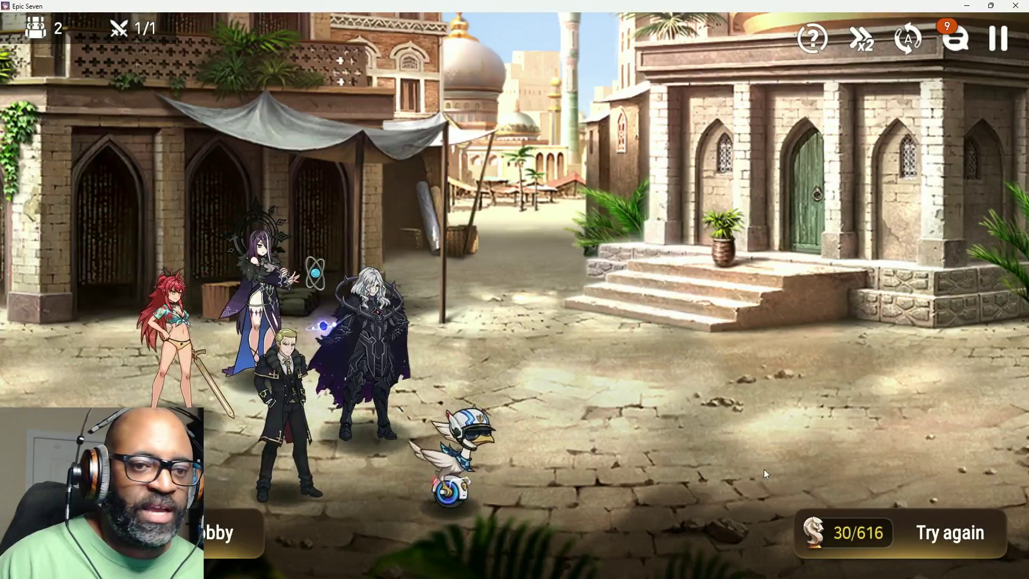
Start a Hard Emergency Mission repeat battle in the background with quick battling off
{"action": "left_click", "coordinate": [869, 552]}
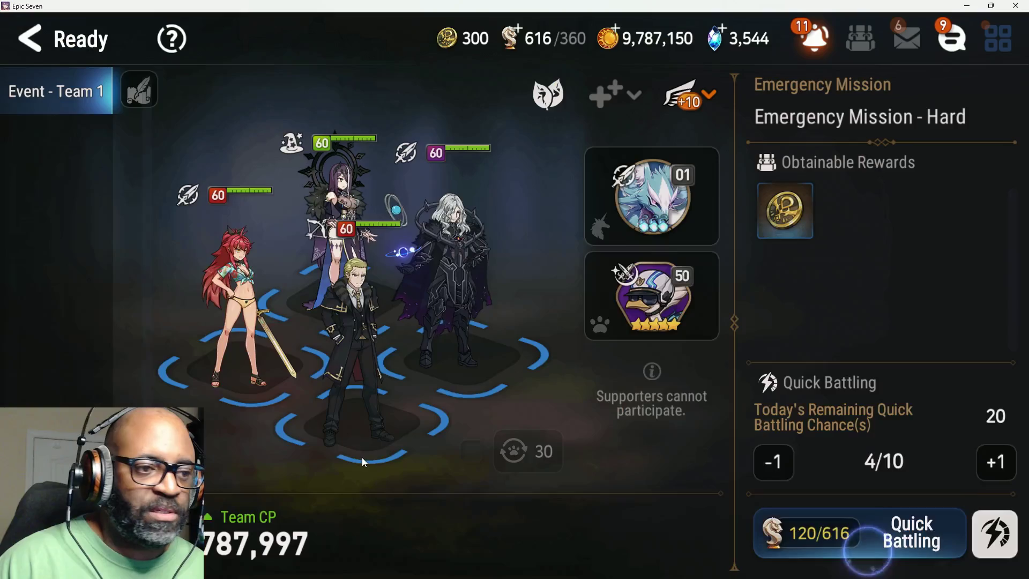
{"action": "left_click", "coordinate": [995, 534]}
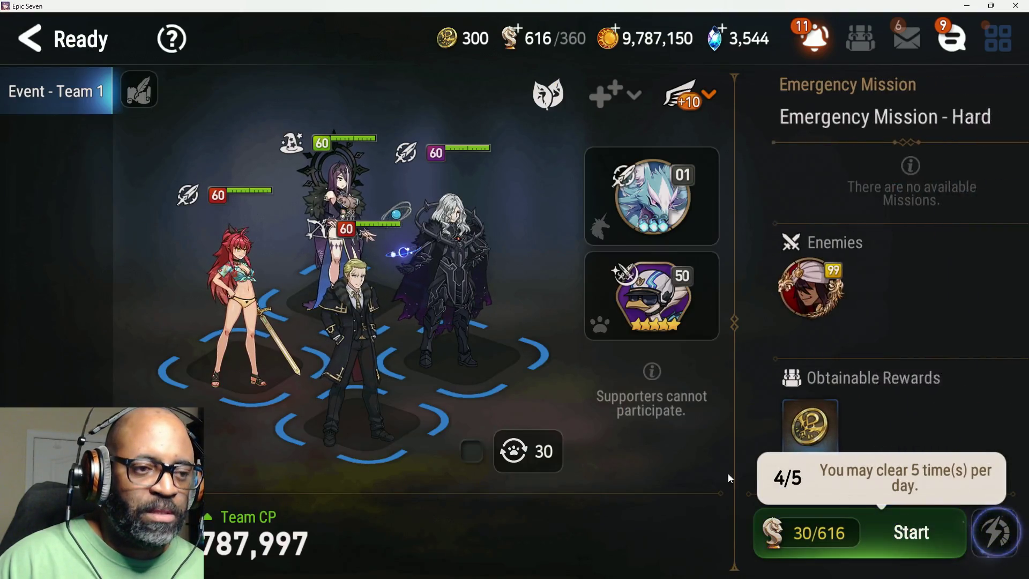
{"action": "left_click", "coordinate": [473, 450]}
{"action": "left_click", "coordinate": [817, 533]}
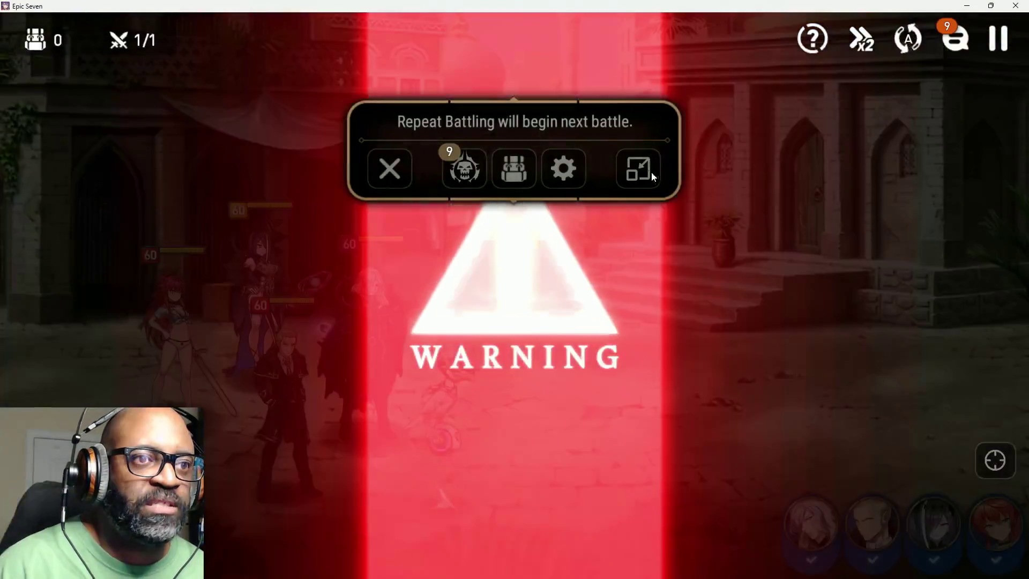
{"action": "left_click", "coordinate": [650, 170]}
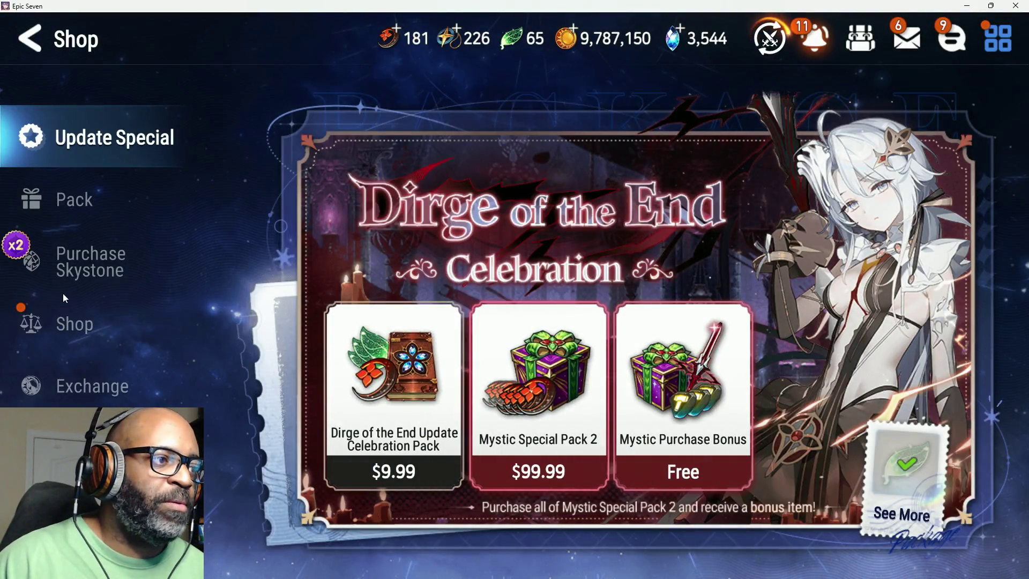
Claim the free daily shop product and buy the 40 Energy item, reaching 696 energy
{"action": "left_click", "coordinate": [63, 293]}
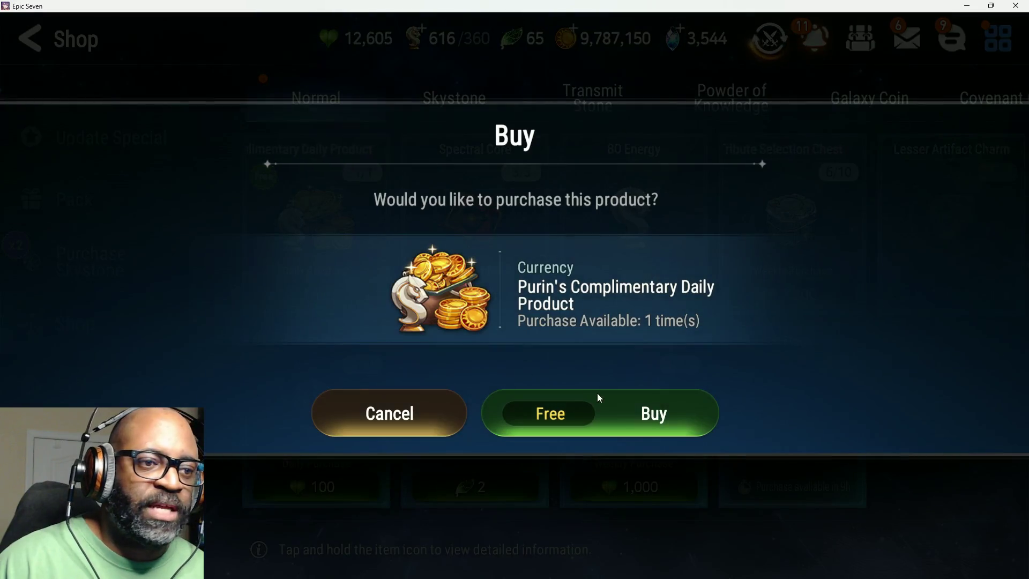
{"action": "left_click", "coordinate": [597, 394]}
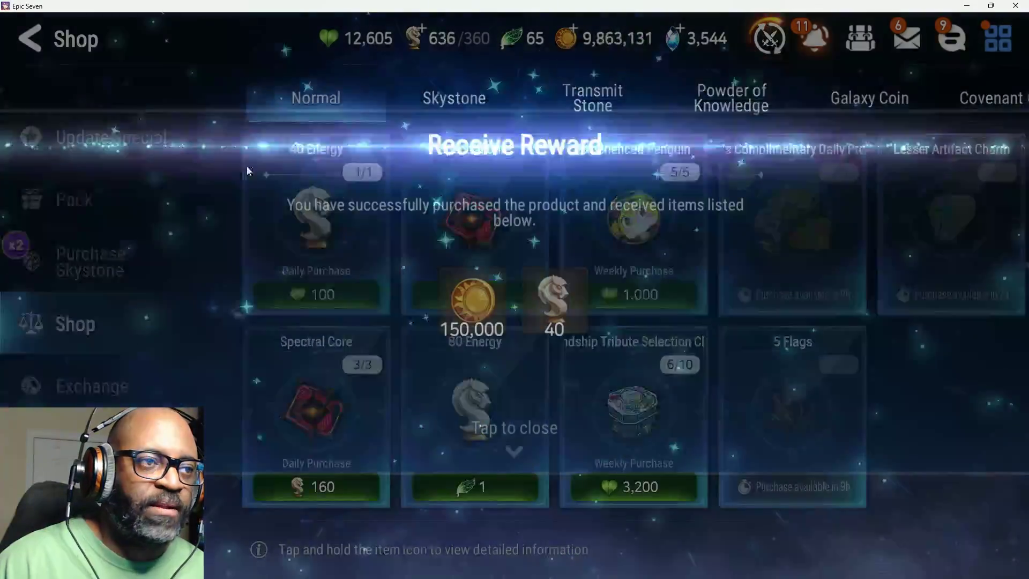
{"action": "left_click", "coordinate": [454, 88]}
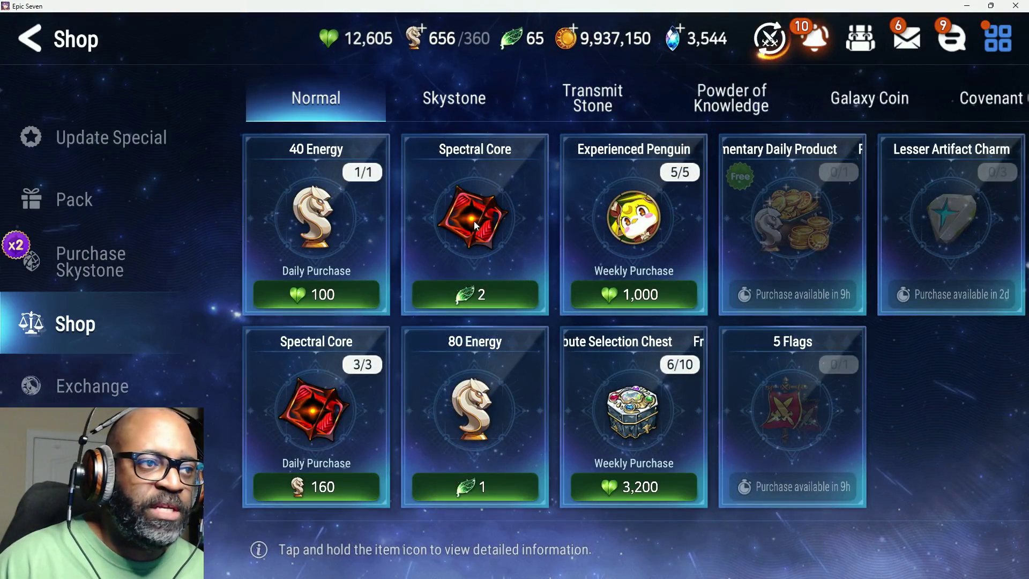
{"action": "left_click", "coordinate": [333, 291]}
{"action": "left_click", "coordinate": [533, 415]}
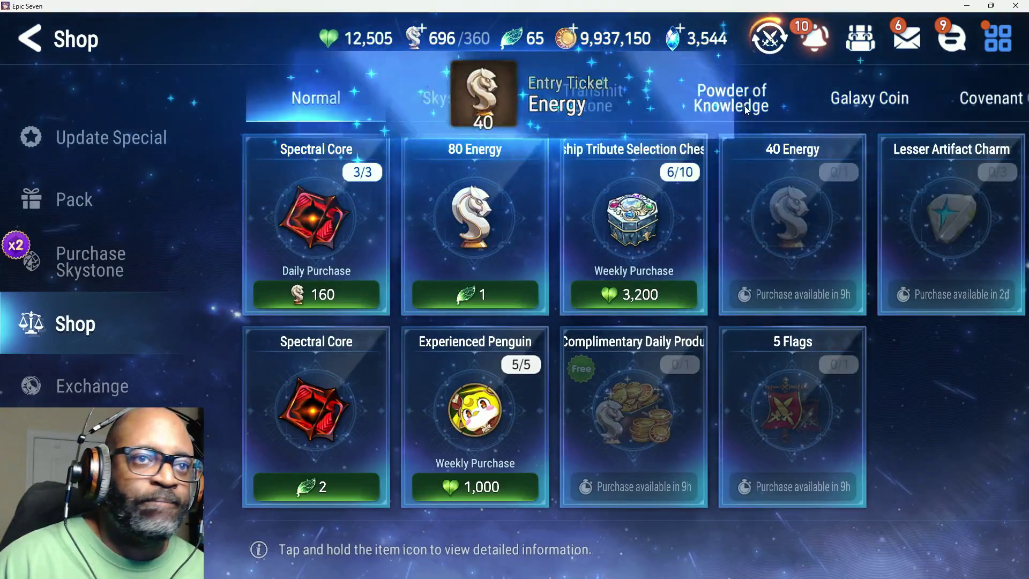
Browse the Powder of Knowledge, Skystone, Transmit Stone and Galaxy Coin shop tabs
{"action": "left_click", "coordinate": [696, 105]}
{"action": "left_click", "coordinate": [493, 104]}
{"action": "left_click", "coordinate": [591, 98]}
{"action": "left_click", "coordinate": [839, 98]}
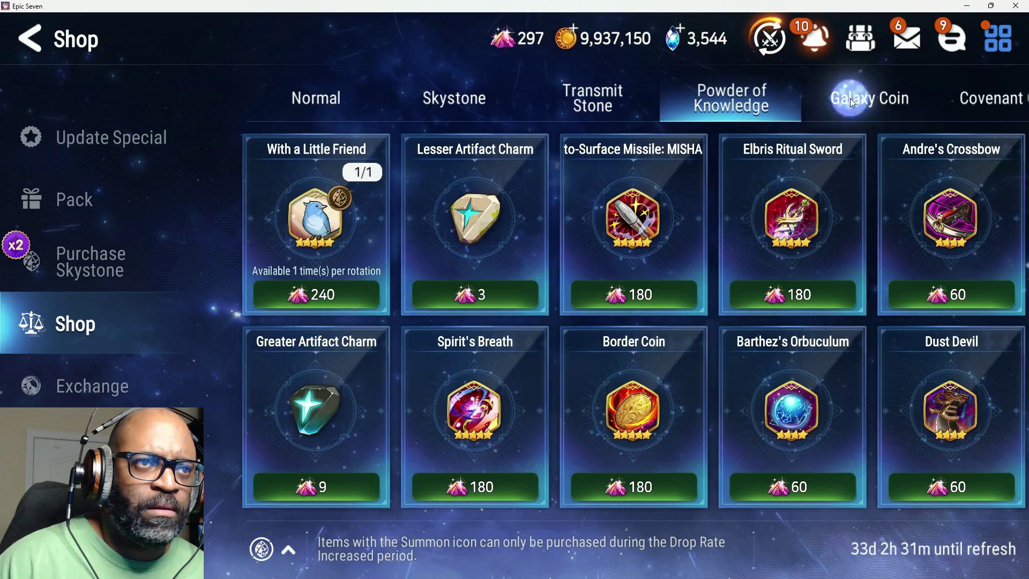
{"action": "left_click", "coordinate": [756, 101]}
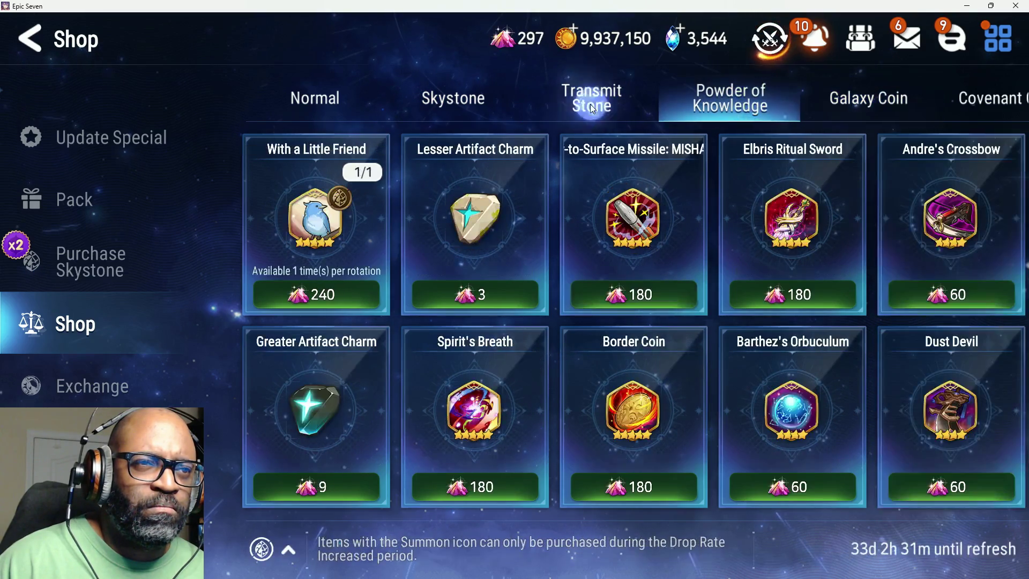
{"action": "left_click", "coordinate": [590, 104]}
{"action": "left_click", "coordinate": [456, 105]}
{"action": "left_click", "coordinate": [515, 105]}
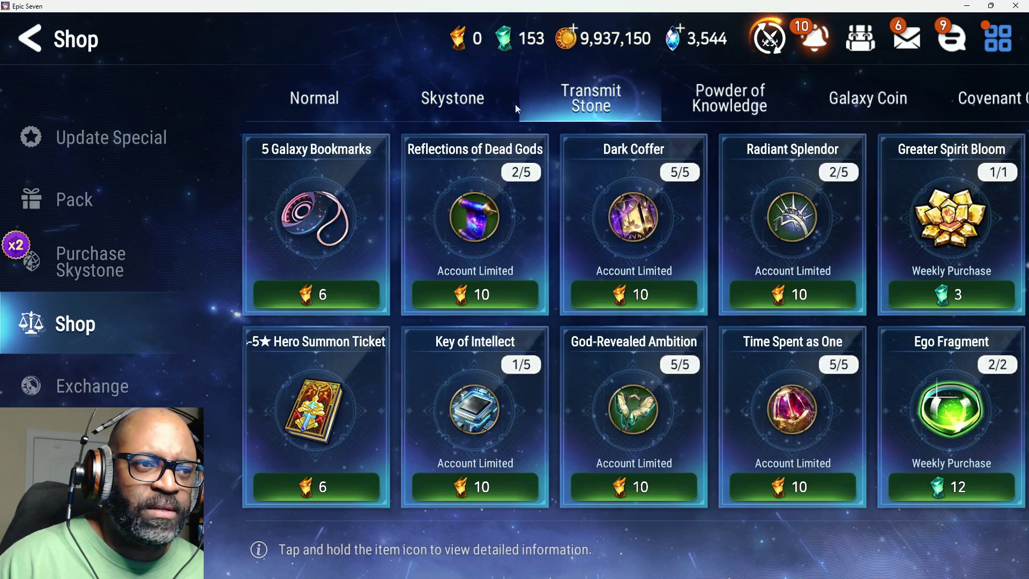
{"action": "left_click", "coordinate": [55, 396]}
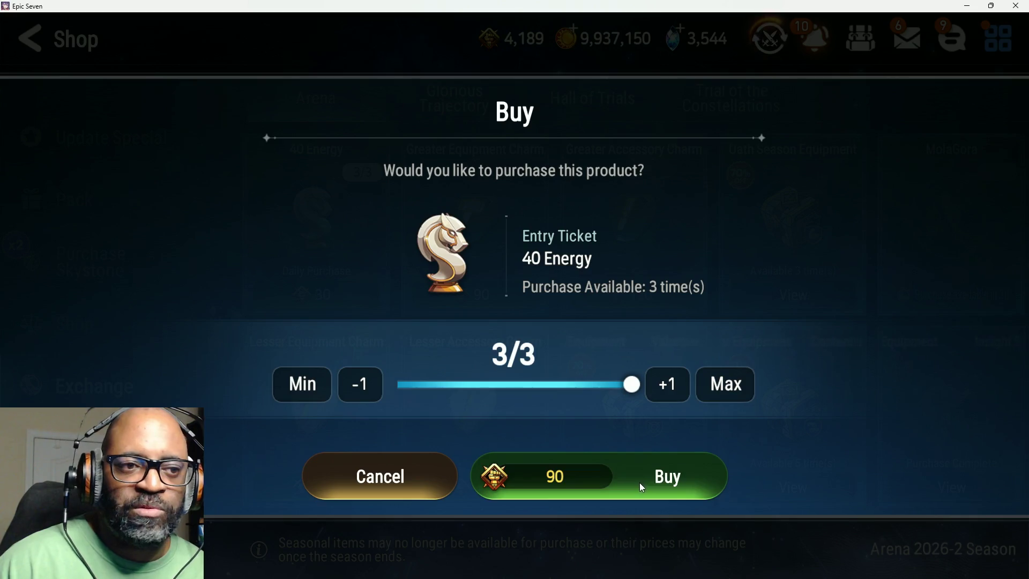
Buy all three Arena 40 Energy purchases and browse the Glorious Trajectory, Hall of Trials and Constellations exchanges
{"action": "left_click", "coordinate": [642, 482]}
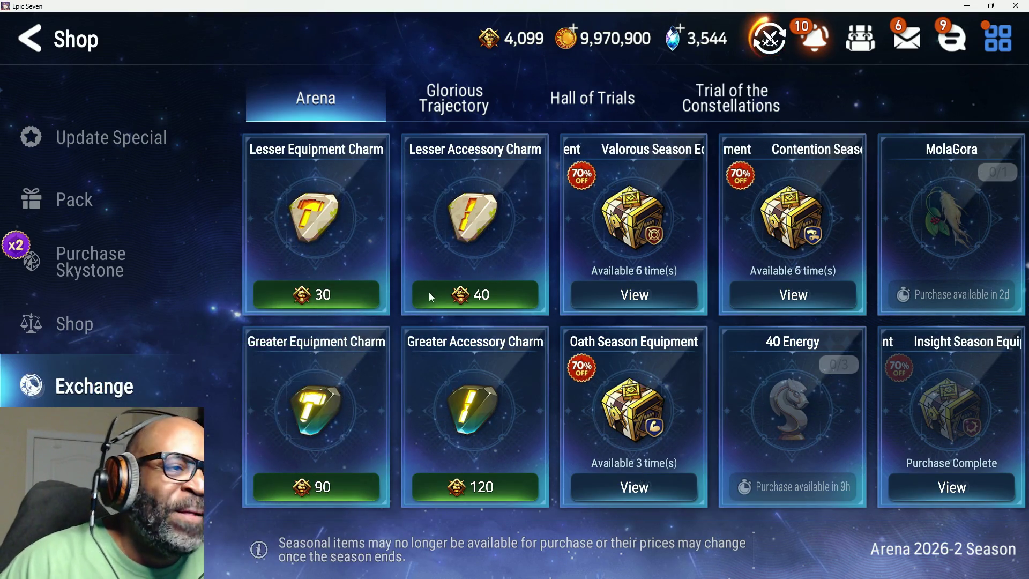
{"action": "scroll", "coordinate": [518, 362], "scroll_direction": "down", "scroll_amount": 5}
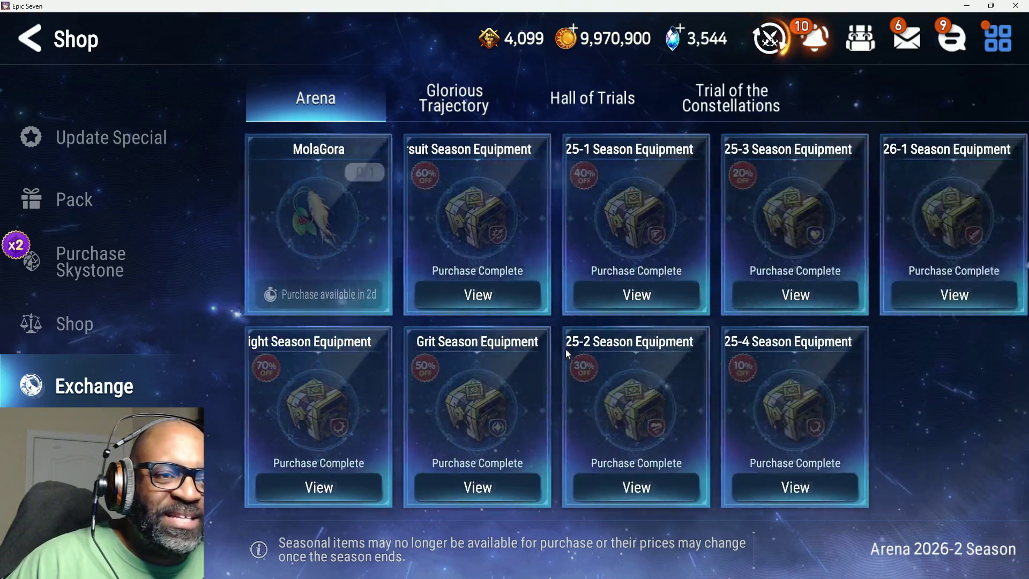
{"action": "left_click", "coordinate": [482, 107]}
{"action": "left_click", "coordinate": [593, 102]}
{"action": "left_click", "coordinate": [729, 100]}
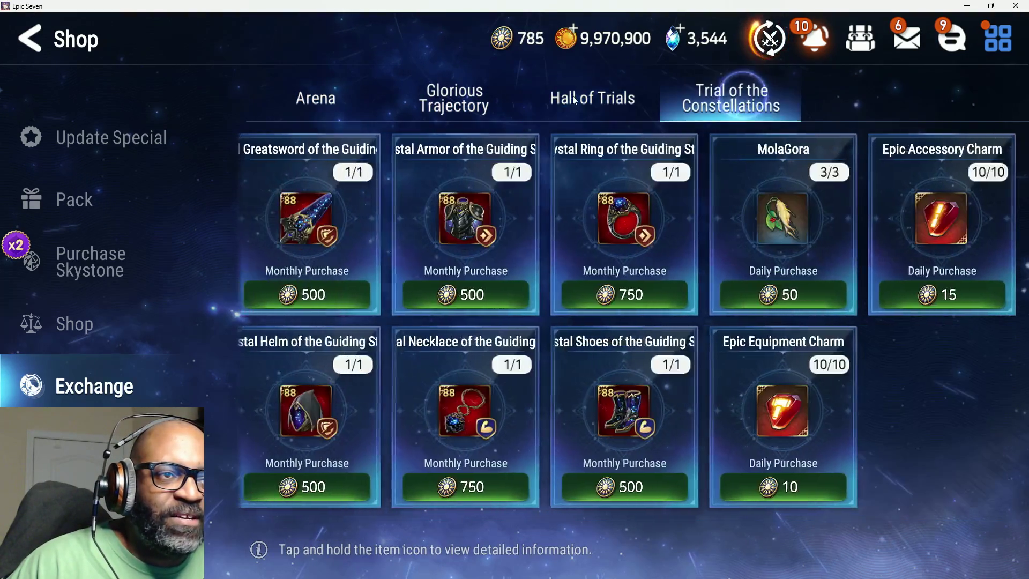
{"action": "left_click", "coordinate": [463, 107]}
{"action": "left_click", "coordinate": [585, 102]}
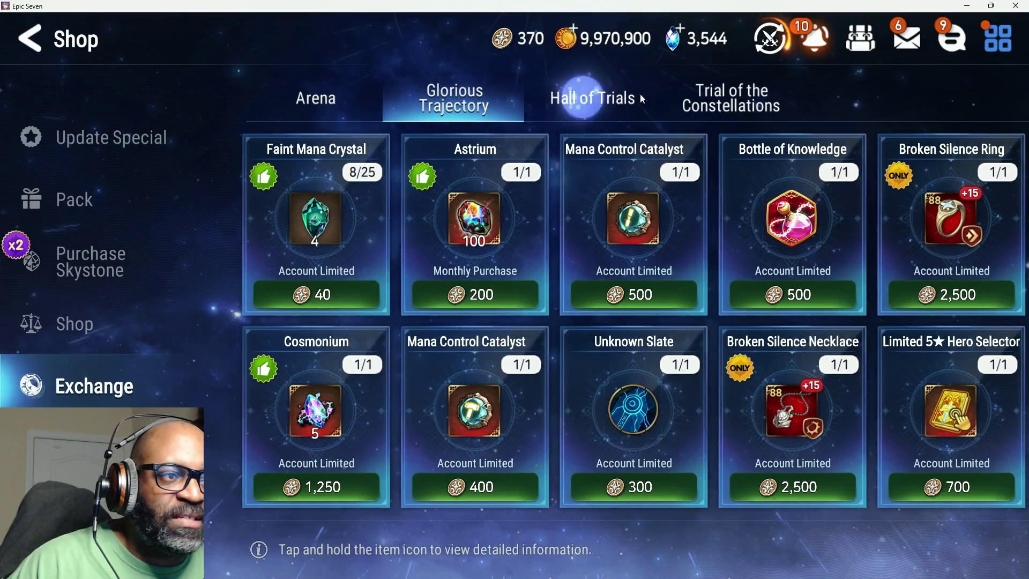
{"action": "left_click", "coordinate": [464, 111]}
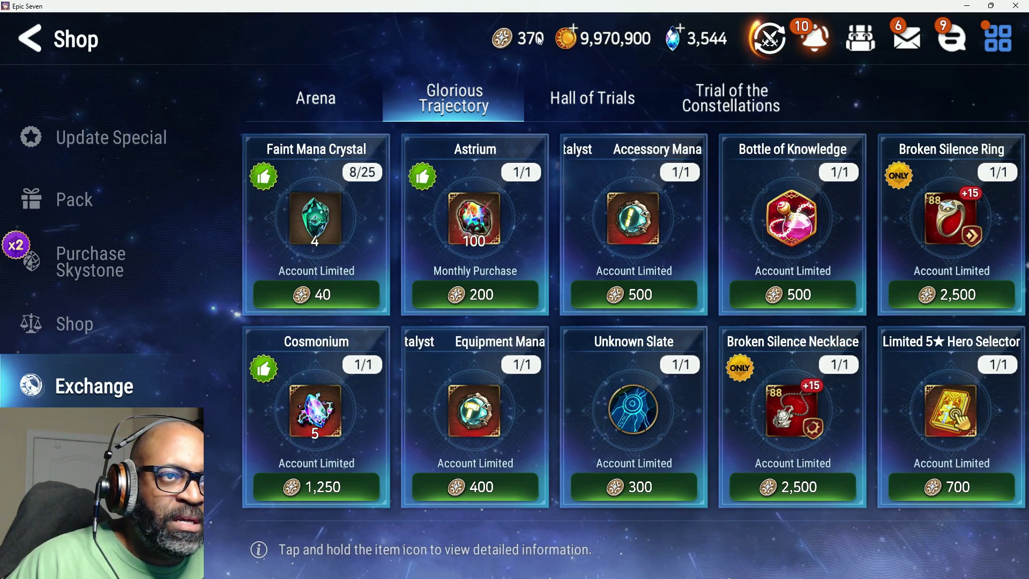
Cancel the Accessory Mana Control Catalyst purchase and inspect the Broken Silence Necklace and Ring stats
{"action": "left_click", "coordinate": [621, 243]}
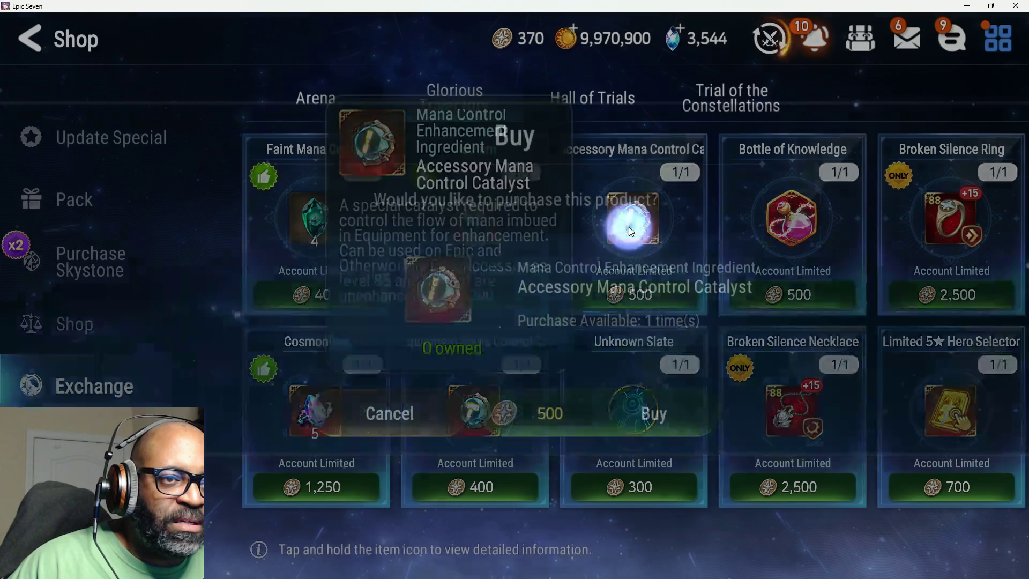
{"action": "left_click", "coordinate": [403, 412]}
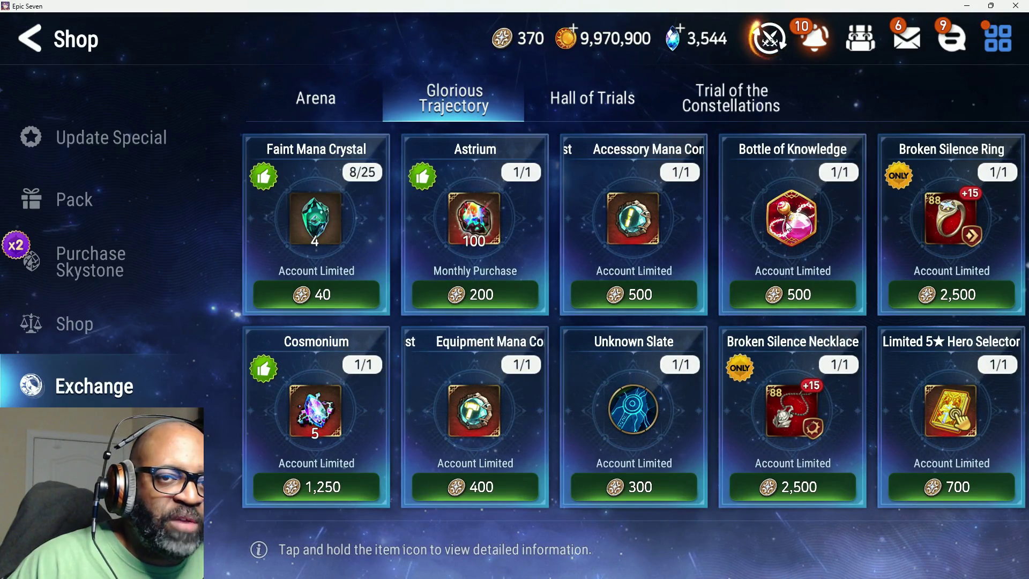
{"action": "left_click", "coordinate": [805, 408]}
{"action": "left_click", "coordinate": [949, 223]}
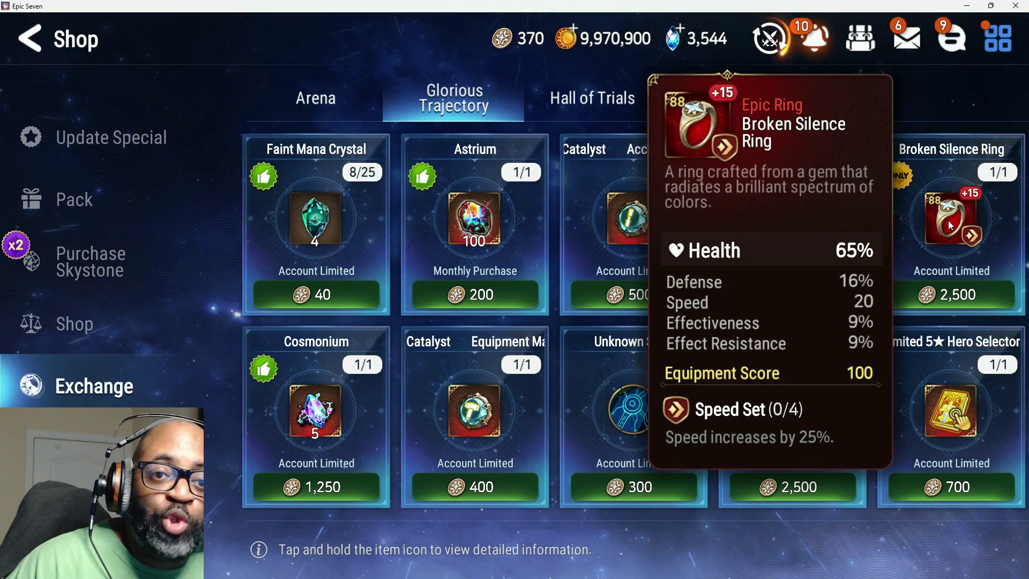
{"action": "mouse_move", "coordinate": [947, 300]}
{"action": "left_mouse_down"}
{"action": "mouse_move", "coordinate": [747, 233]}
{"action": "mouse_move", "coordinate": [755, 272]}
{"action": "left_mouse_up"}
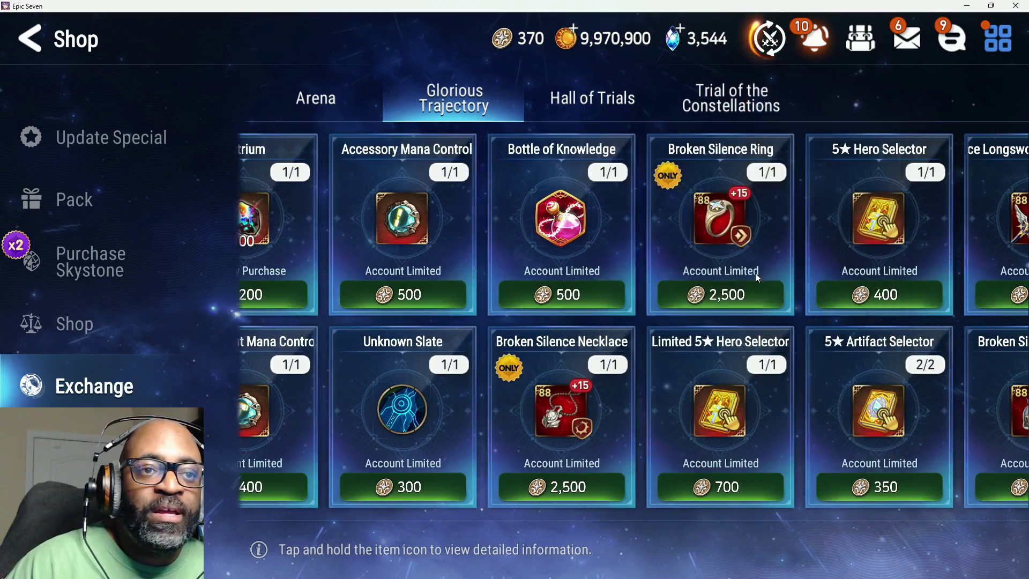
{"action": "left_click", "coordinate": [738, 218]}
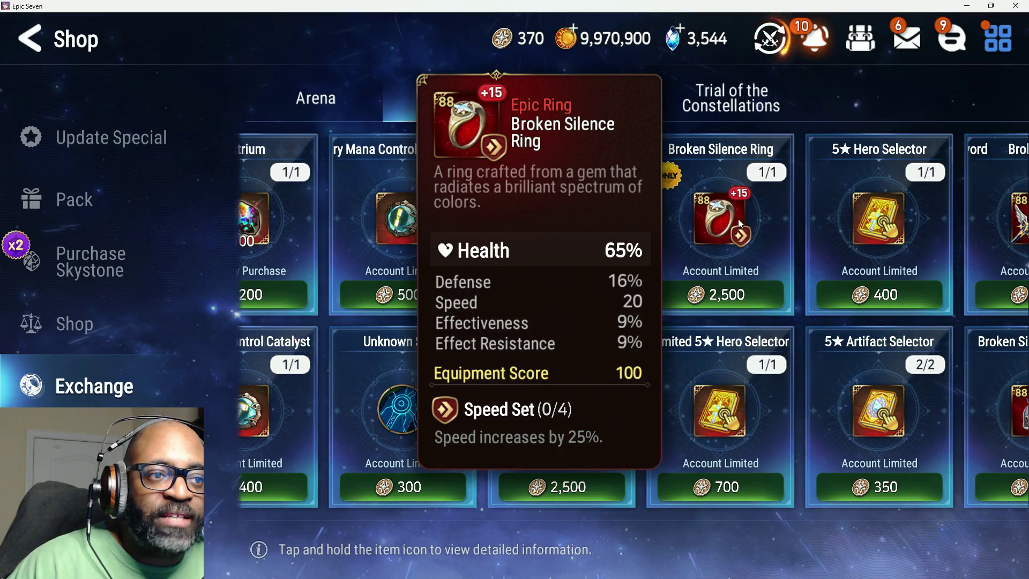
{"action": "mouse_move", "coordinate": [725, 223]}
{"action": "left_mouse_down"}
{"action": "mouse_move", "coordinate": [532, 267]}
{"action": "mouse_move", "coordinate": [387, 262]}
{"action": "mouse_move", "coordinate": [656, 262]}
{"action": "left_mouse_up"}
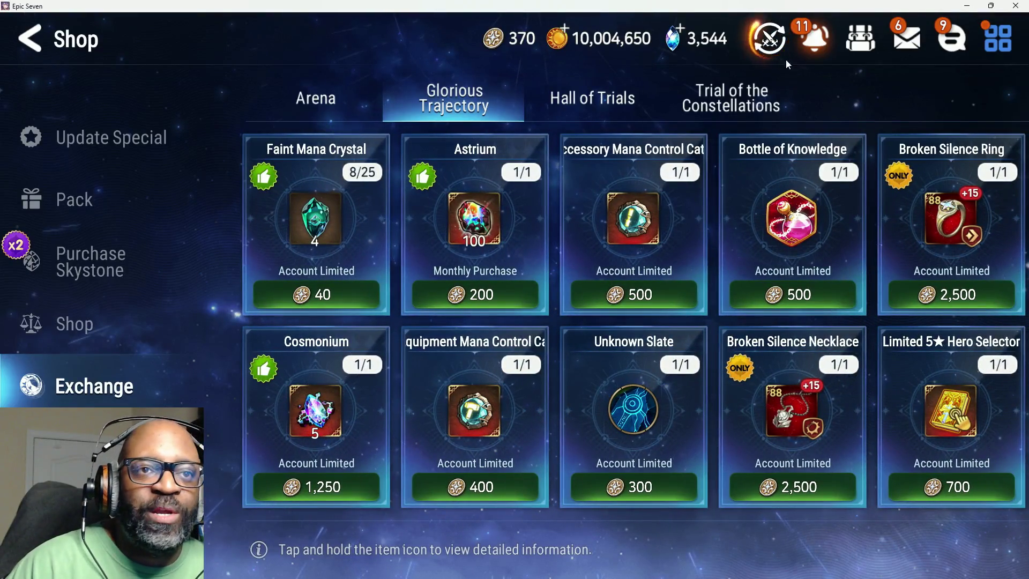
{"action": "left_click", "coordinate": [819, 48]}
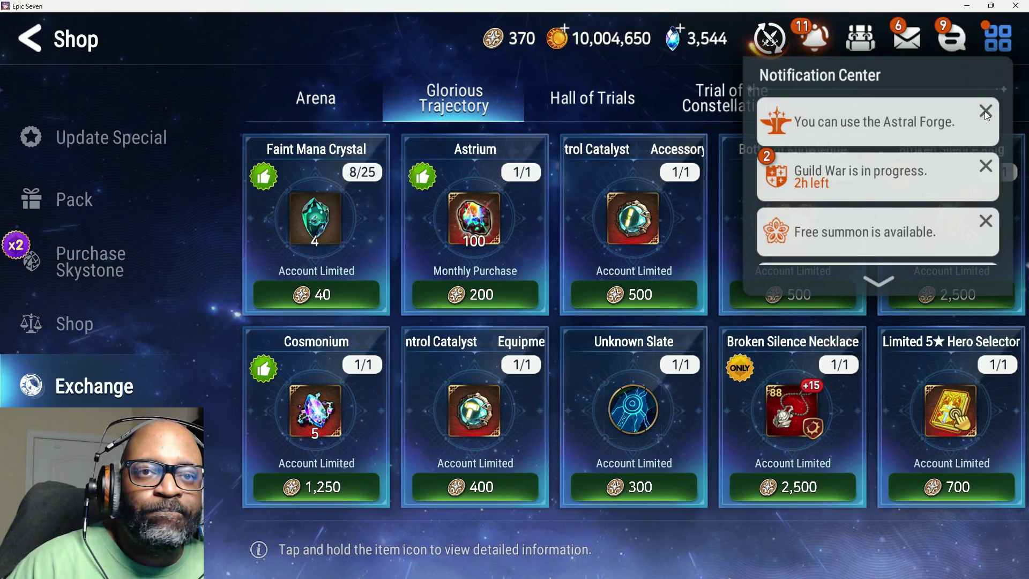
Dismiss the Guild War notice and use two free ten-hero summons
{"action": "left_click", "coordinate": [988, 113]}
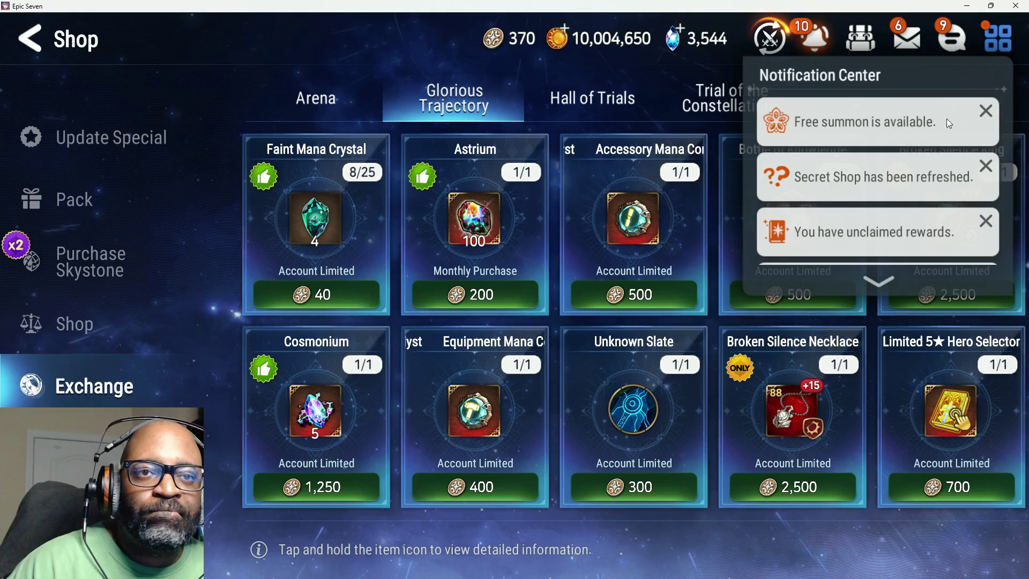
{"action": "left_click", "coordinate": [947, 119]}
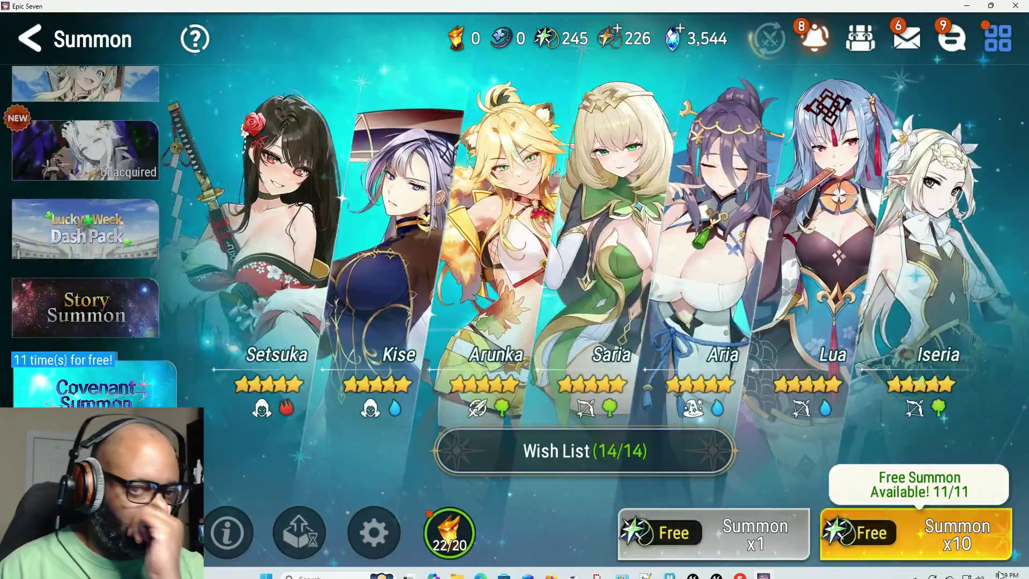
{"action": "left_click", "coordinate": [929, 530]}
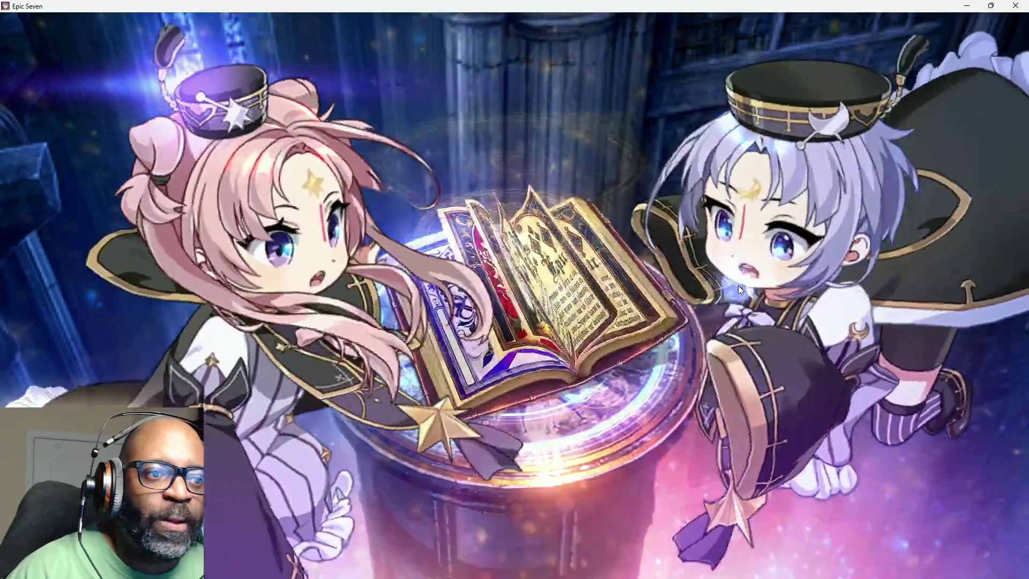
{"action": "left_click", "coordinate": [738, 285]}
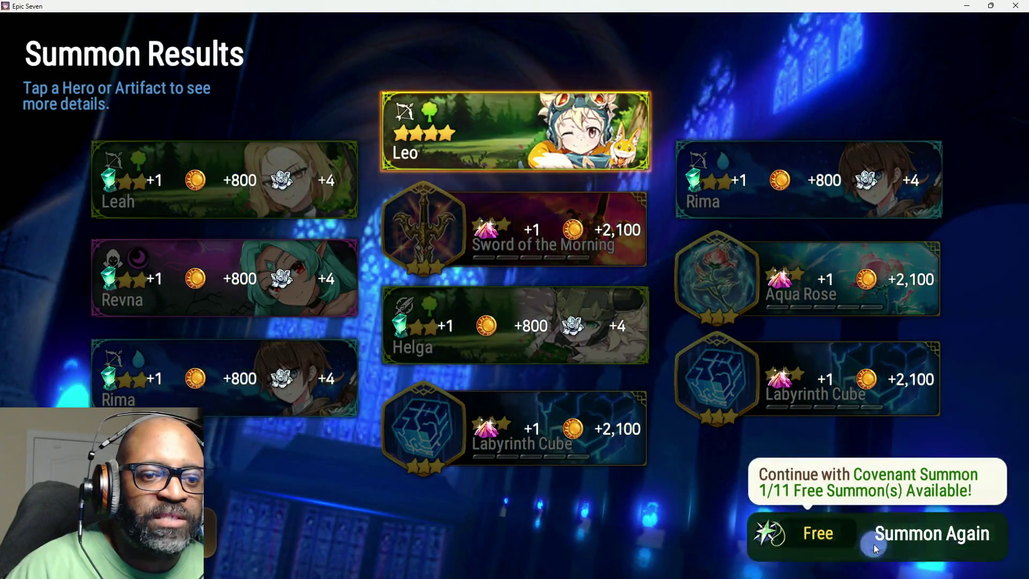
{"action": "left_click", "coordinate": [876, 550]}
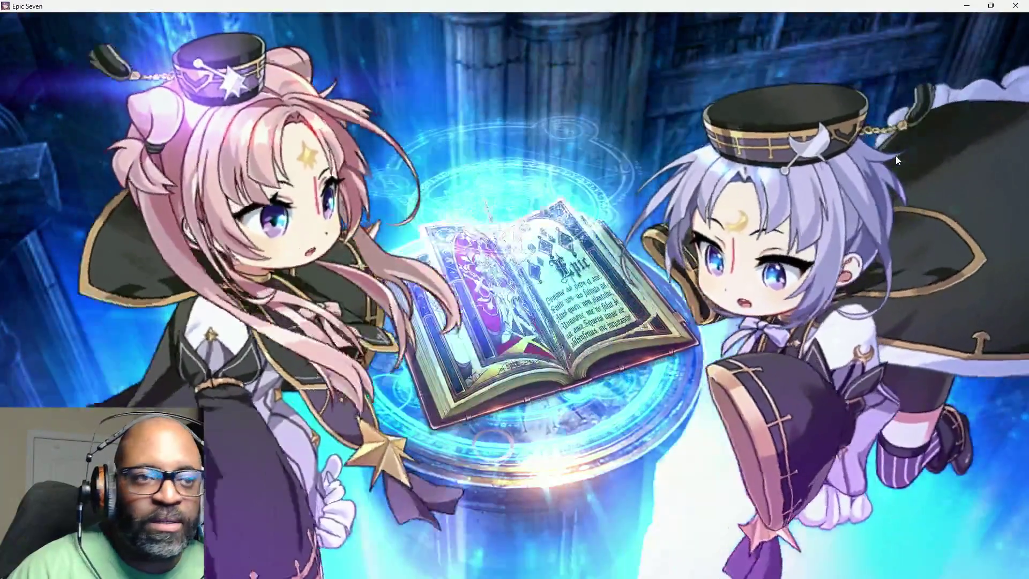
{"action": "left_click", "coordinate": [890, 154]}
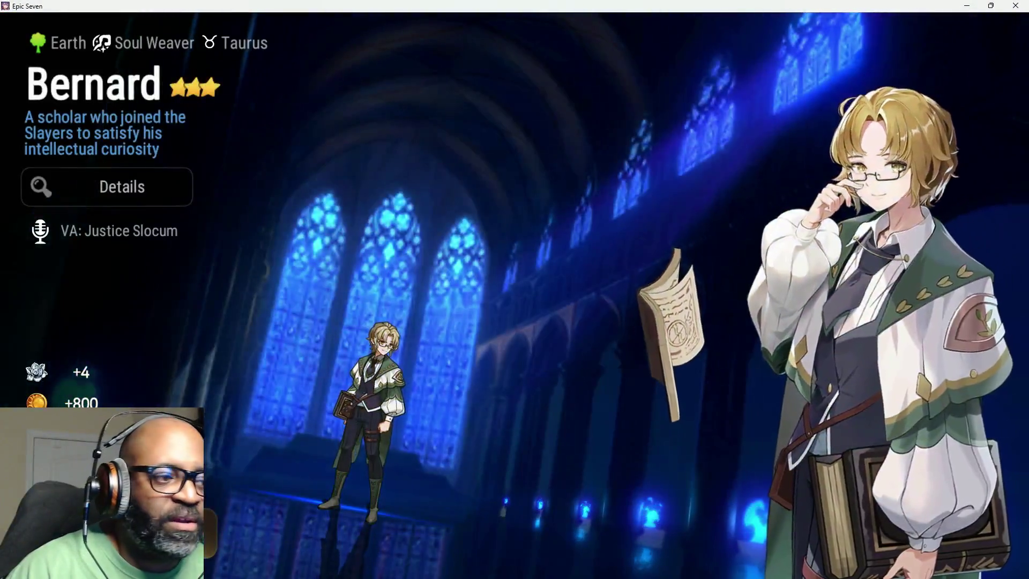
{"action": "left_click", "coordinate": [217, 477]}
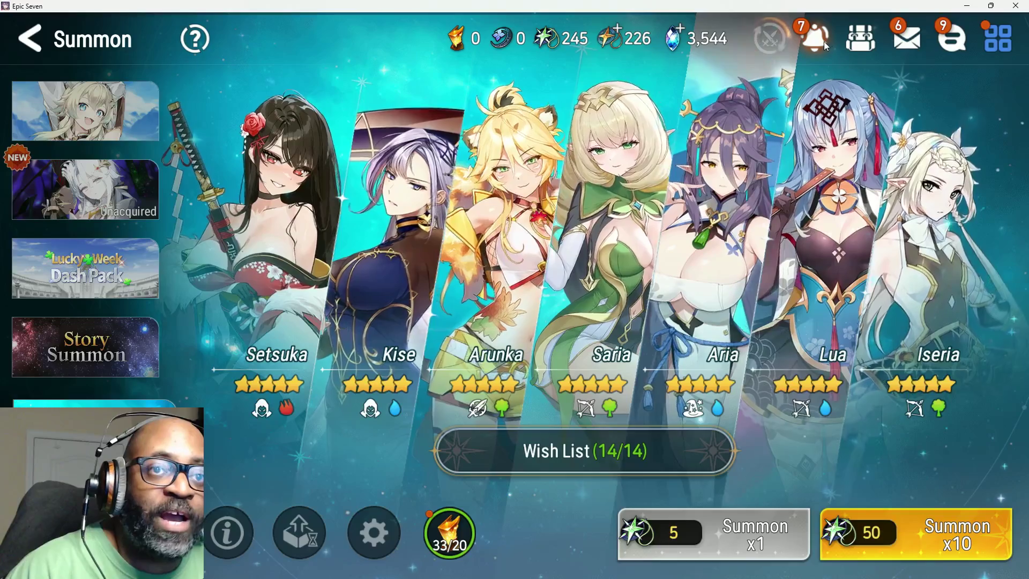
Dismiss the Wanted Posters notification and head for the Sanctuary
{"action": "left_click", "coordinate": [818, 42]}
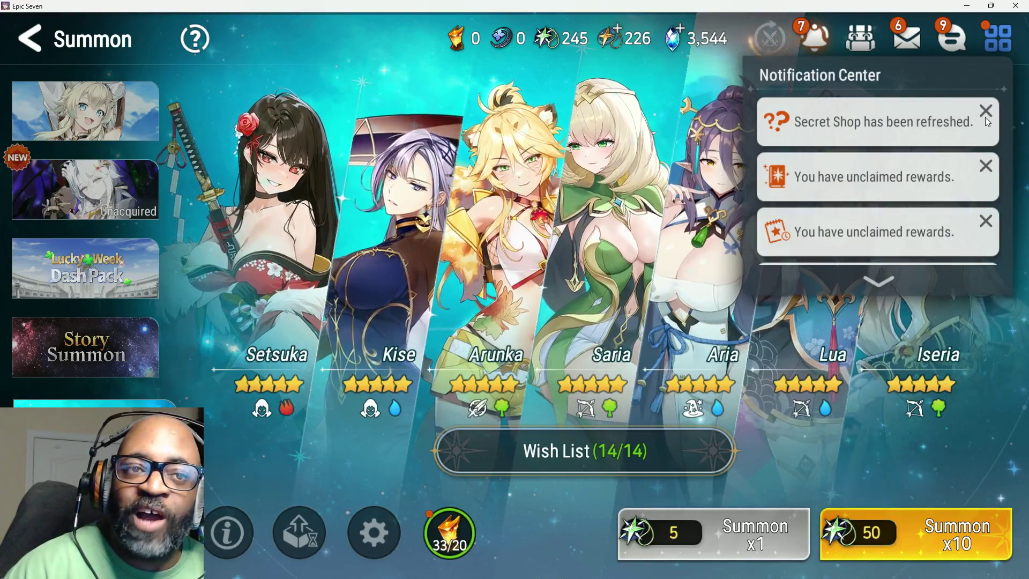
{"action": "left_click_drag", "start_coordinate": [963, 197], "coordinate": [955, 81]}
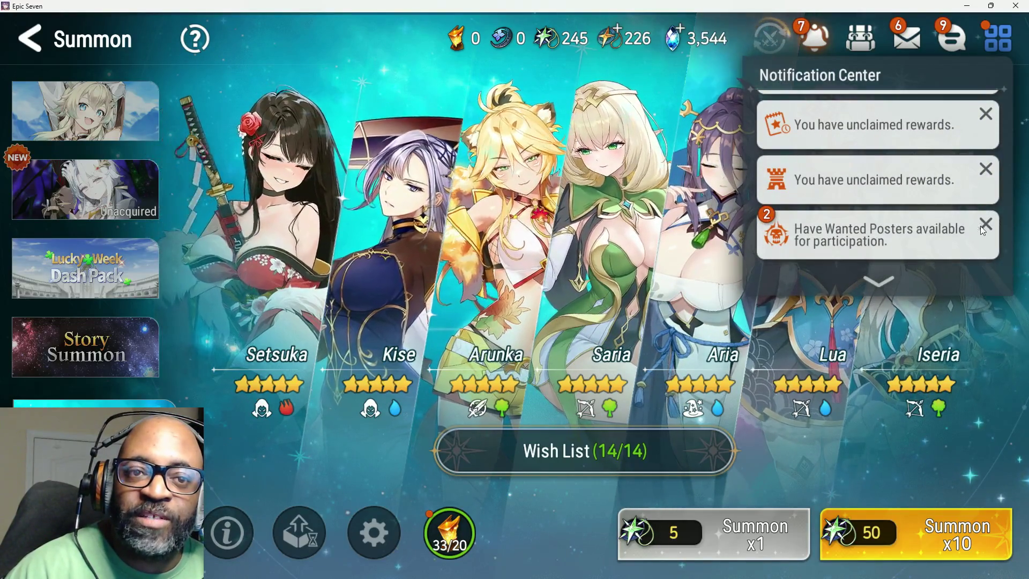
{"action": "left_click", "coordinate": [986, 225]}
{"action": "left_click", "coordinate": [873, 242]}
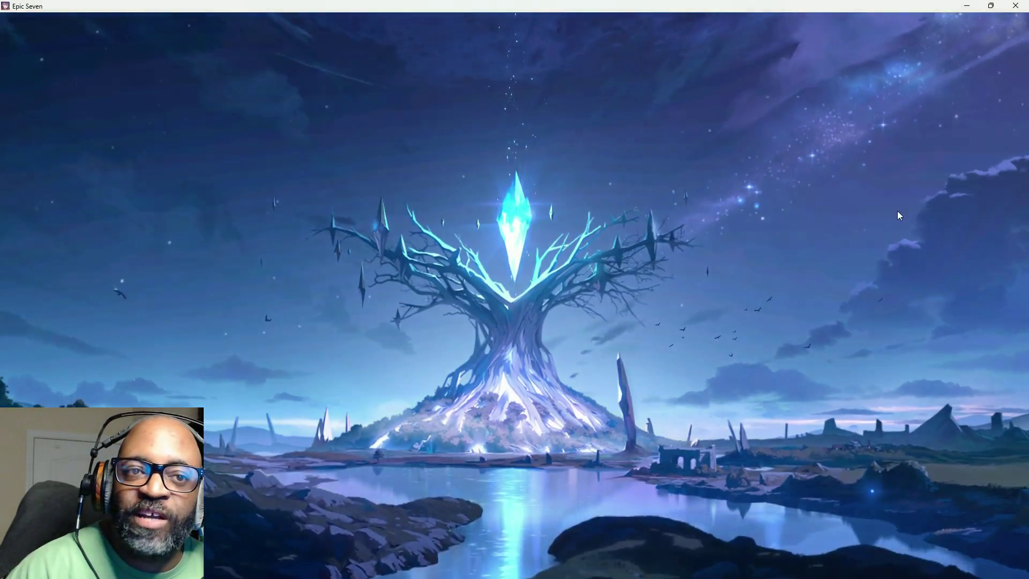
Collect the Penguin Nest and Spirit Well rewards and start a MolaGora cultivation
{"action": "left_click", "coordinate": [917, 152]}
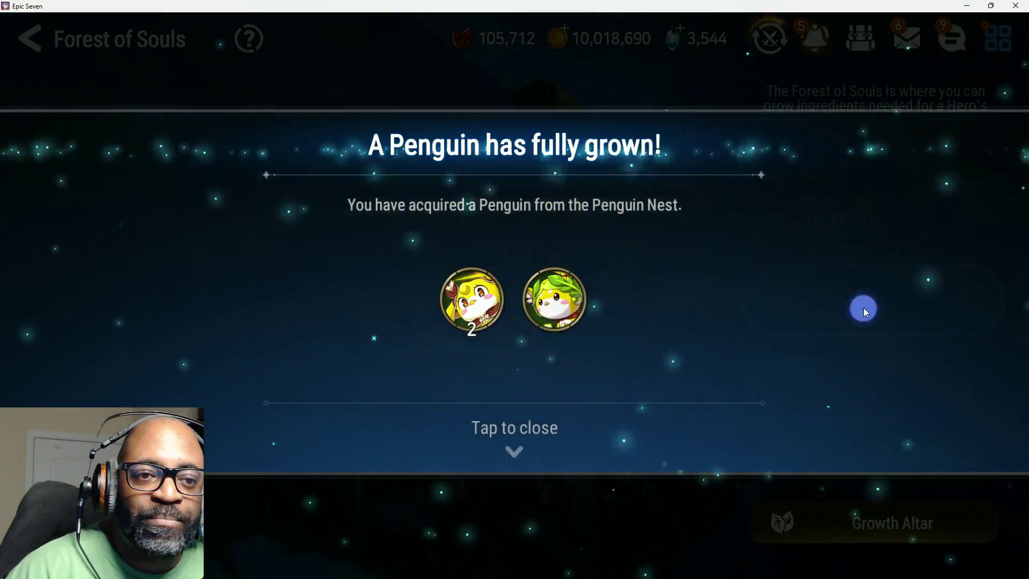
{"action": "left_click", "coordinate": [863, 306]}
{"action": "left_click", "coordinate": [863, 307]}
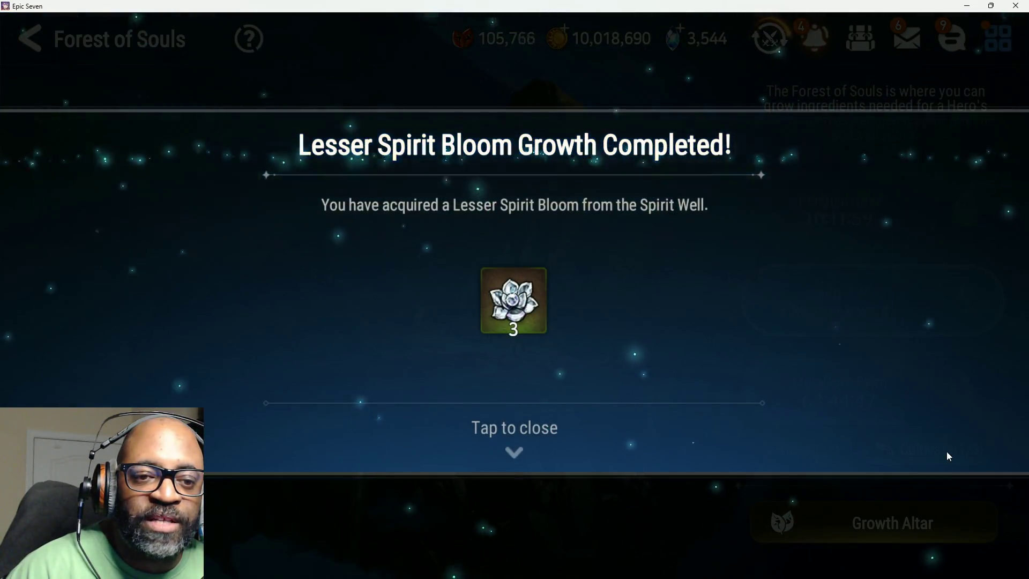
{"action": "left_click", "coordinate": [944, 451]}
{"action": "left_click", "coordinate": [943, 449]}
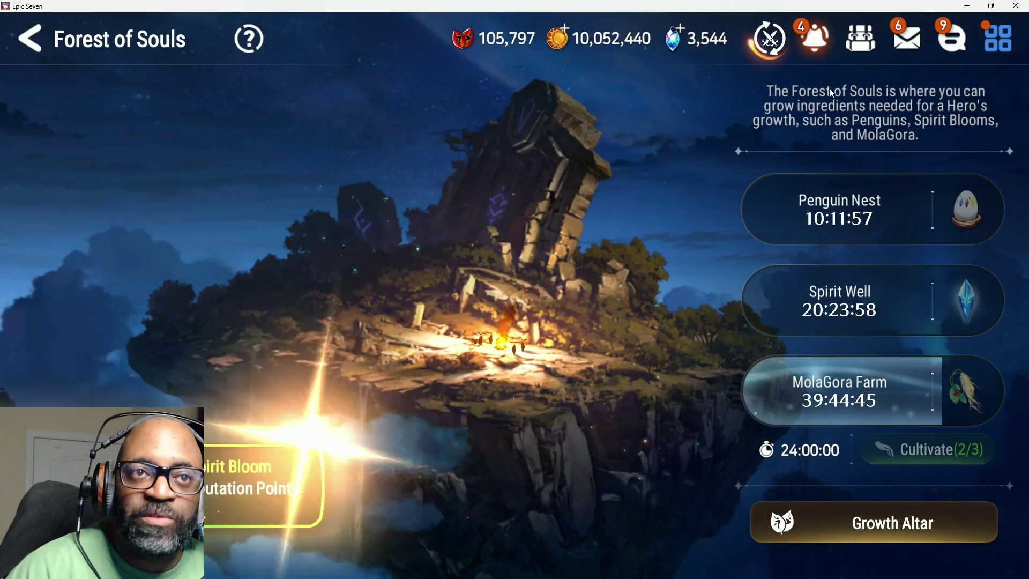
Go back to the lobby, look through the Secret Shop, then return to the Sanctuary
{"action": "left_click", "coordinate": [814, 37]}
{"action": "left_click", "coordinate": [882, 116]}
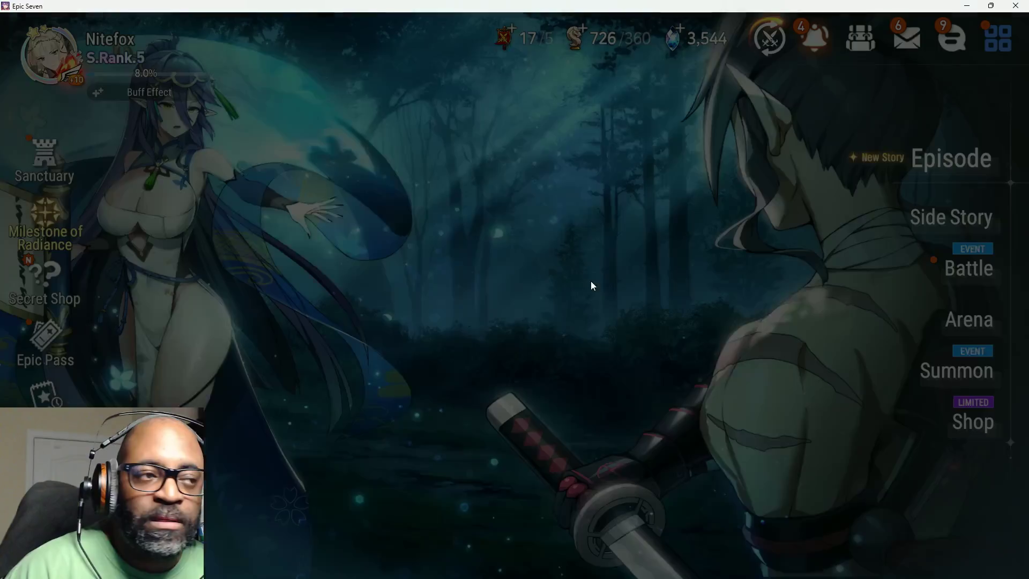
{"action": "left_click", "coordinate": [44, 278]}
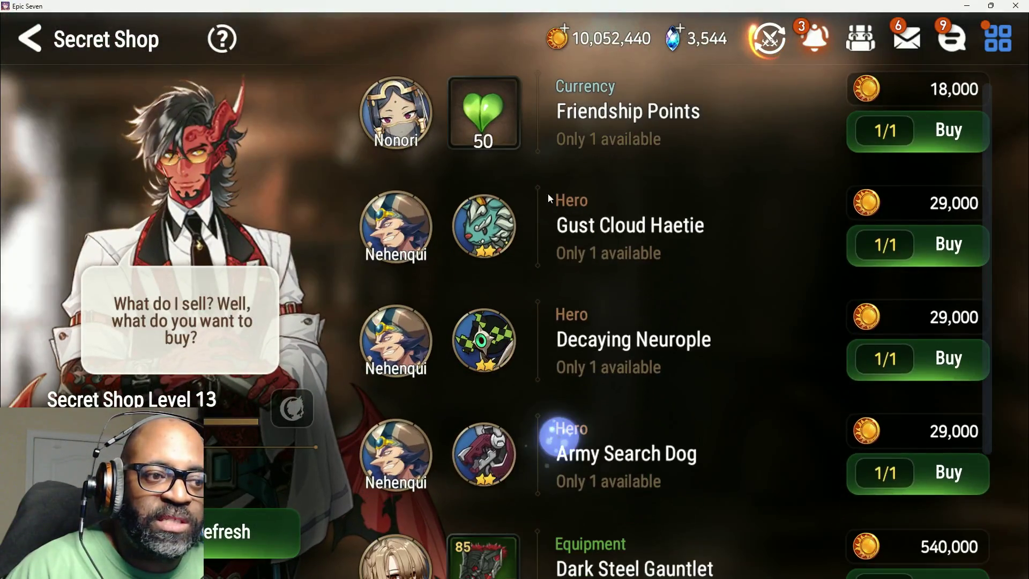
{"action": "scroll", "coordinate": [550, 198], "scroll_direction": "down", "scroll_amount": 2}
{"action": "key", "text": "Escape"}
{"action": "left_click", "coordinate": [53, 162]}
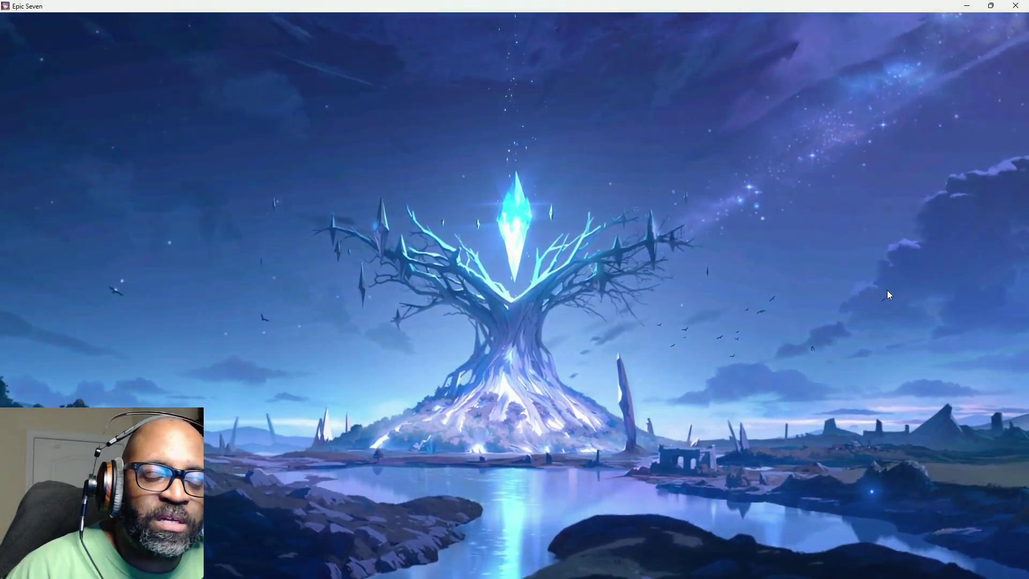
Run Heart of Orbis purifications, repurifying past the high-grade rewards without storing them
{"action": "left_click", "coordinate": [925, 231]}
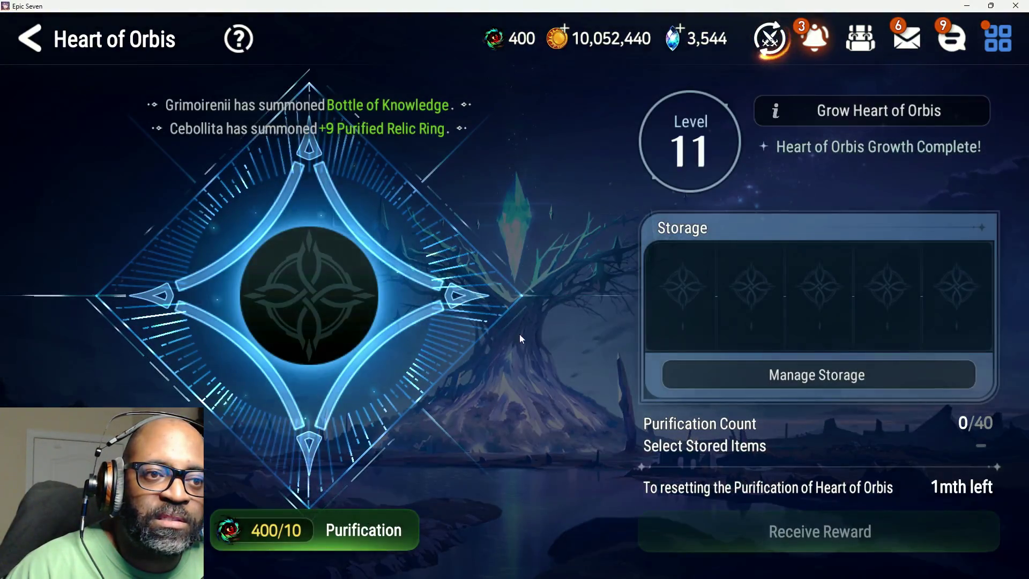
{"action": "left_click", "coordinate": [356, 532]}
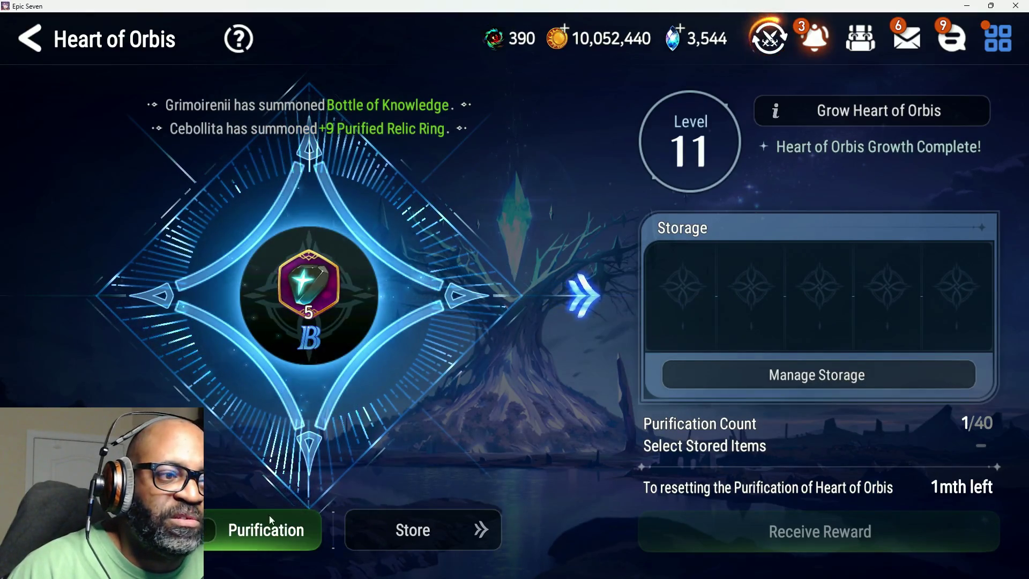
{"action": "left_click", "coordinate": [235, 542]}
{"action": "left_click", "coordinate": [238, 540]}
{"action": "left_click", "coordinate": [238, 540]}
{"action": "left_click", "coordinate": [235, 541]}
{"action": "left_click", "coordinate": [228, 543]}
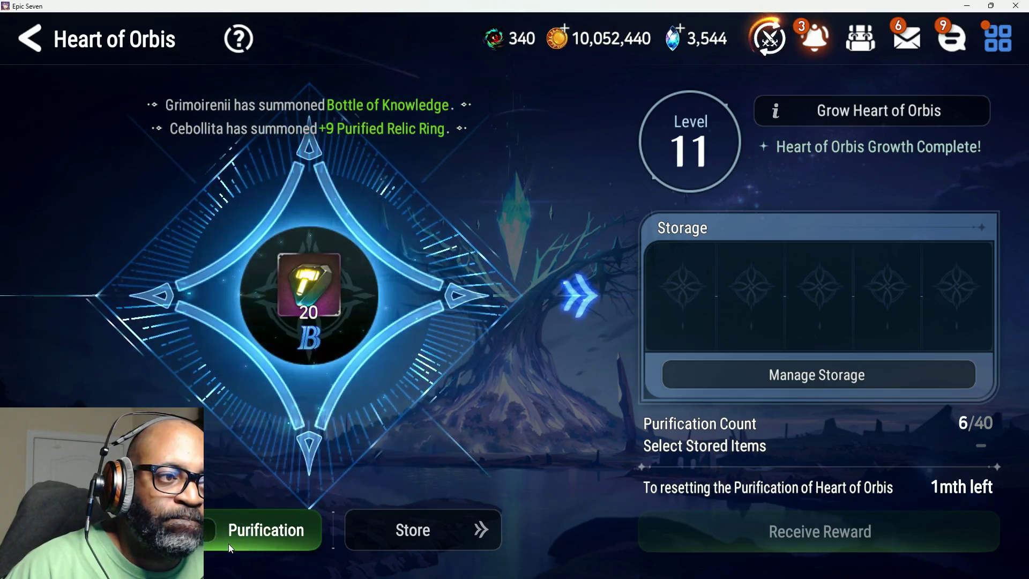
{"action": "left_click", "coordinate": [276, 532]}
{"action": "left_click", "coordinate": [276, 533]}
{"action": "left_click", "coordinate": [585, 394]}
{"action": "left_click", "coordinate": [262, 533]}
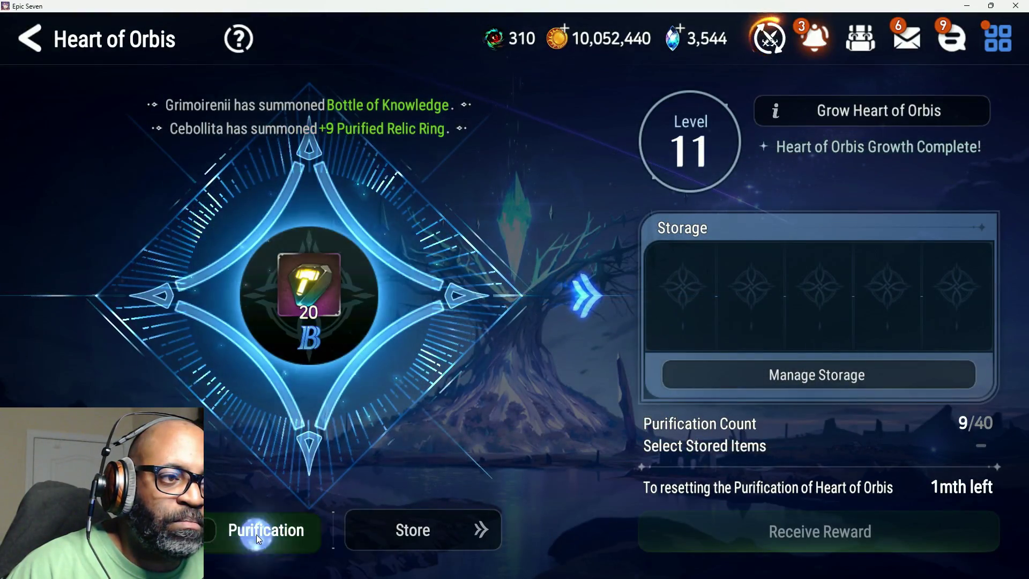
{"action": "left_click", "coordinate": [257, 535]}
{"action": "left_click", "coordinate": [259, 534]}
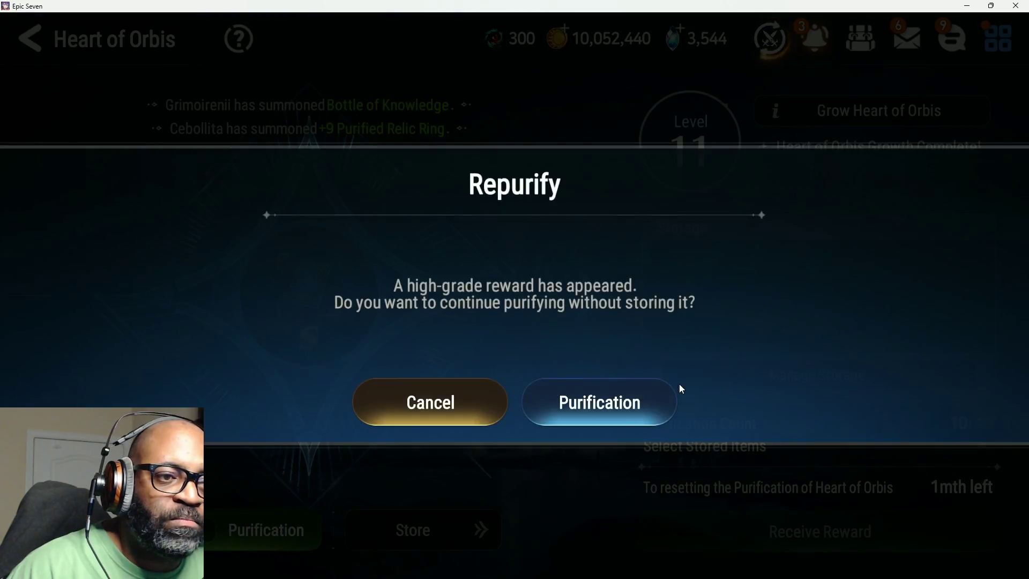
{"action": "left_click", "coordinate": [594, 401]}
{"action": "left_click", "coordinate": [264, 536]}
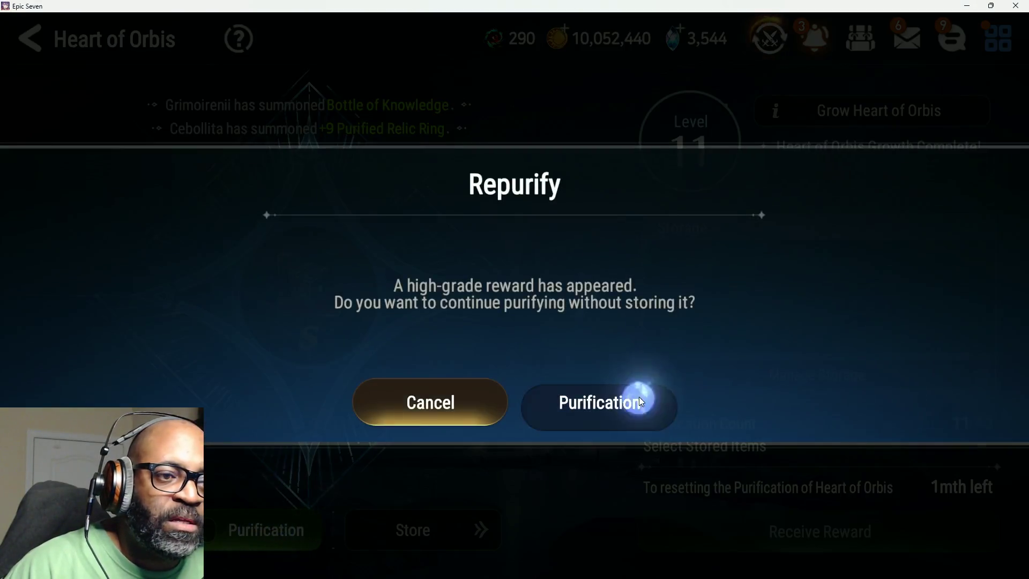
{"action": "left_click", "coordinate": [639, 399]}
Keep purifying until S-grade Purified Relic Boots appear, check their stats, and store them
{"action": "left_click", "coordinate": [234, 534]}
{"action": "left_click", "coordinate": [240, 533]}
{"action": "left_click", "coordinate": [241, 532]}
{"action": "left_click", "coordinate": [242, 532]}
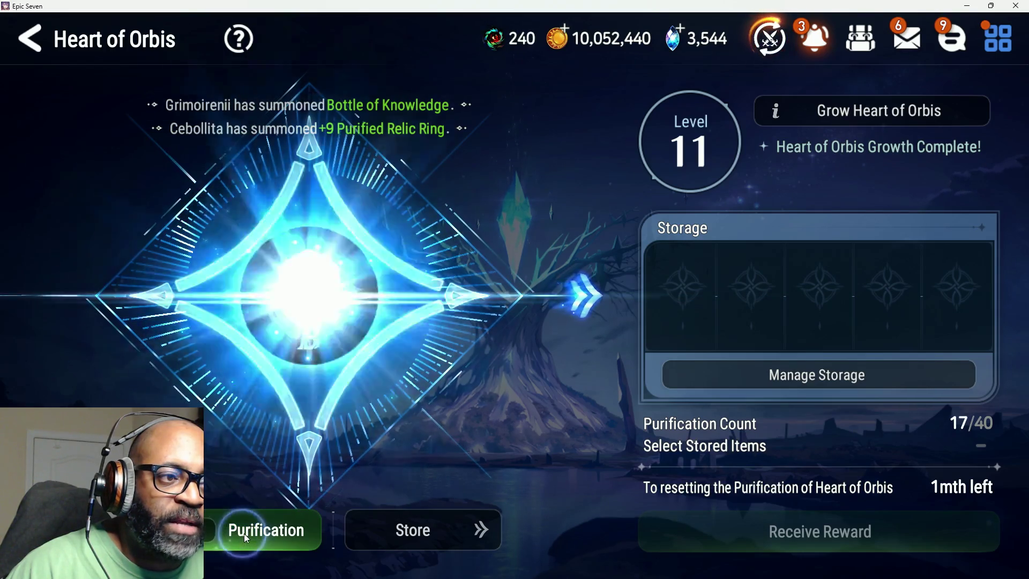
{"action": "left_click", "coordinate": [252, 517]}
{"action": "left_click", "coordinate": [251, 517]}
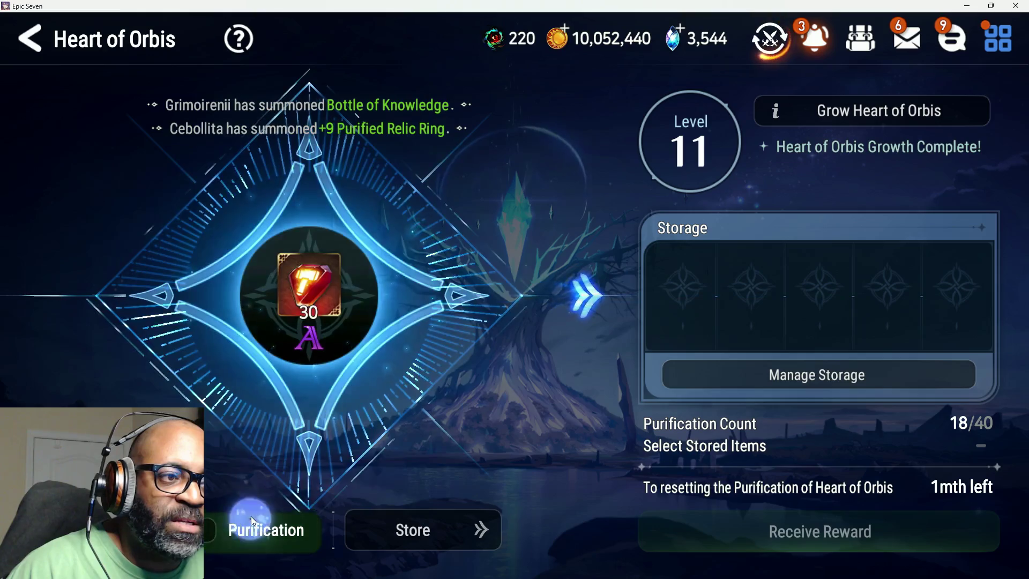
{"action": "left_click", "coordinate": [254, 527]}
{"action": "left_click", "coordinate": [255, 525]}
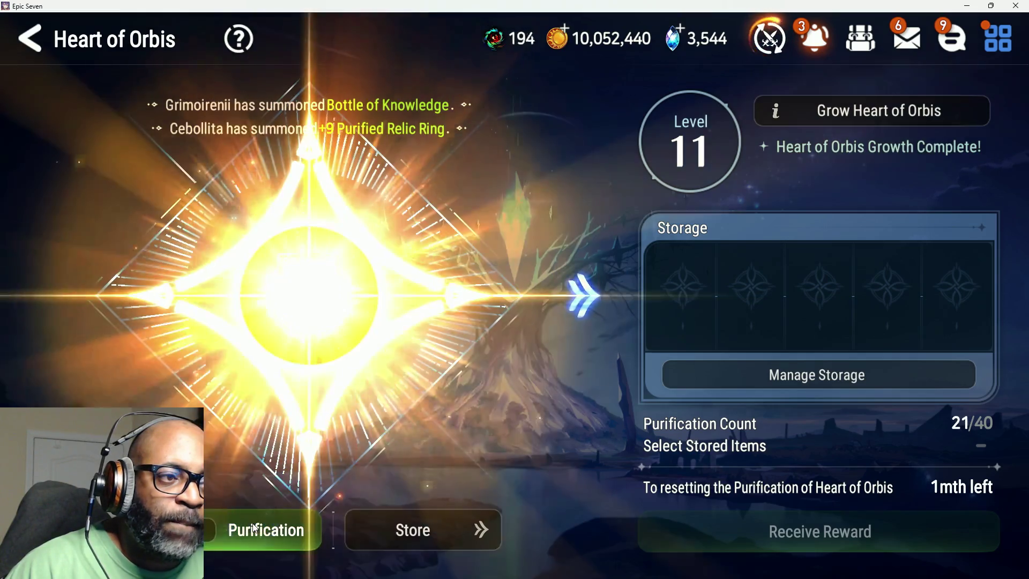
{"action": "left_click", "coordinate": [311, 293]}
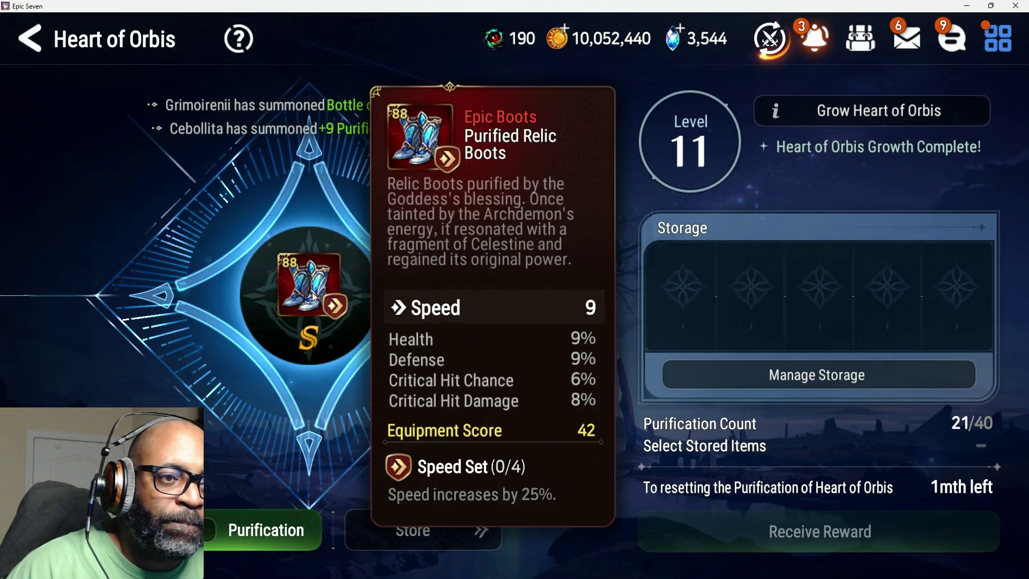
{"action": "left_click", "coordinate": [294, 388]}
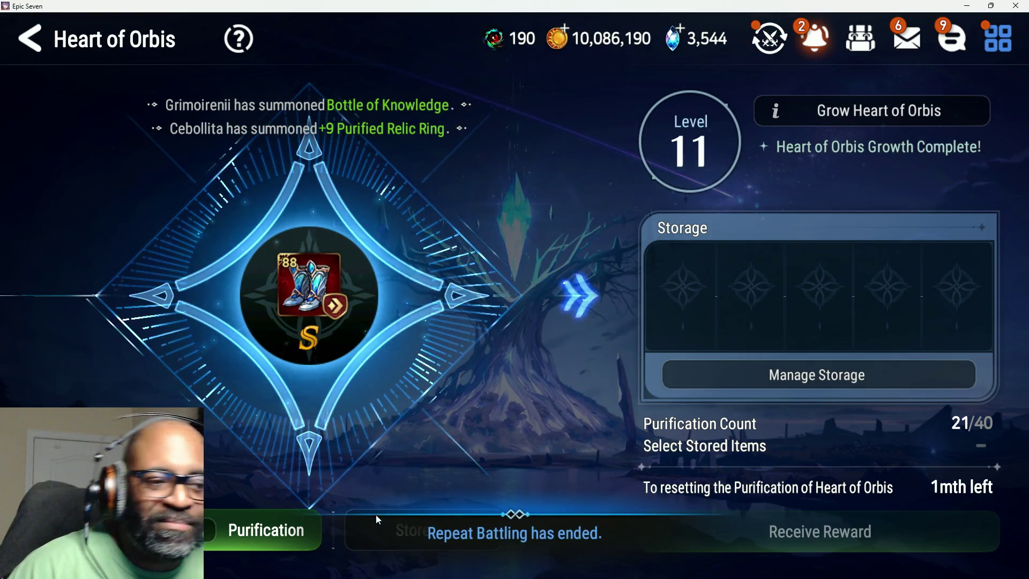
{"action": "left_click", "coordinate": [413, 541]}
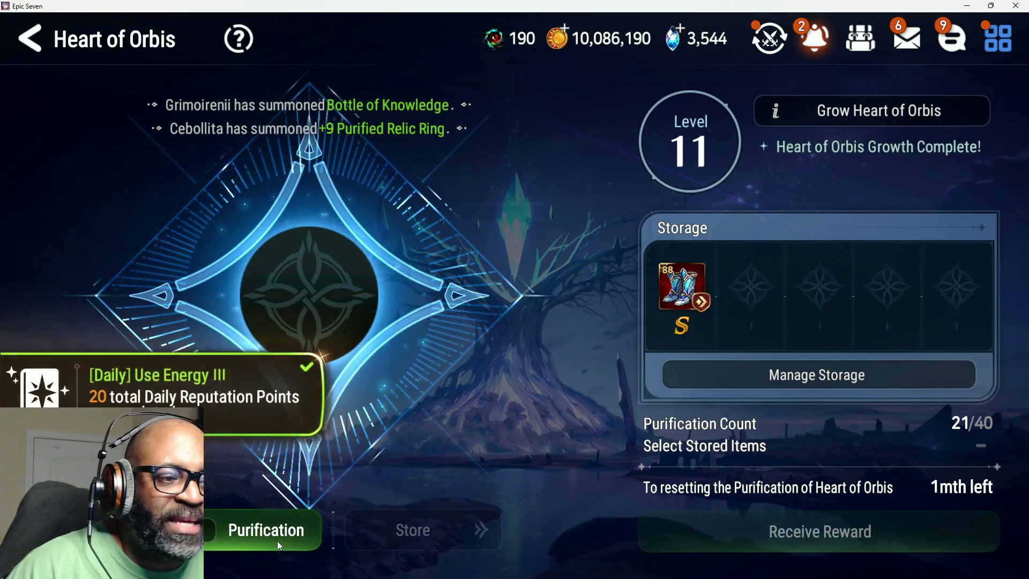
Use up the remaining purifications to reach 40/40, then return to the Sanctuary
{"action": "left_click", "coordinate": [271, 537]}
{"action": "left_click", "coordinate": [265, 532]}
{"action": "left_click", "coordinate": [266, 532]}
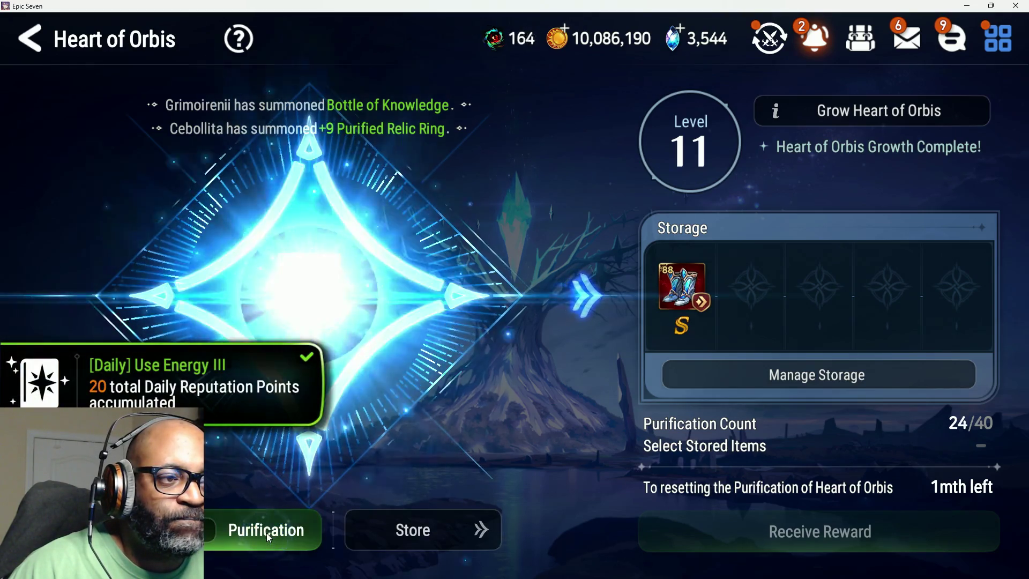
{"action": "left_click", "coordinate": [266, 532]}
{"action": "left_click", "coordinate": [266, 533]}
{"action": "left_click", "coordinate": [266, 532]}
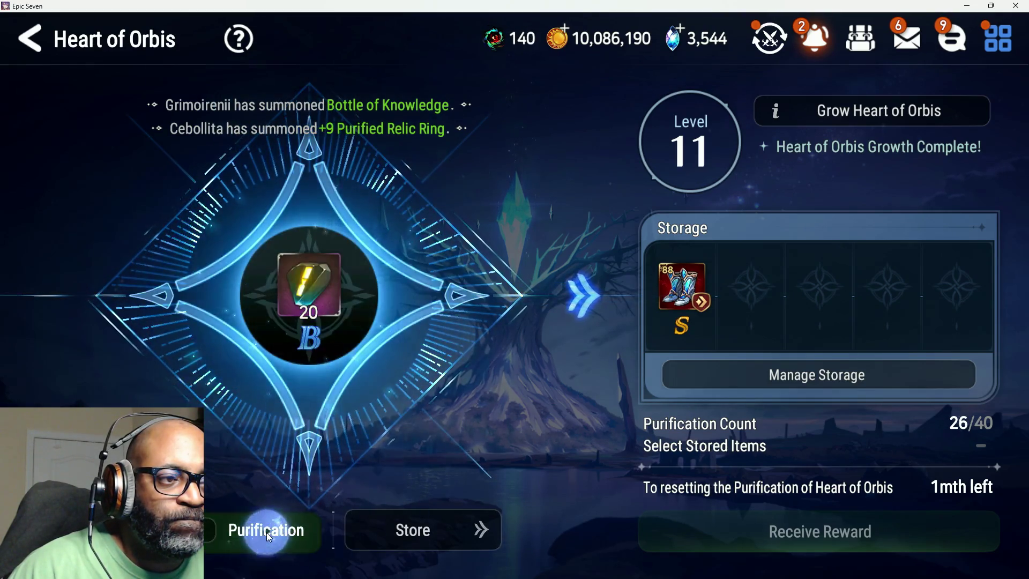
{"action": "left_click", "coordinate": [266, 531]}
{"action": "left_click", "coordinate": [266, 531]}
{"action": "left_click", "coordinate": [266, 531]}
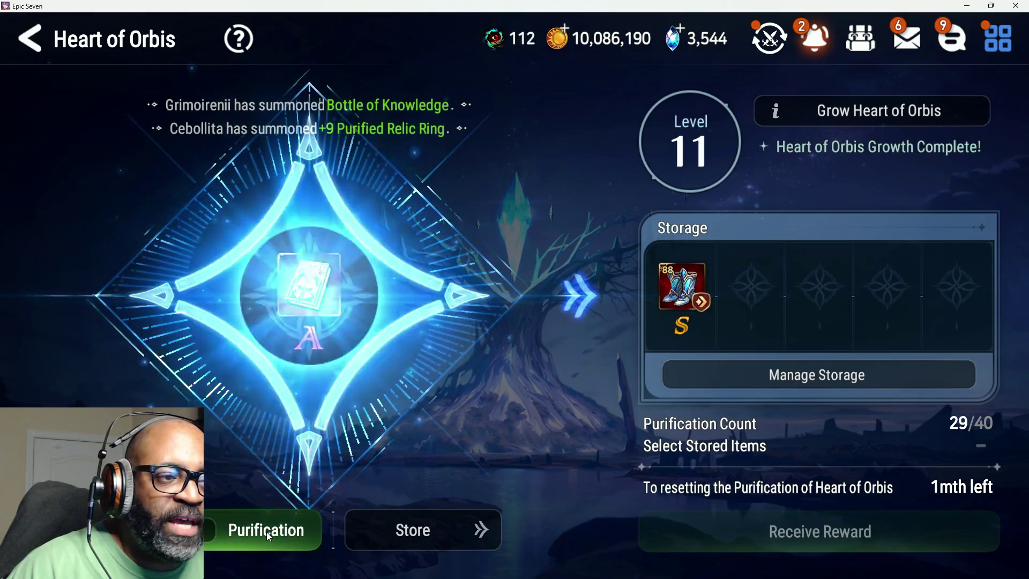
{"action": "left_click", "coordinate": [266, 531]}
{"action": "left_click", "coordinate": [265, 531]}
{"action": "left_click", "coordinate": [266, 531]}
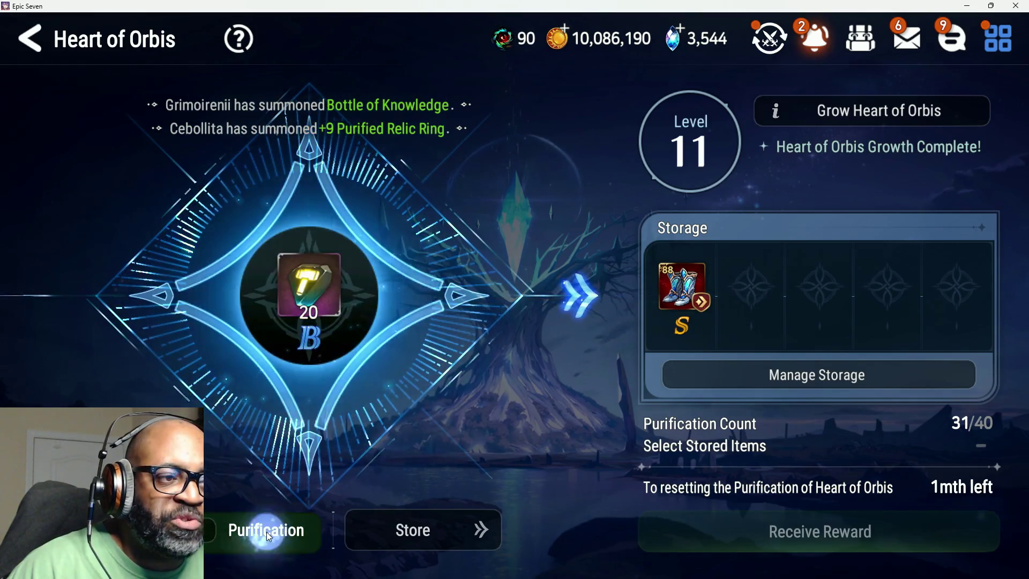
{"action": "left_click", "coordinate": [266, 532]}
{"action": "left_click", "coordinate": [266, 532]}
{"action": "left_click", "coordinate": [265, 533]}
{"action": "left_click", "coordinate": [259, 534]}
{"action": "left_click", "coordinate": [259, 534]}
{"action": "left_click", "coordinate": [259, 535]}
{"action": "left_click", "coordinate": [259, 535]}
{"action": "left_click", "coordinate": [260, 535]}
{"action": "left_click", "coordinate": [258, 538]}
{"action": "left_click", "coordinate": [258, 537]}
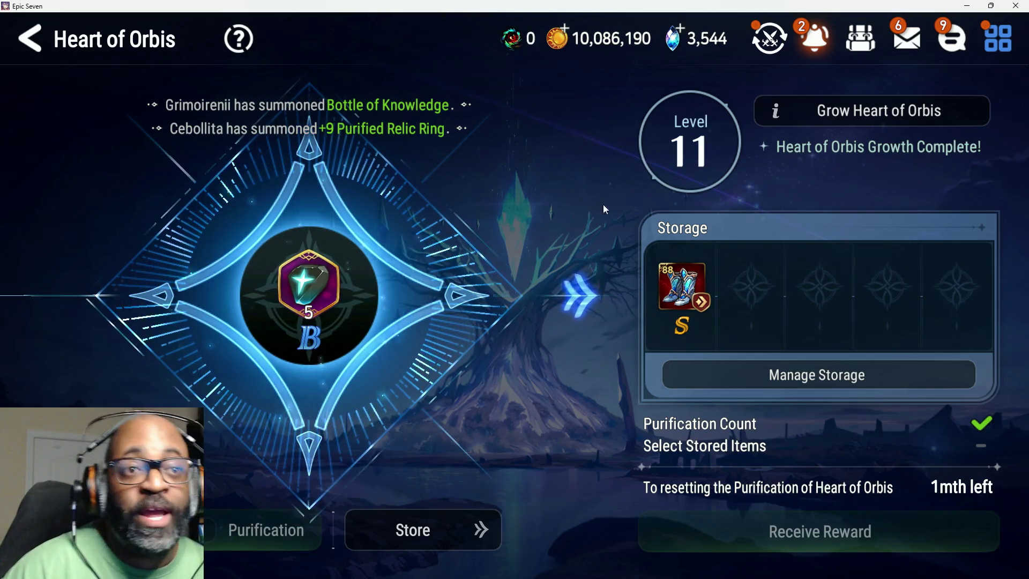
{"action": "left_click", "coordinate": [123, 48]}
Review the background battling results and acquired items, then confirm the Emergency Mission results
{"action": "left_click", "coordinate": [769, 39]}
{"action": "left_click", "coordinate": [491, 450]}
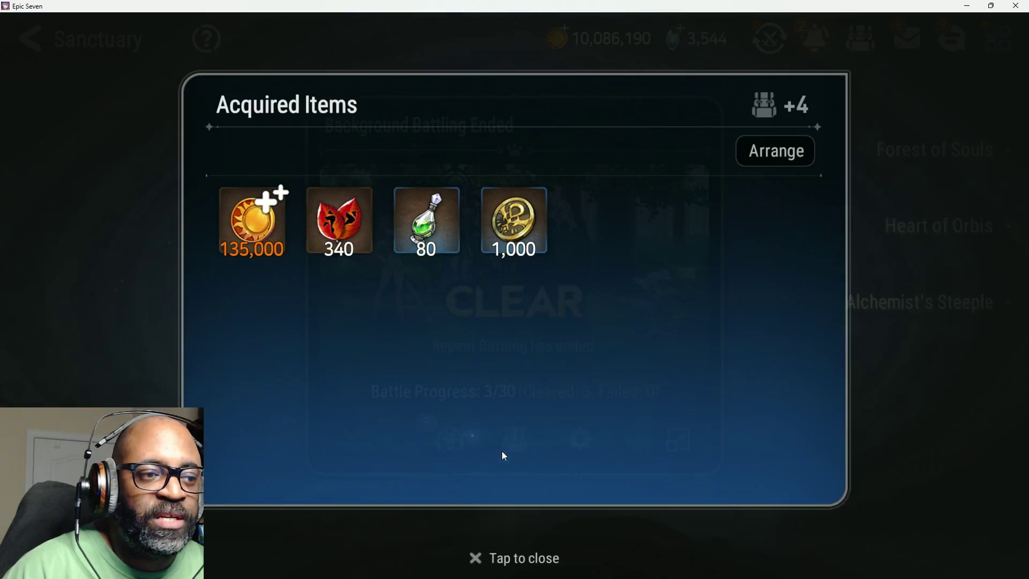
{"action": "left_click", "coordinate": [638, 401]}
{"action": "left_click", "coordinate": [660, 444]}
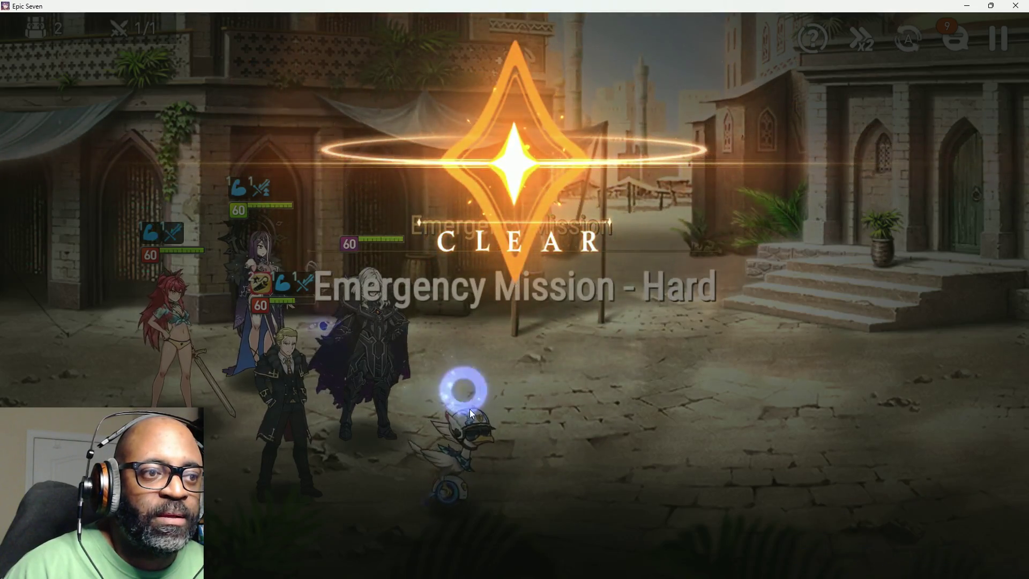
{"action": "left_click", "coordinate": [477, 435]}
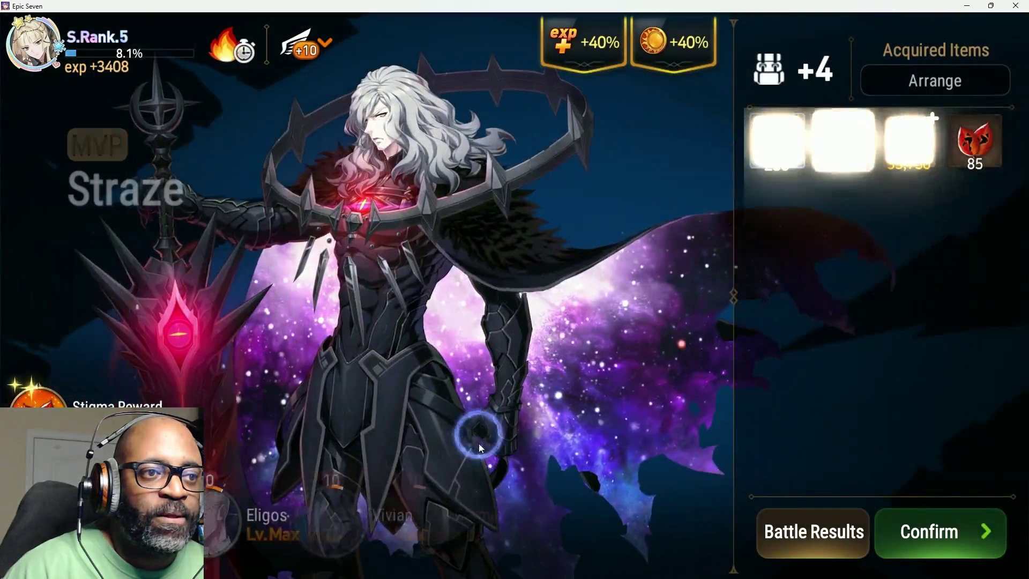
{"action": "left_click", "coordinate": [941, 506]}
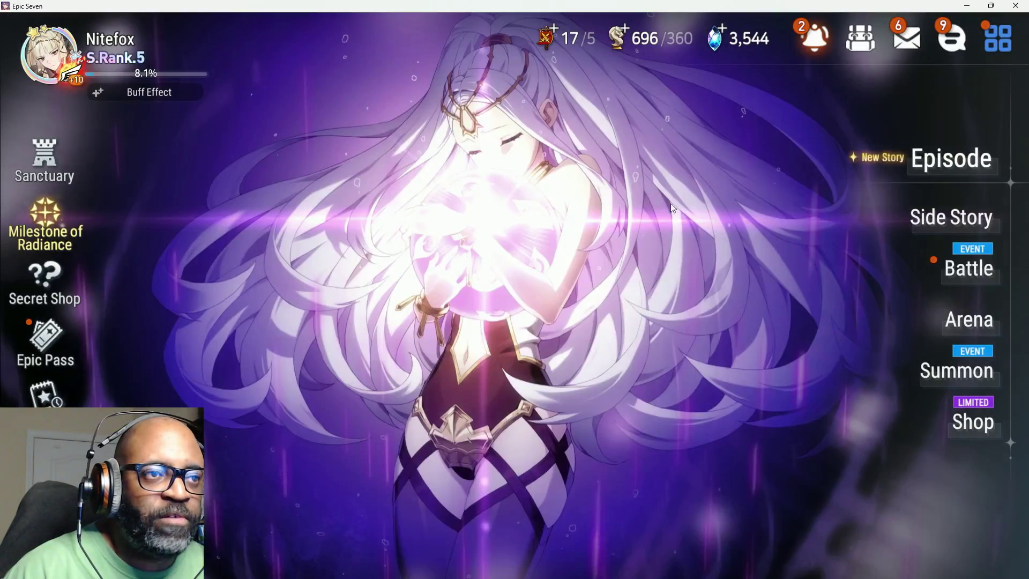
Claim the completed Epic Pass mission reward and return to the lobby
{"action": "left_click", "coordinate": [56, 345]}
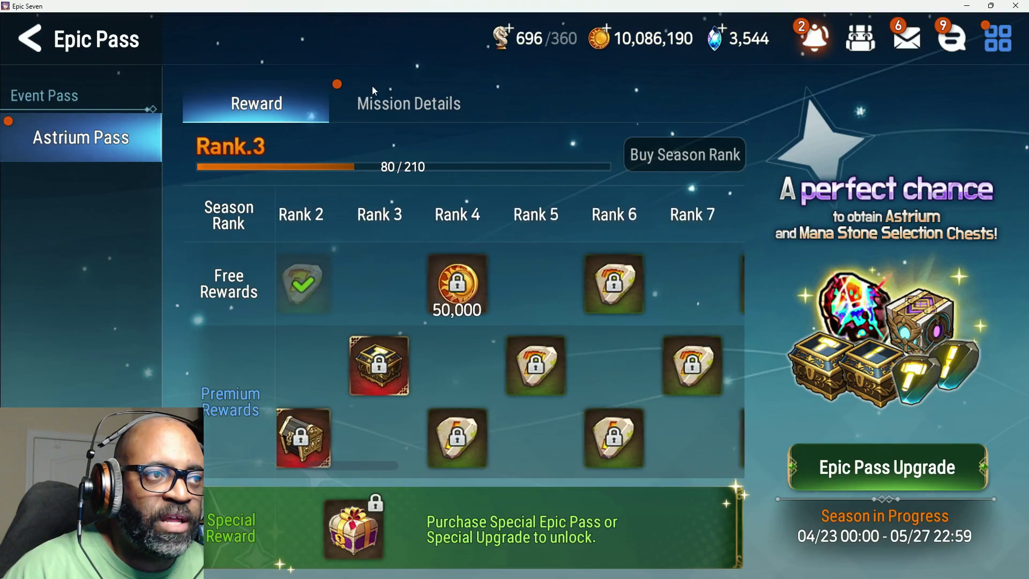
{"action": "left_click", "coordinate": [410, 102]}
{"action": "left_click", "coordinate": [624, 233]}
{"action": "left_click", "coordinate": [72, 41]}
{"action": "left_click", "coordinate": [50, 44]}
Exchange Emergency Mission tokens for reward chests, including Rare Catalyst Selection Chests, until currency runs out
{"action": "left_click", "coordinate": [998, 50]}
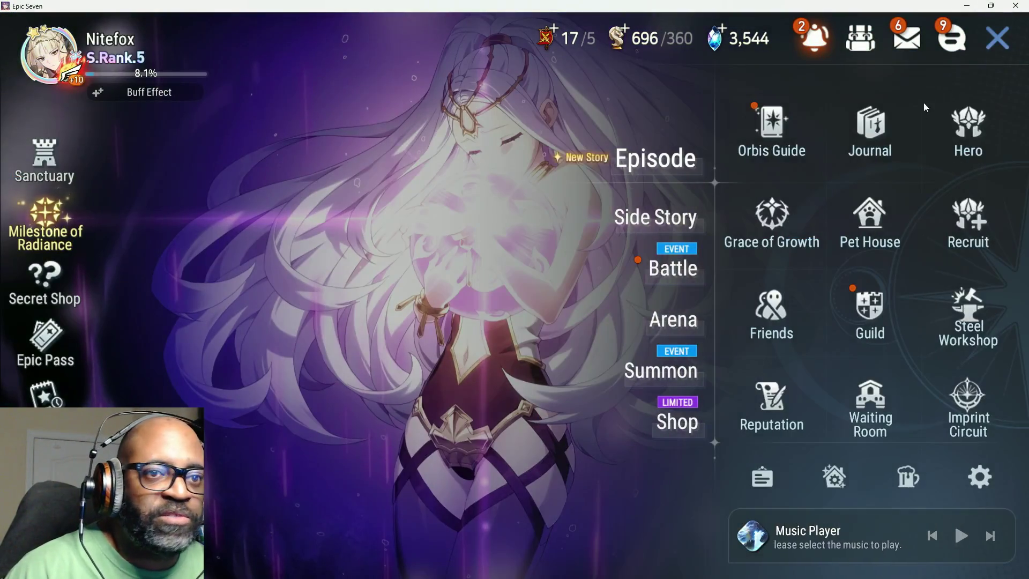
{"action": "left_click", "coordinate": [675, 268]}
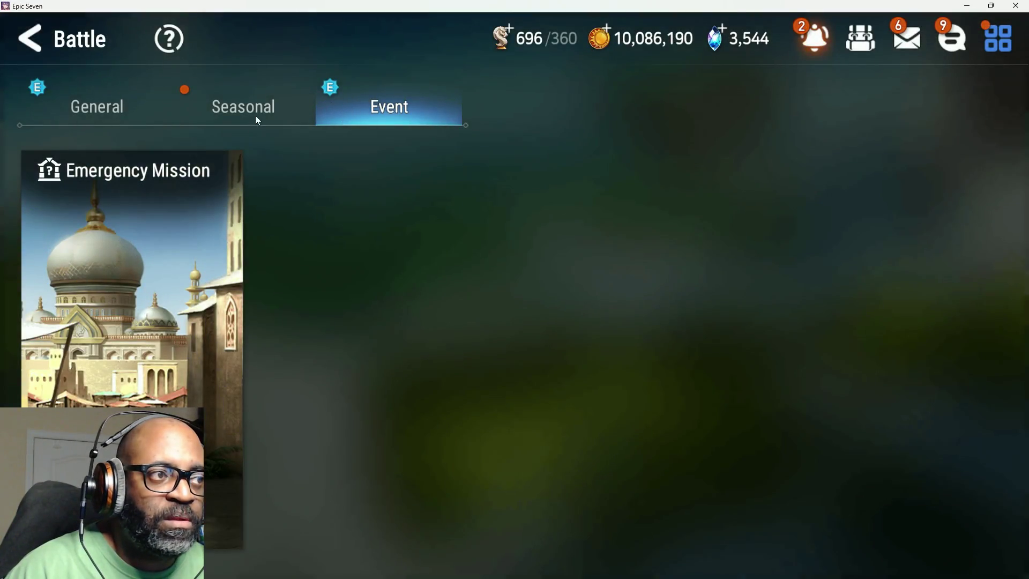
{"action": "left_click", "coordinate": [198, 304]}
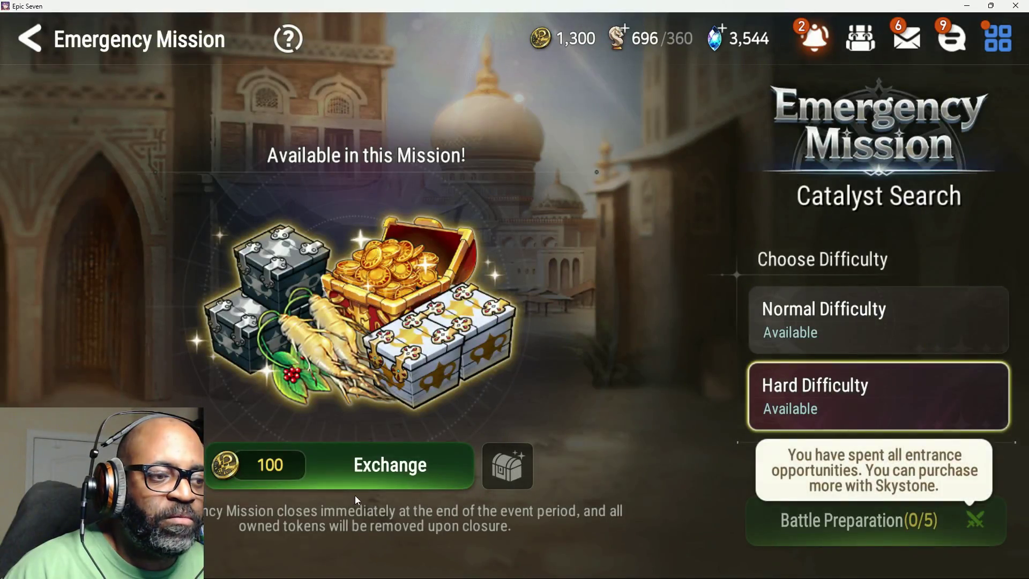
{"action": "left_click", "coordinate": [362, 486]}
{"action": "left_click", "coordinate": [362, 487]}
{"action": "left_click", "coordinate": [363, 486]}
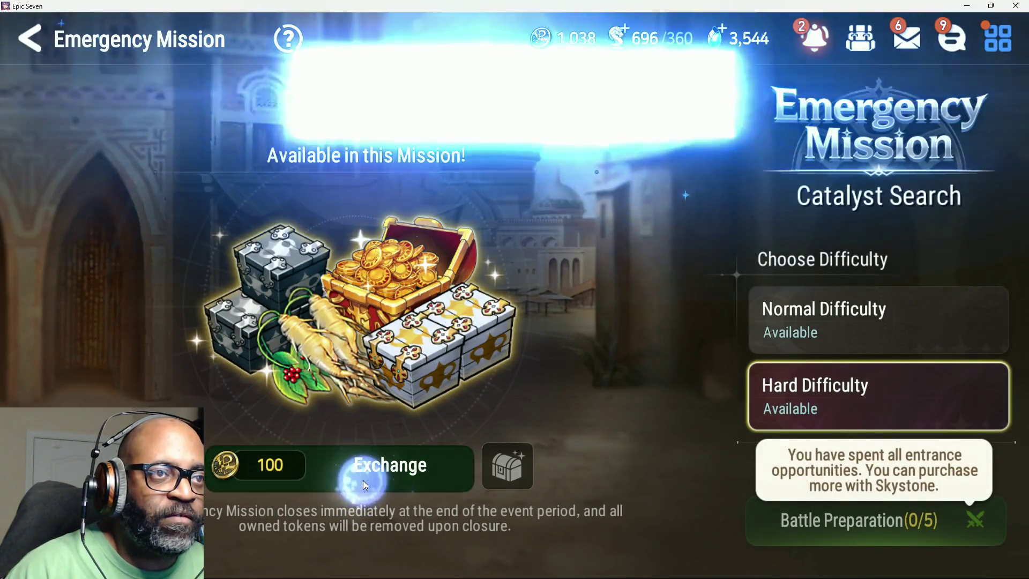
{"action": "left_click", "coordinate": [363, 485]}
{"action": "left_click", "coordinate": [364, 485]}
{"action": "left_click", "coordinate": [362, 480]}
{"action": "left_click", "coordinate": [363, 480]}
{"action": "left_click", "coordinate": [364, 480]}
{"action": "left_click", "coordinate": [364, 479]}
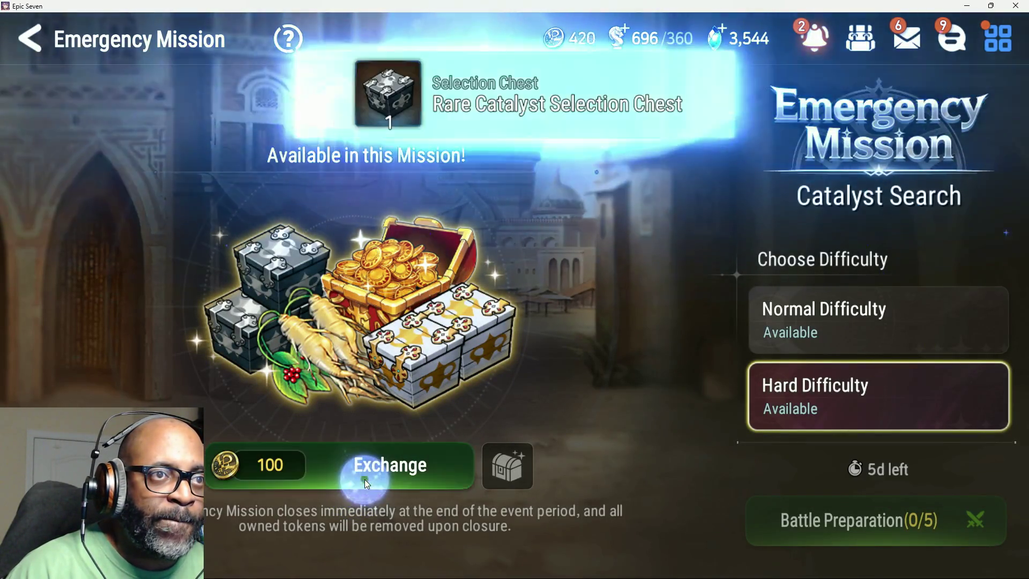
{"action": "left_click", "coordinate": [364, 479]}
{"action": "left_click", "coordinate": [364, 479]}
{"action": "left_click", "coordinate": [364, 478]}
{"action": "left_click", "coordinate": [365, 478]}
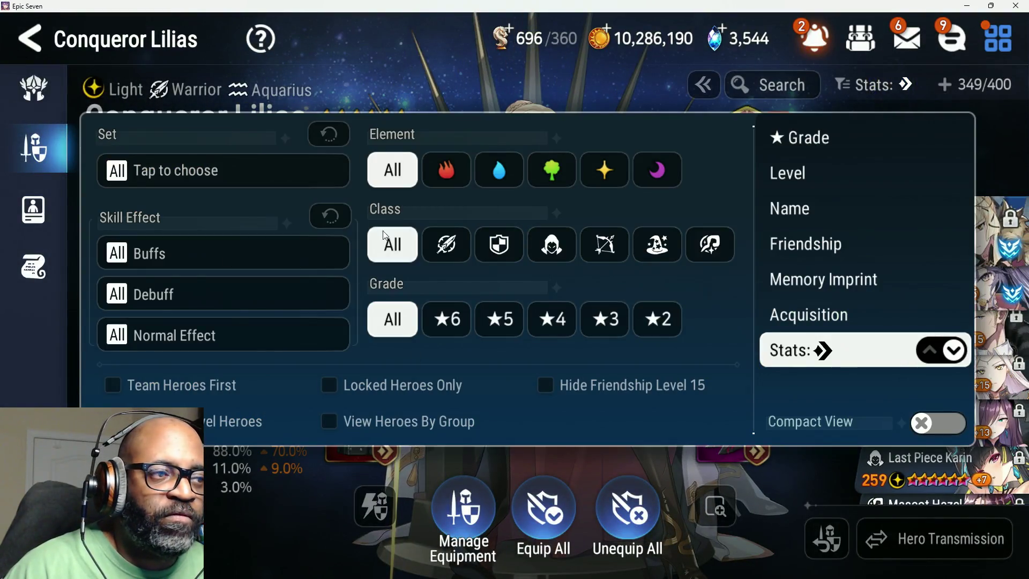
Level Architect Laika from 40 to 41 with one Experienced Penguin, raising CP to 16,218
{"action": "left_click", "coordinate": [328, 385]}
{"action": "left_click", "coordinate": [530, 534]}
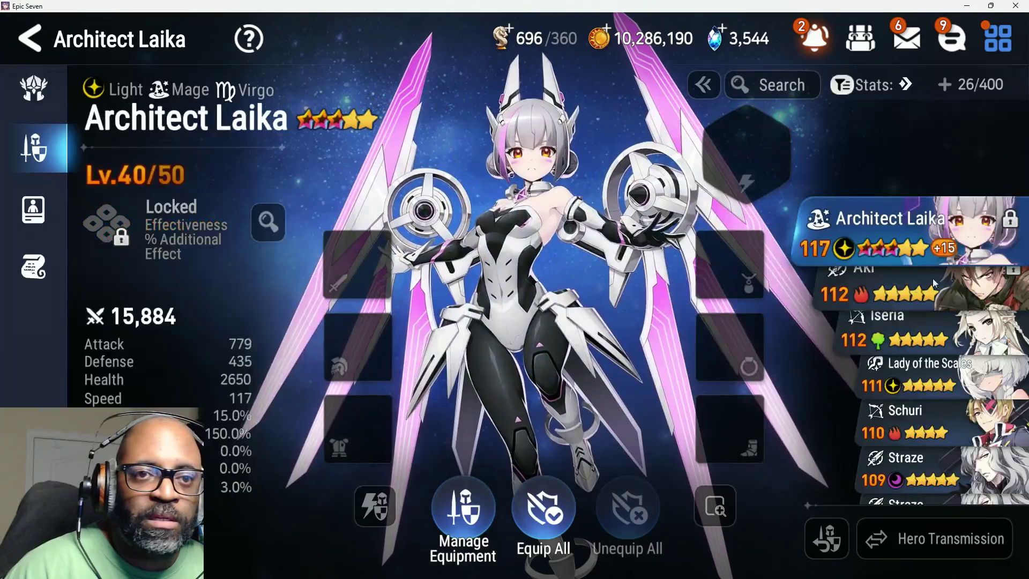
{"action": "left_click", "coordinate": [936, 229]}
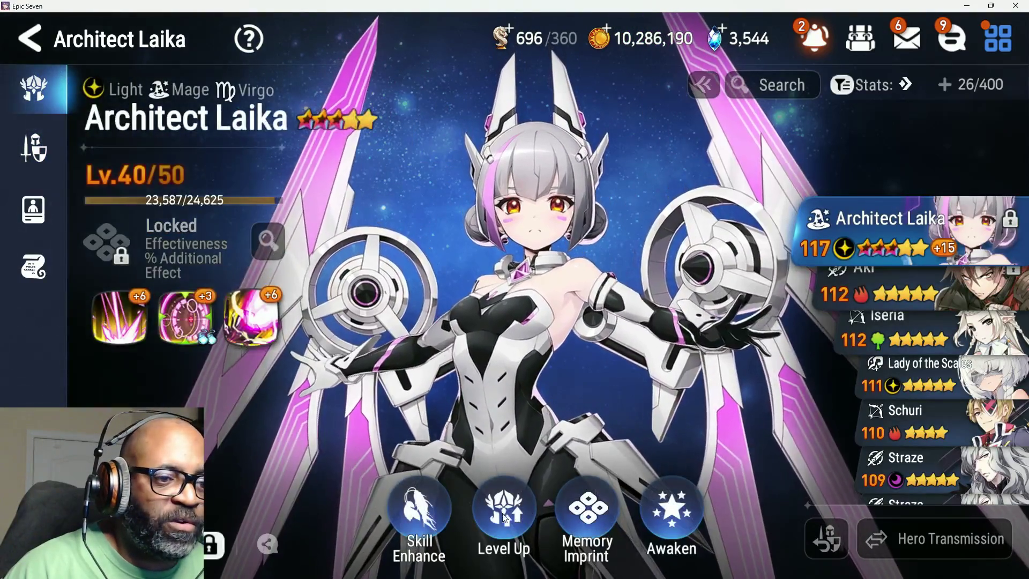
{"action": "left_click", "coordinate": [503, 514]}
{"action": "left_click", "coordinate": [857, 257]}
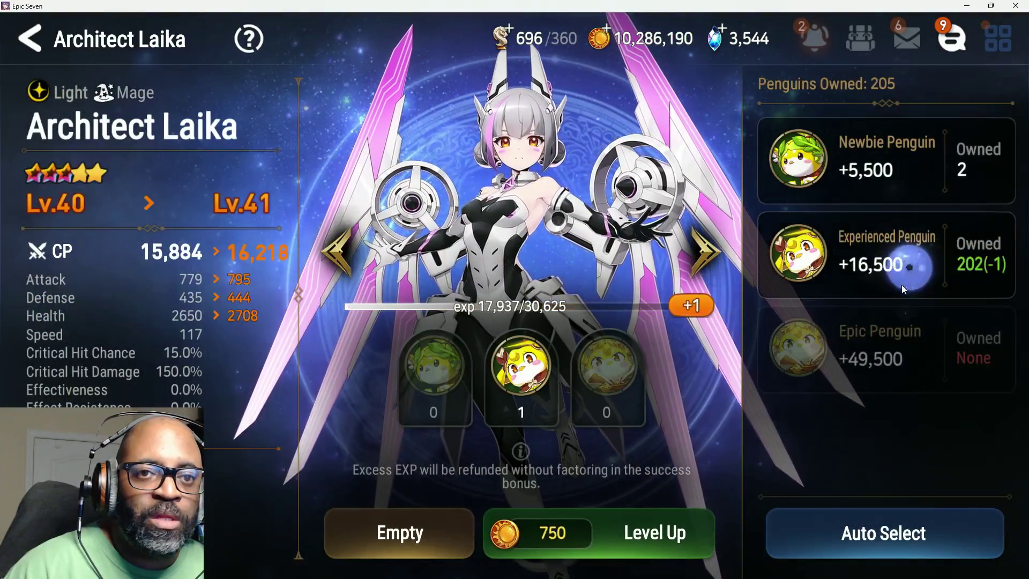
{"action": "left_click", "coordinate": [599, 546]}
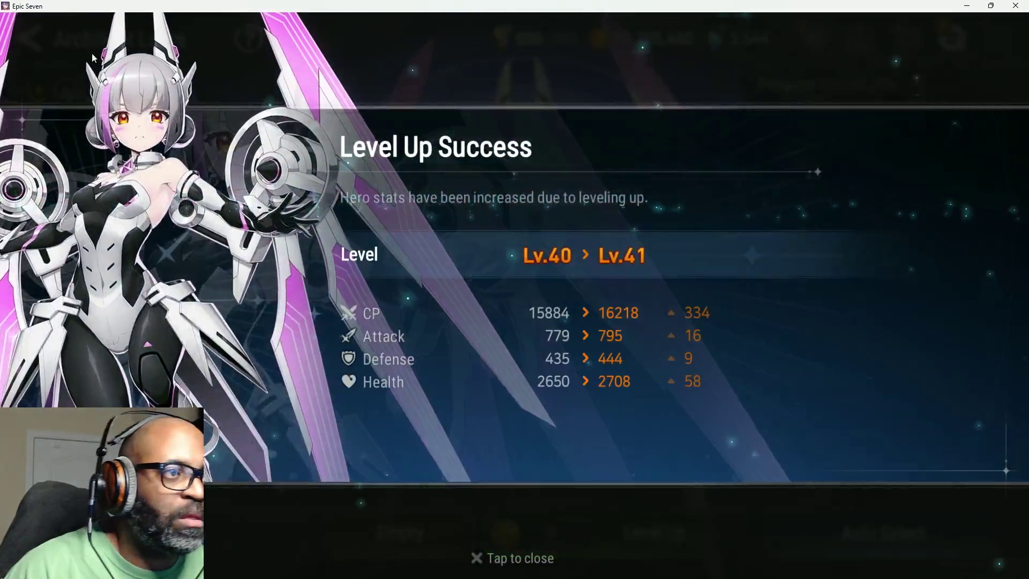
{"action": "left_click", "coordinate": [72, 59]}
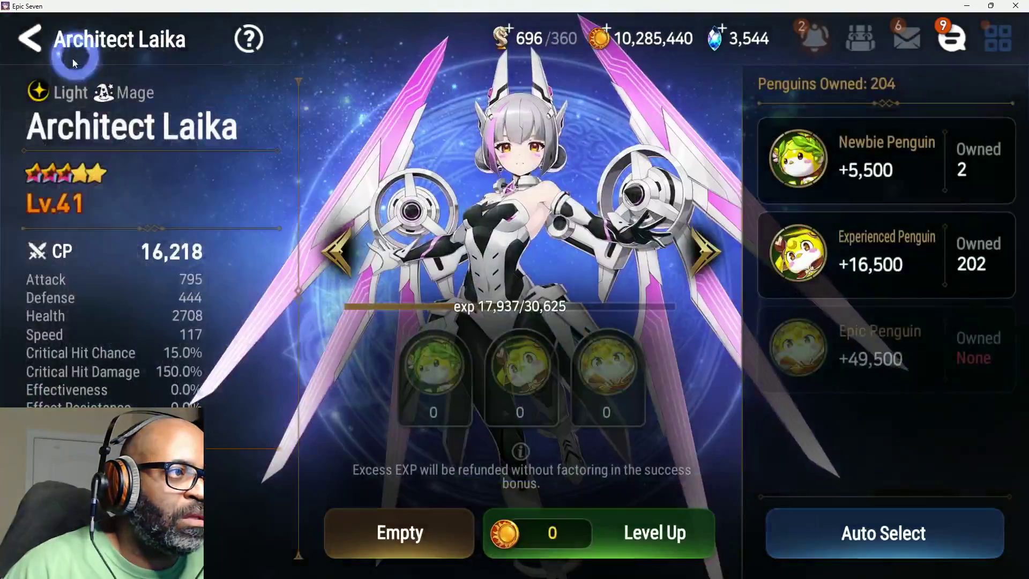
{"action": "left_click", "coordinate": [72, 59]}
{"action": "left_click", "coordinate": [823, 42]}
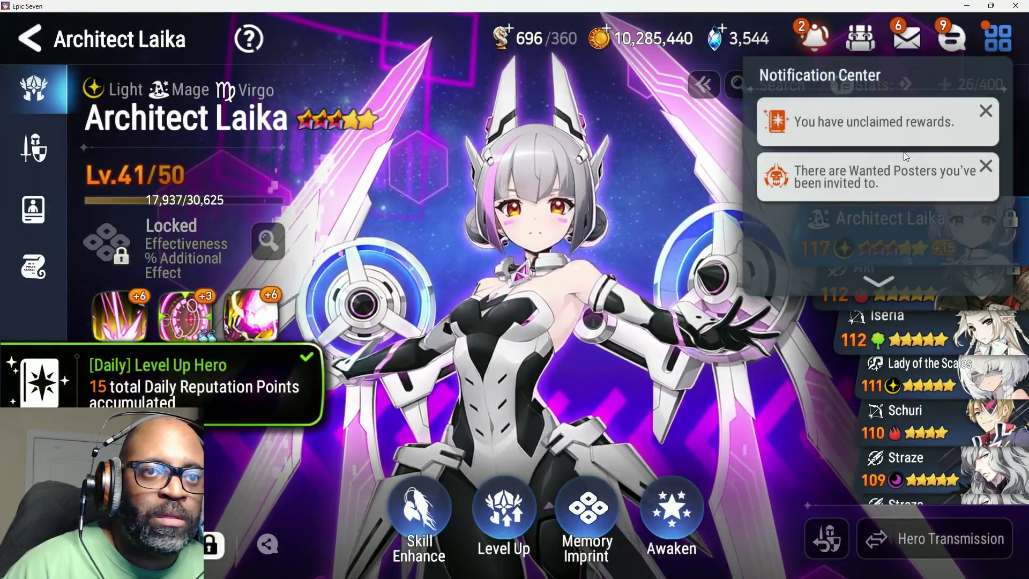
Claim all Orbis Guide daily reputation chests
{"action": "left_click", "coordinate": [874, 122]}
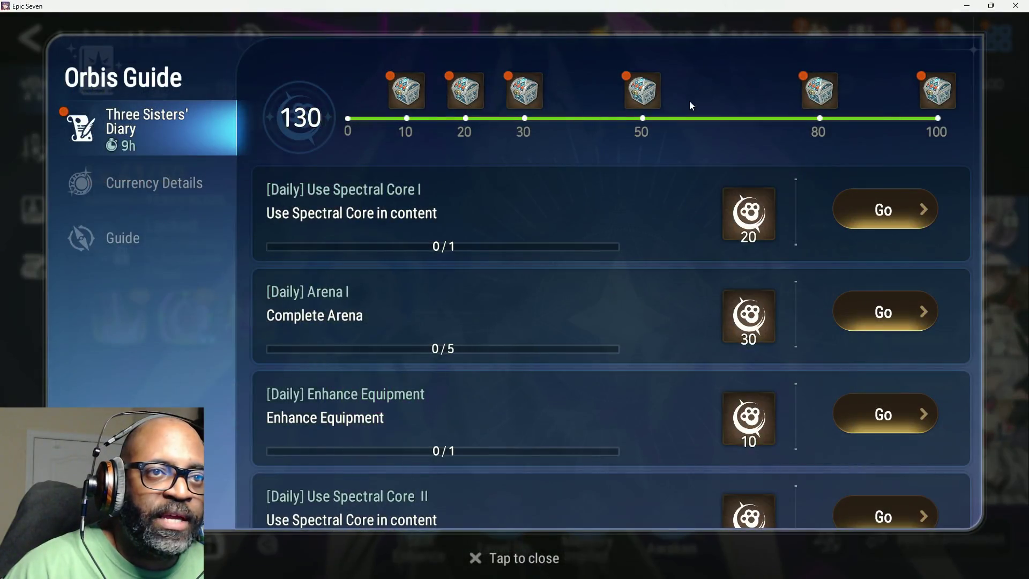
{"action": "left_click", "coordinate": [931, 109]}
{"action": "left_click", "coordinate": [985, 140]}
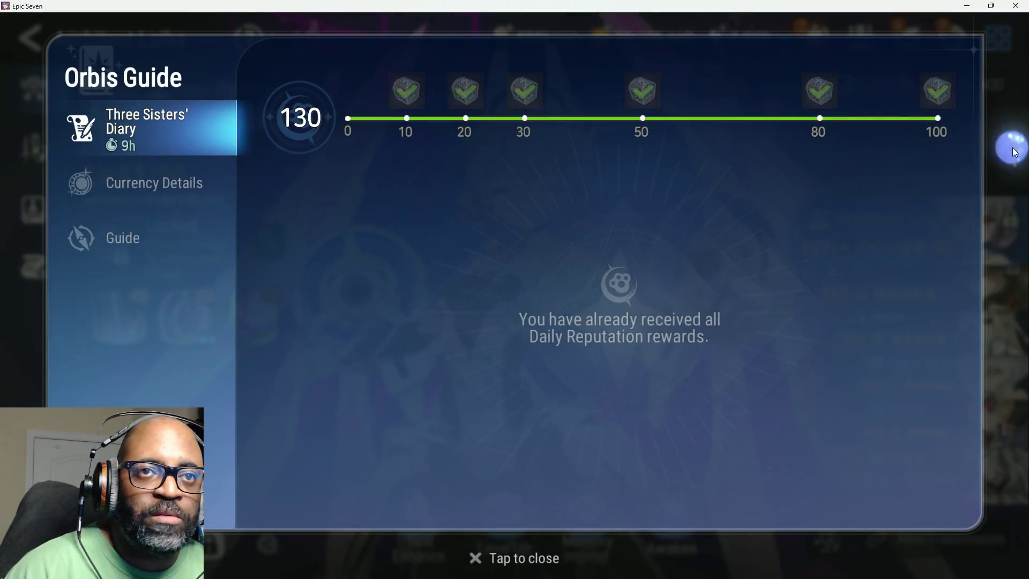
{"action": "left_click", "coordinate": [1010, 143]}
Return to the lobby through the main menu and go to the Events page
{"action": "left_click", "coordinate": [817, 31]}
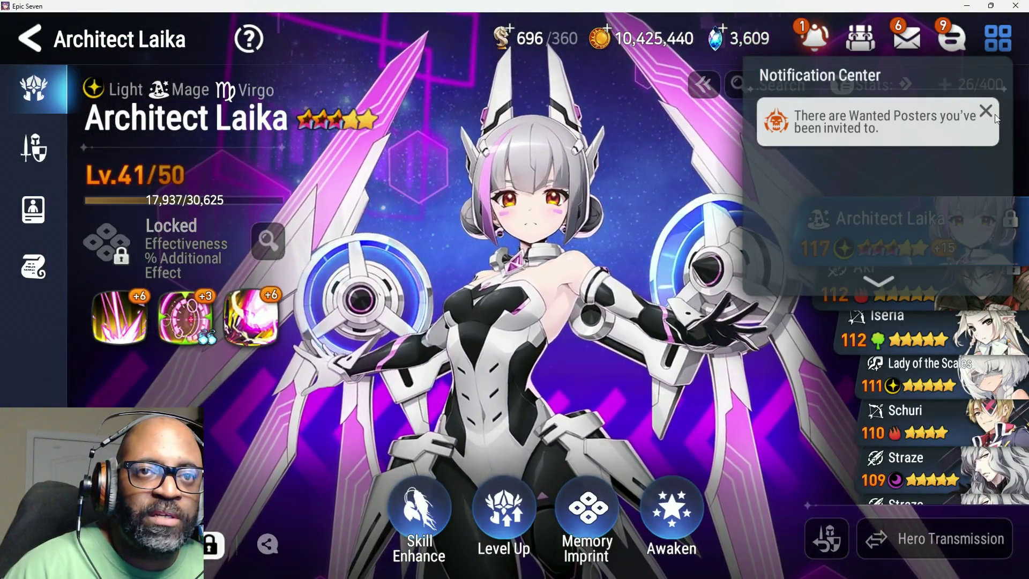
{"action": "left_click", "coordinate": [1011, 47]}
{"action": "left_click", "coordinate": [1011, 47]}
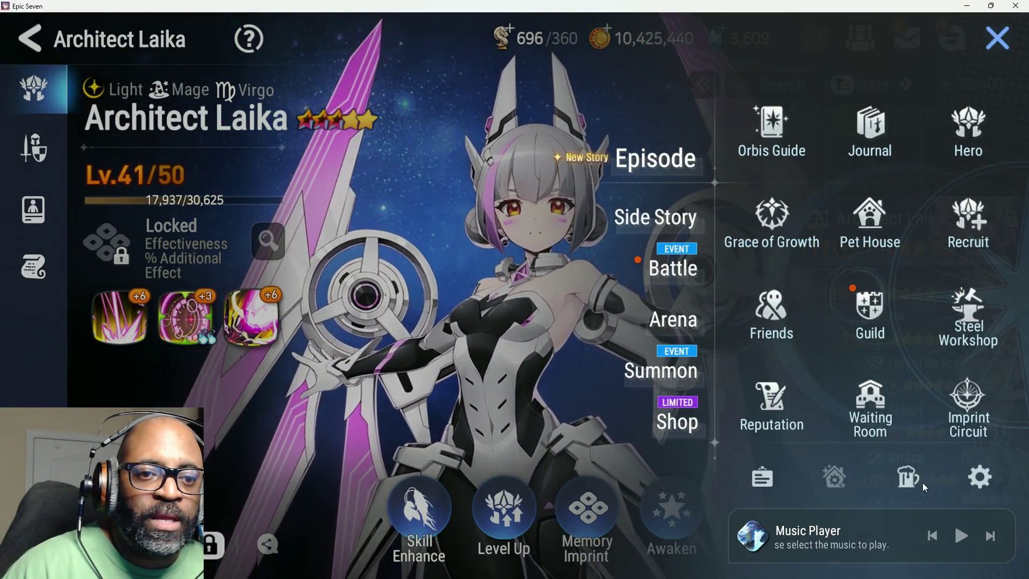
{"action": "left_click", "coordinate": [912, 480]}
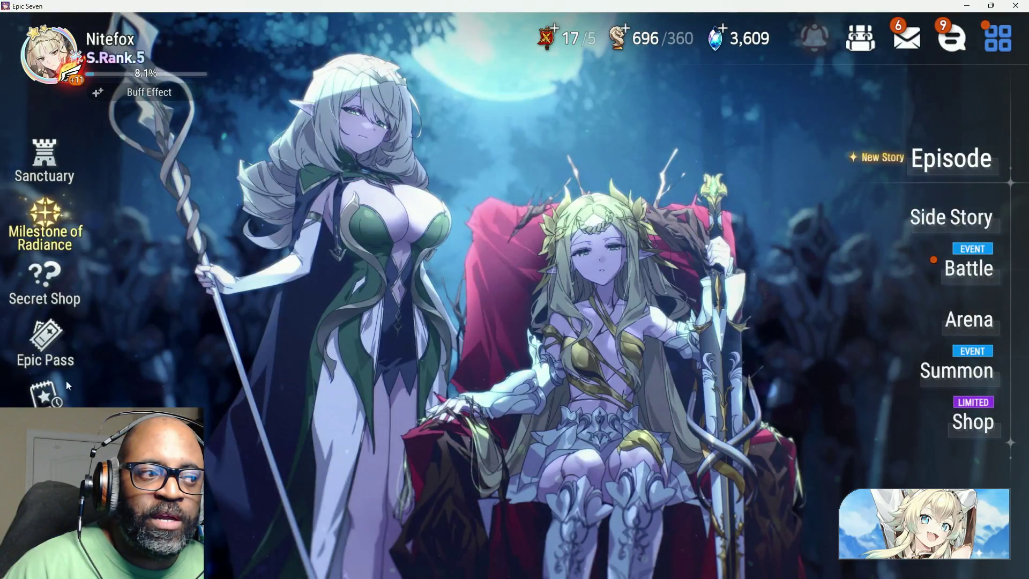
{"action": "left_click", "coordinate": [53, 401]}
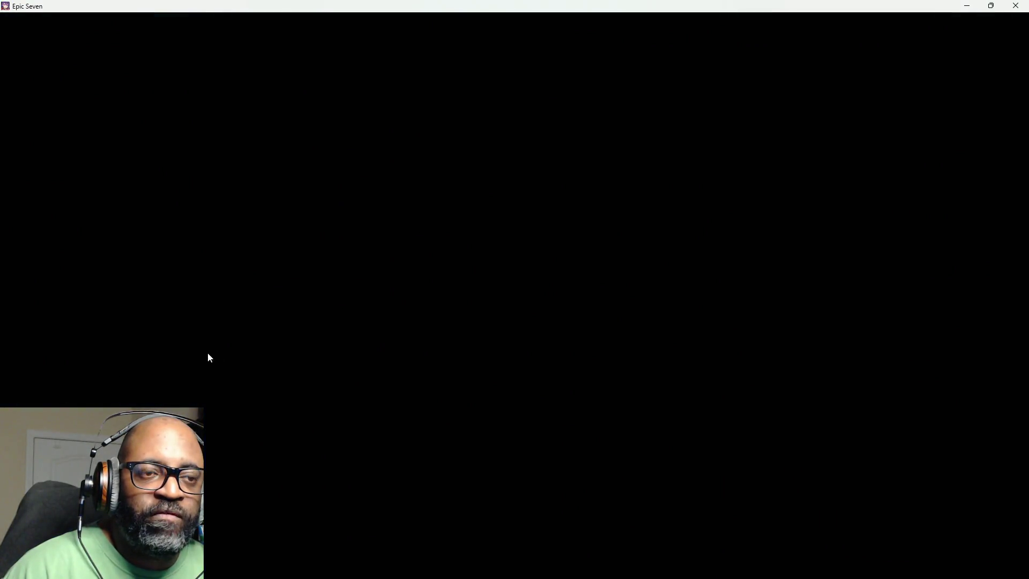
Open the Proceed Executor's Mission event and claim its 80-point reward
{"action": "scroll", "coordinate": [118, 343], "scroll_direction": "down", "scroll_amount": 1}
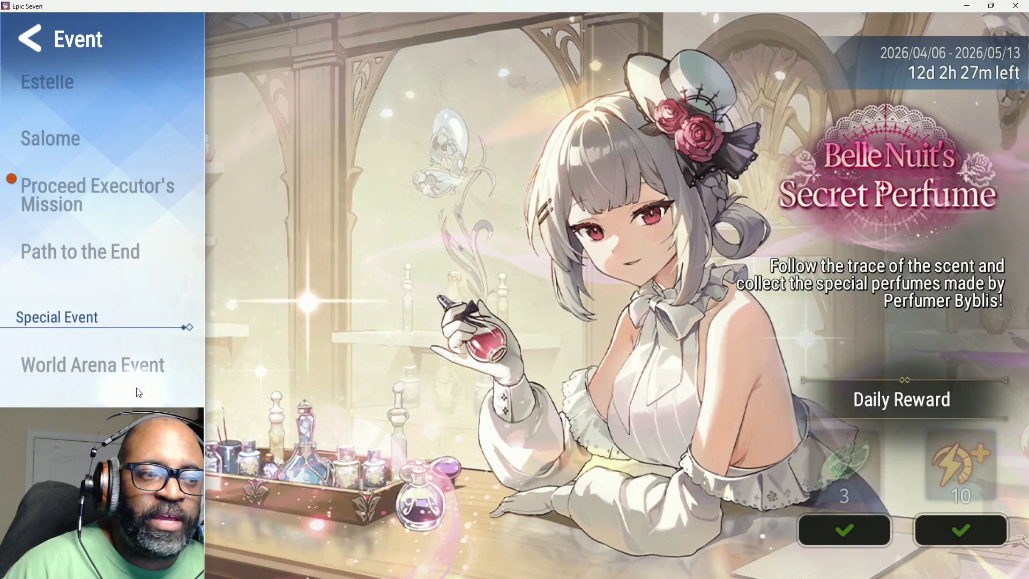
{"action": "left_click", "coordinate": [118, 363]}
{"action": "left_click", "coordinate": [98, 269]}
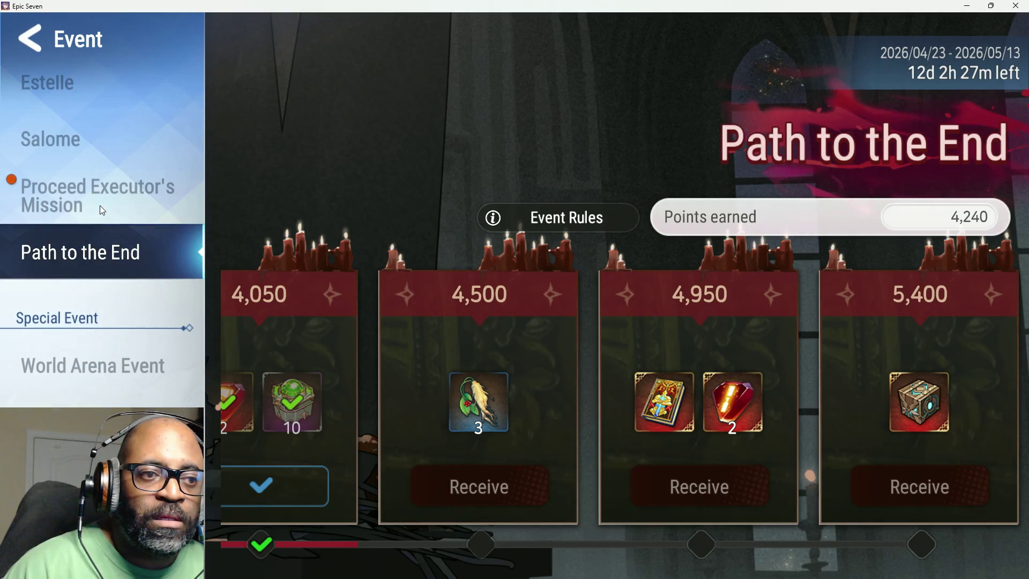
{"action": "left_click", "coordinate": [88, 195]}
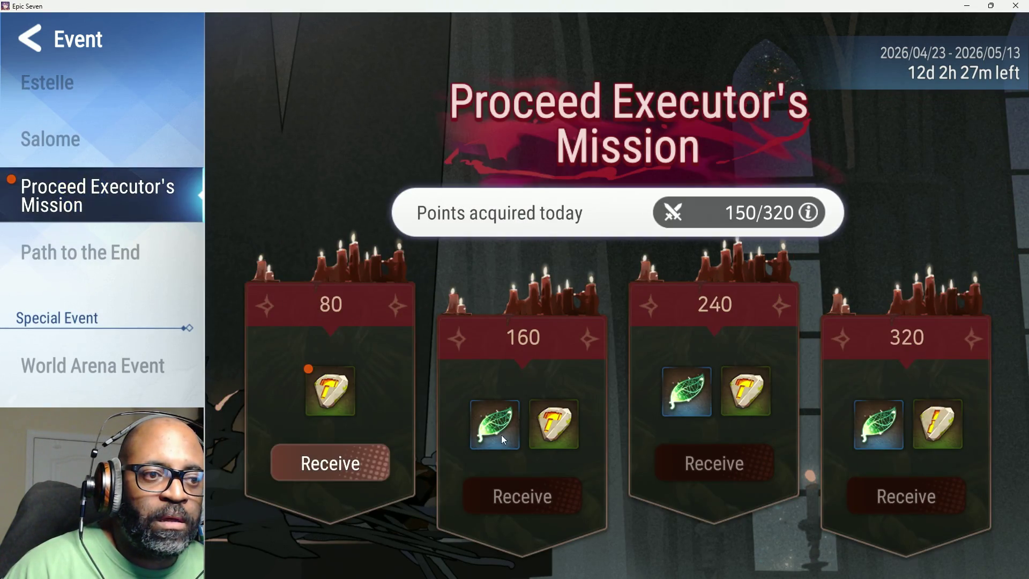
{"action": "left_click", "coordinate": [349, 479]}
{"action": "left_click", "coordinate": [259, 98]}
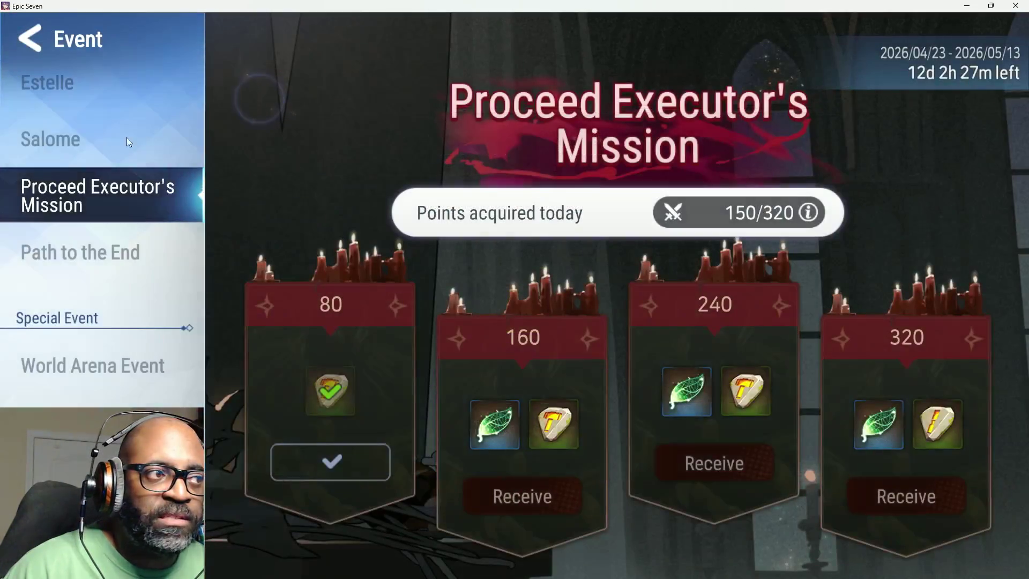
Read the Event Rules for earning points, then return to the lobby
{"action": "left_click_drag", "start_coordinate": [73, 142], "coordinate": [211, 168]}
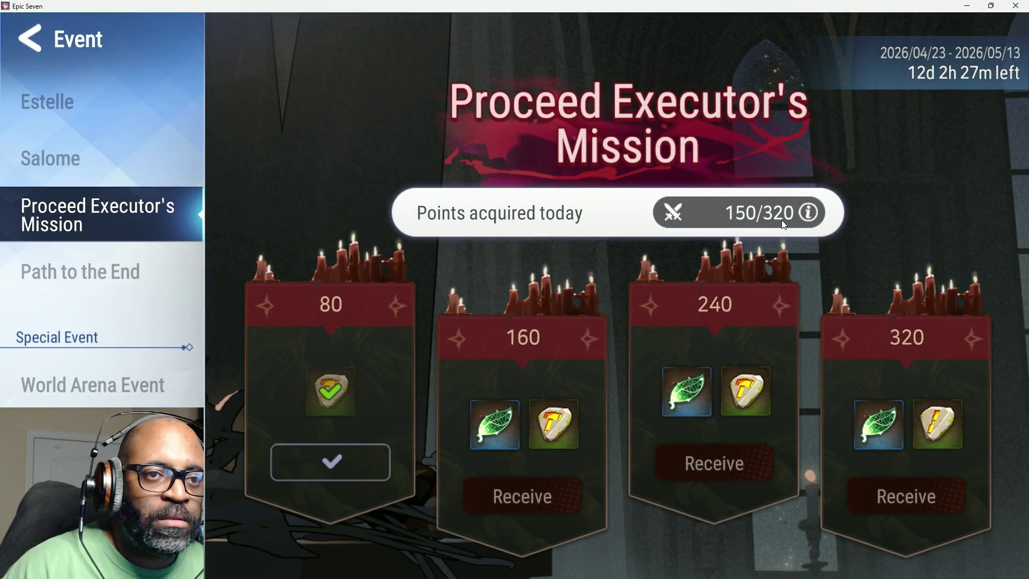
{"action": "left_click", "coordinate": [810, 214]}
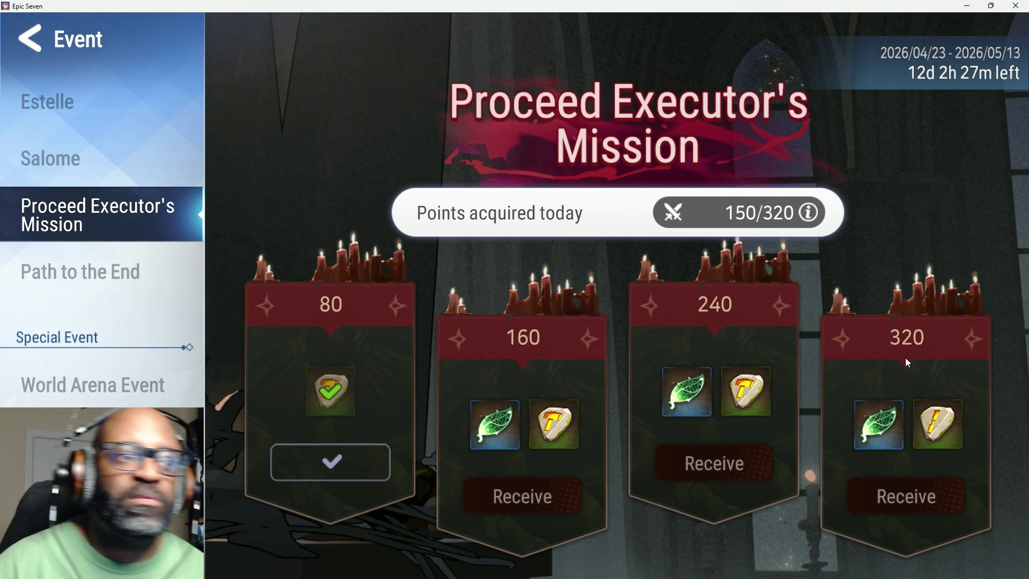
{"action": "left_click", "coordinate": [37, 56]}
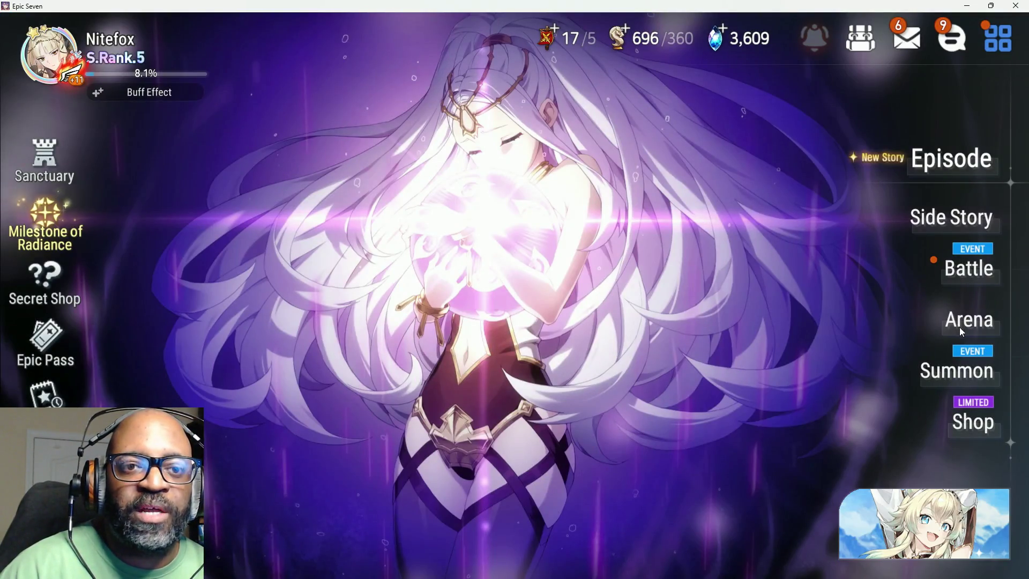
Check the Arena modes and opponents, then return to the lobby
{"action": "left_click", "coordinate": [959, 332]}
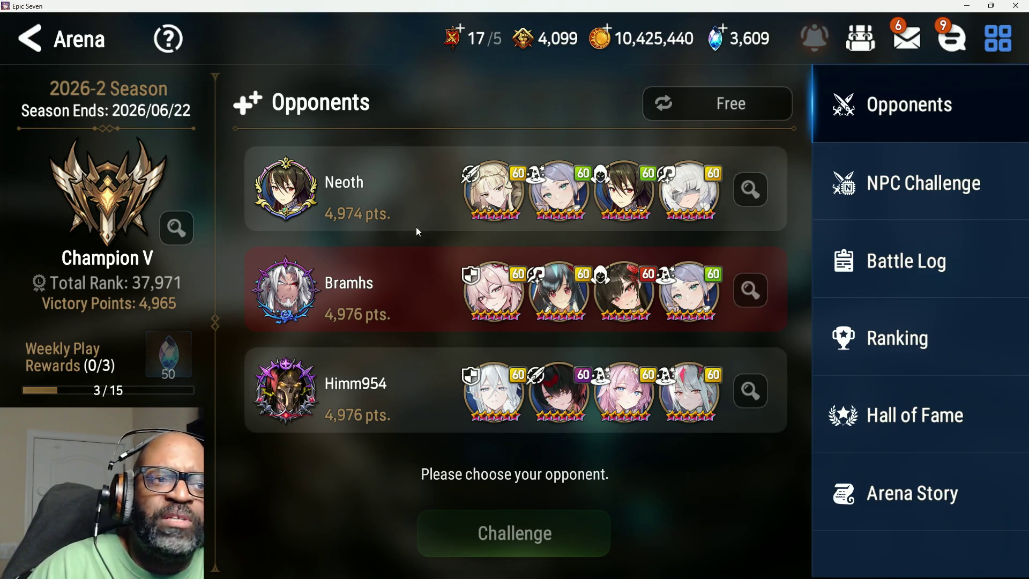
{"action": "left_click", "coordinate": [997, 51]}
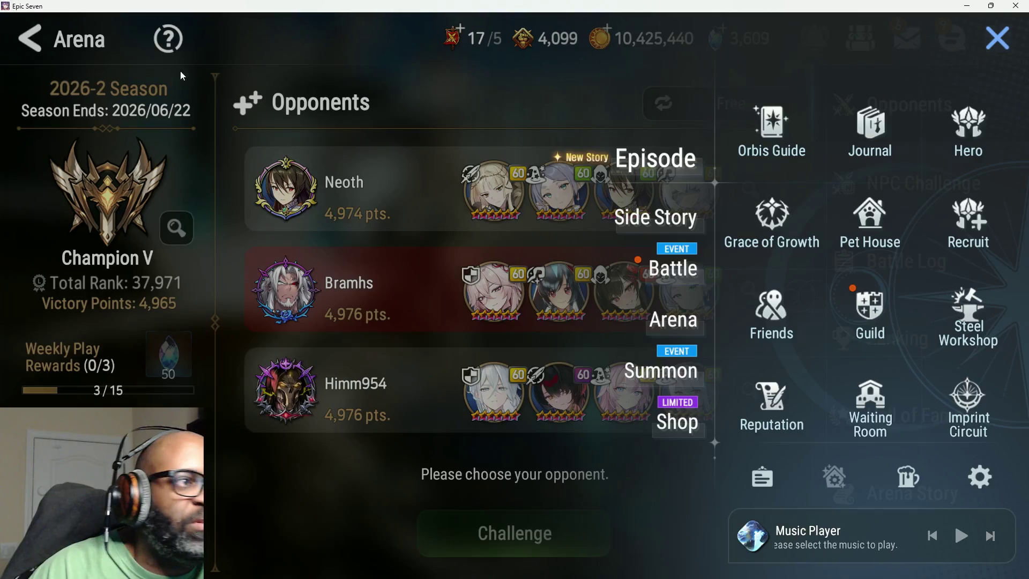
{"action": "left_click", "coordinate": [85, 44]}
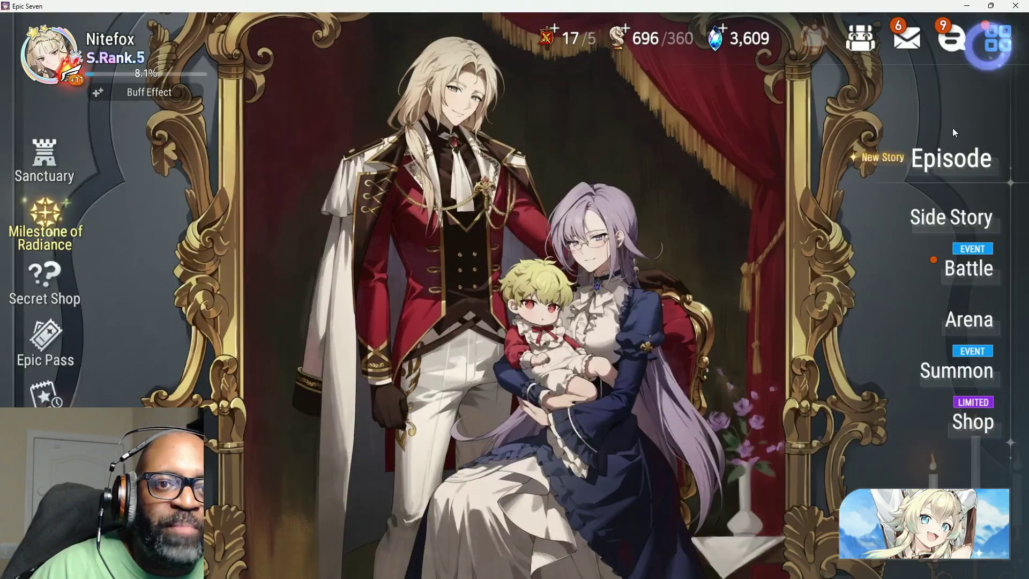
Open the Summon page showing Estelle's Drop Rate Up banner
{"action": "left_click", "coordinate": [961, 326]}
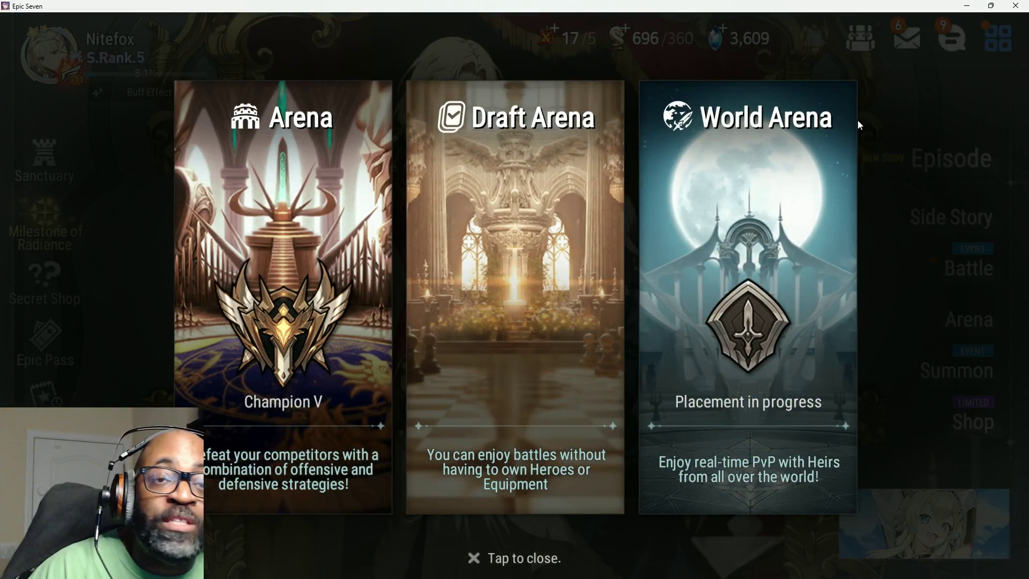
{"action": "left_click", "coordinate": [882, 96]}
{"action": "left_click", "coordinate": [959, 375]}
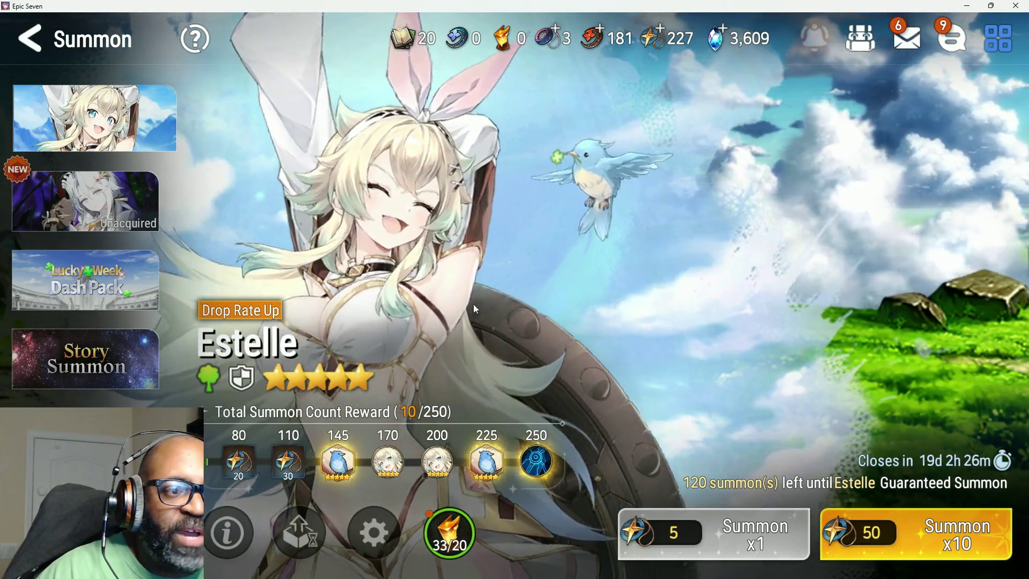
Switch to Salome's Mystic Summon banner and view her Memory Imprint Effect details
{"action": "left_click", "coordinate": [83, 207]}
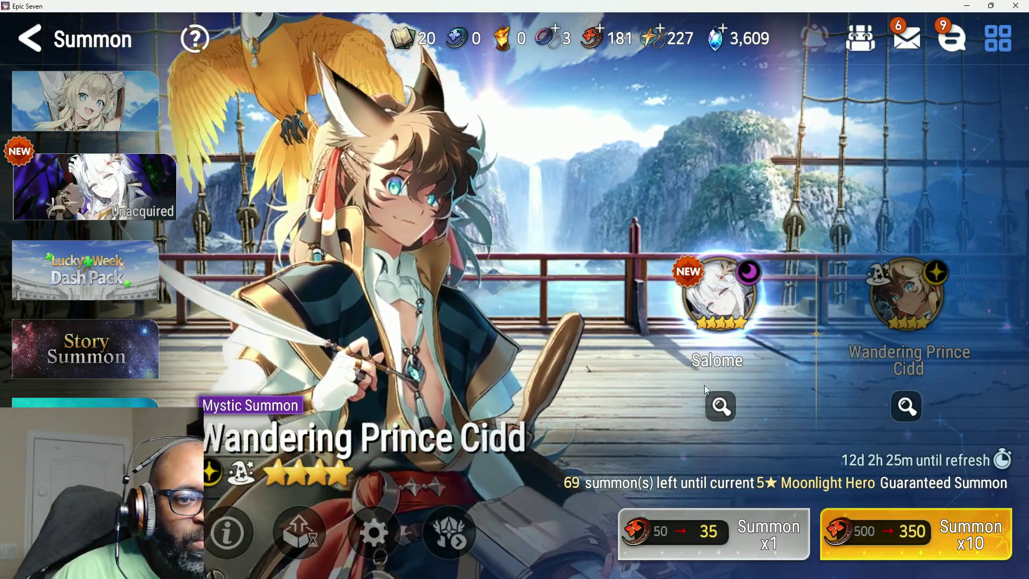
{"action": "left_click", "coordinate": [721, 405]}
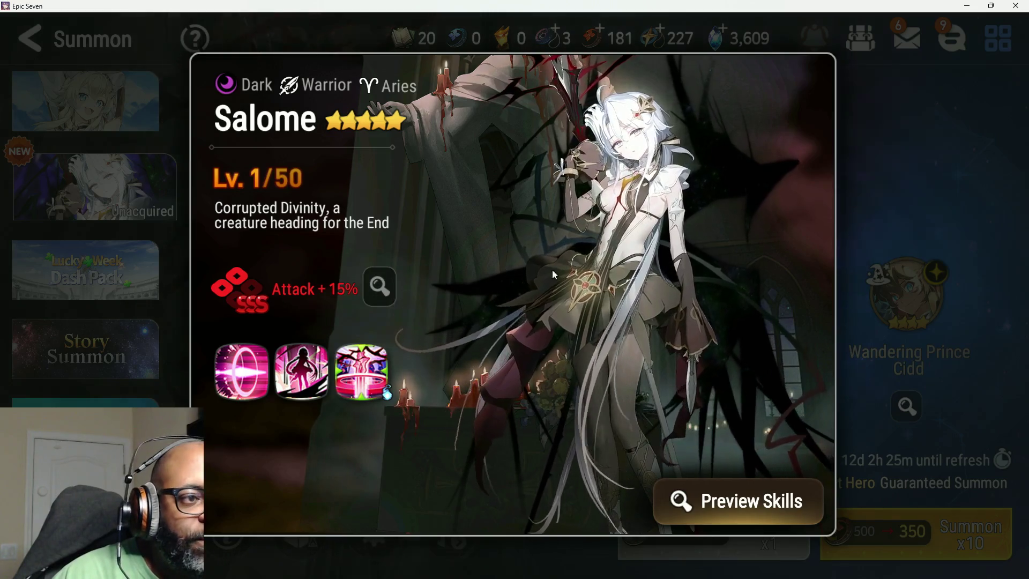
{"action": "left_click", "coordinate": [384, 293]}
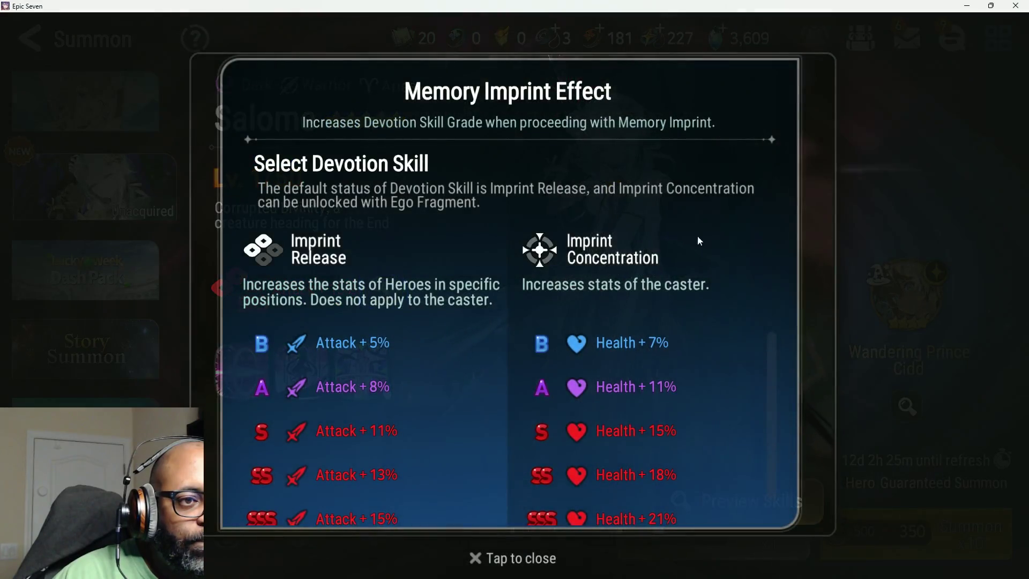